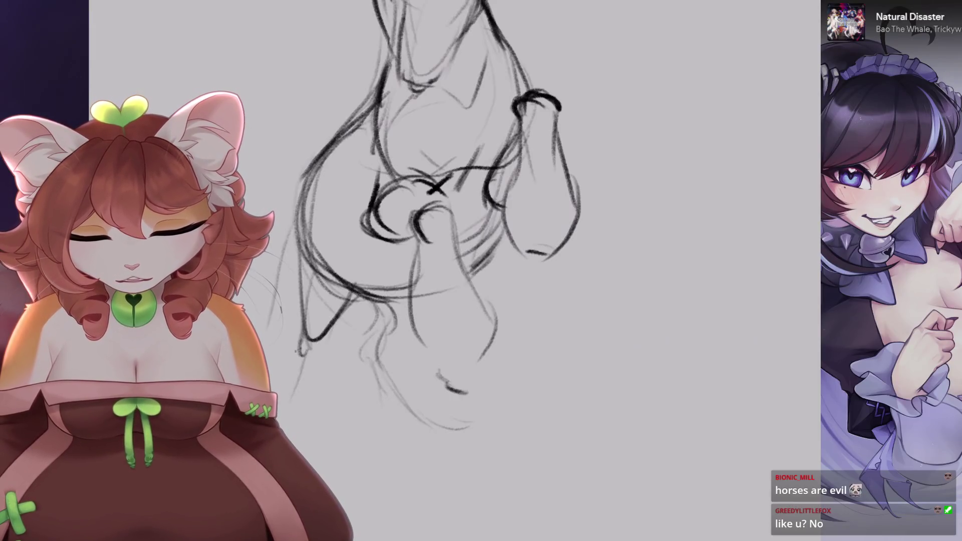
- Sketch short strokes on the horse's lower leg lines, removing the last one
drag(436, 187, 479, 108)
mouse_move(366, 308)
mouse_down()
mouse_move(404, 249)
mouse_move(346, 330)
mouse_up()
drag(416, 306, 403, 377)
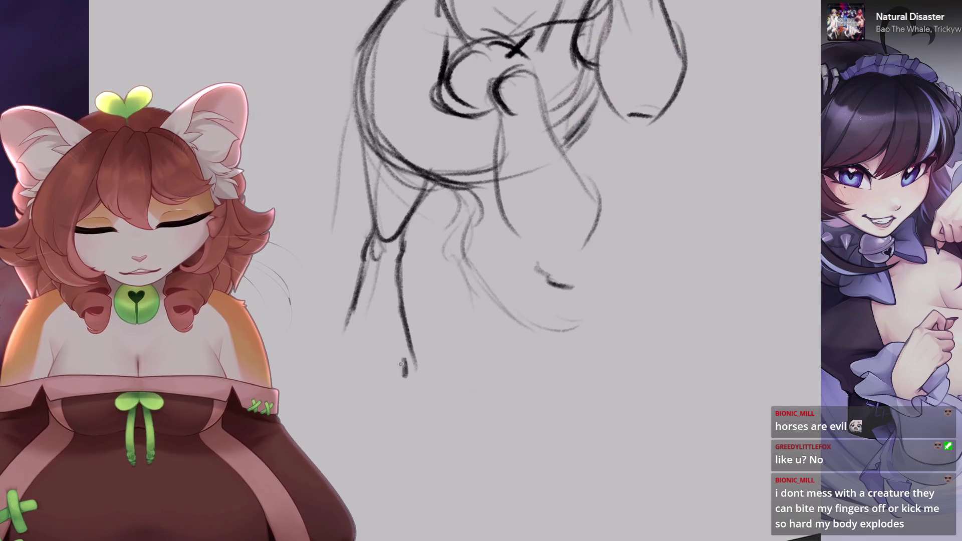
drag(481, 226, 451, 176)
key(ctrl+z)
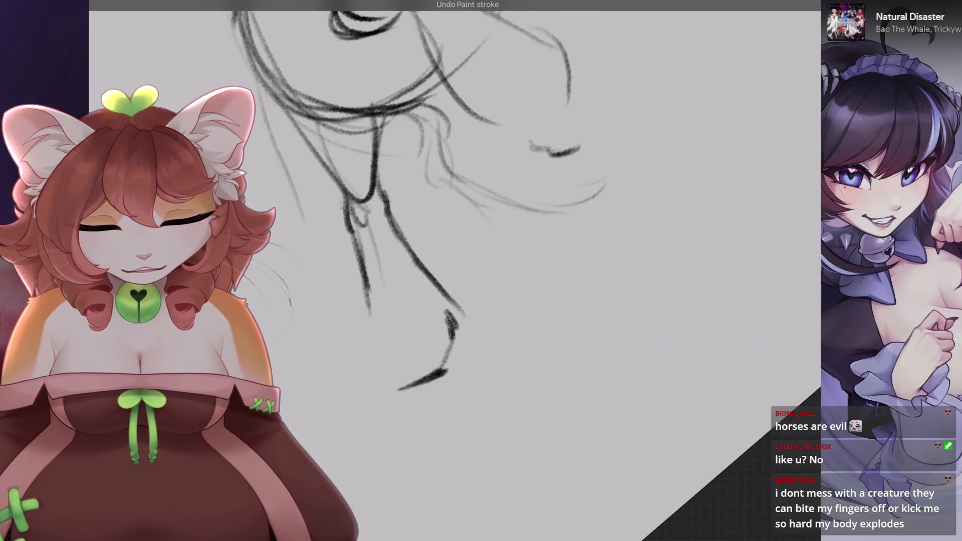
- Zoom in on the chest and legs and redraw the misplaced leg stroke
mouse_move(445, 349)
mouse_down()
mouse_move(411, 215)
mouse_move(442, 190)
mouse_move(466, 261)
mouse_up()
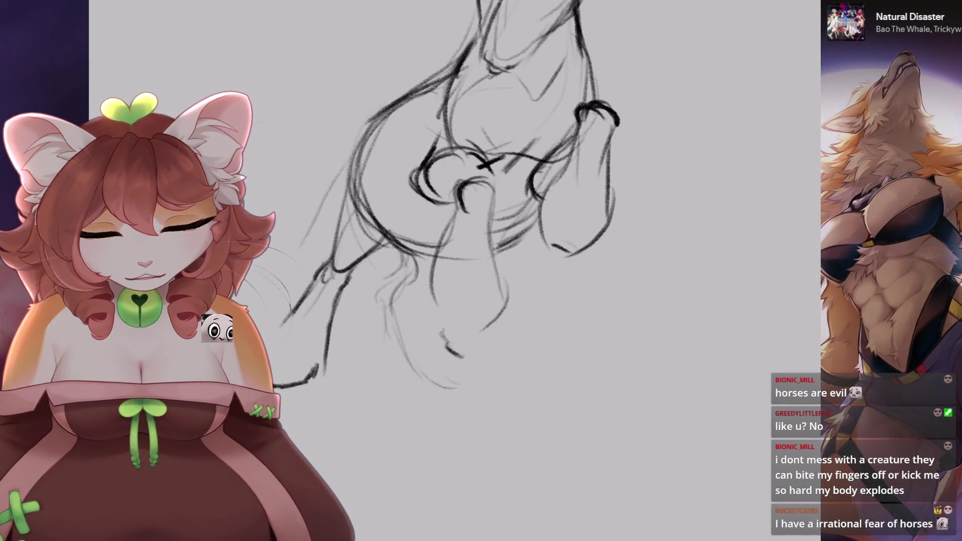
mouse_move(451, 201)
mouse_down()
mouse_move(431, 151)
mouse_move(451, 236)
mouse_up()
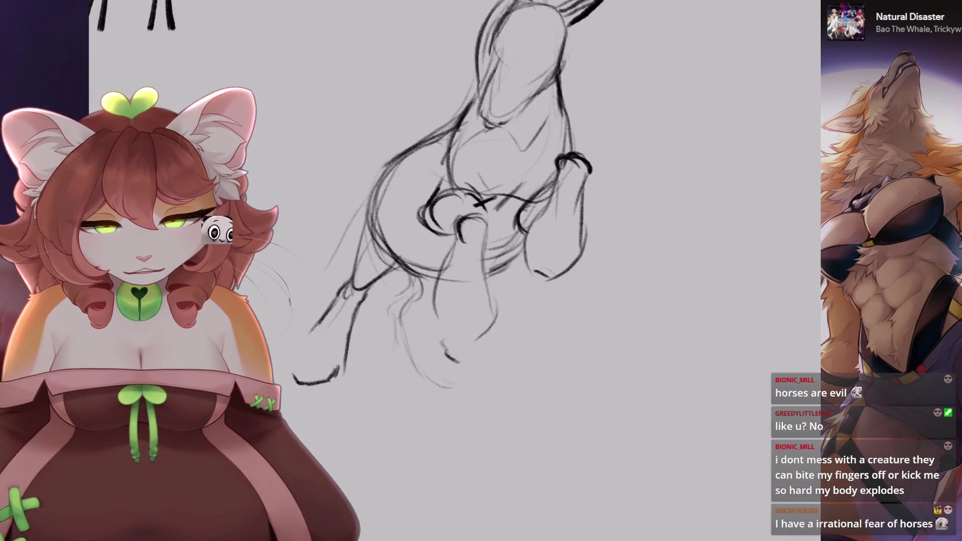
drag(451, 200, 491, 211)
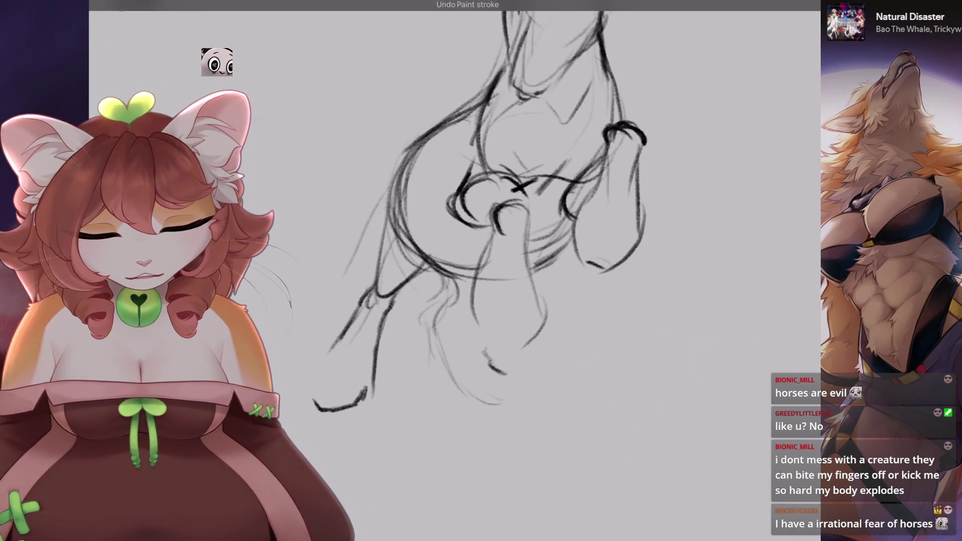
key(ctrl+z)
drag(382, 316, 397, 299)
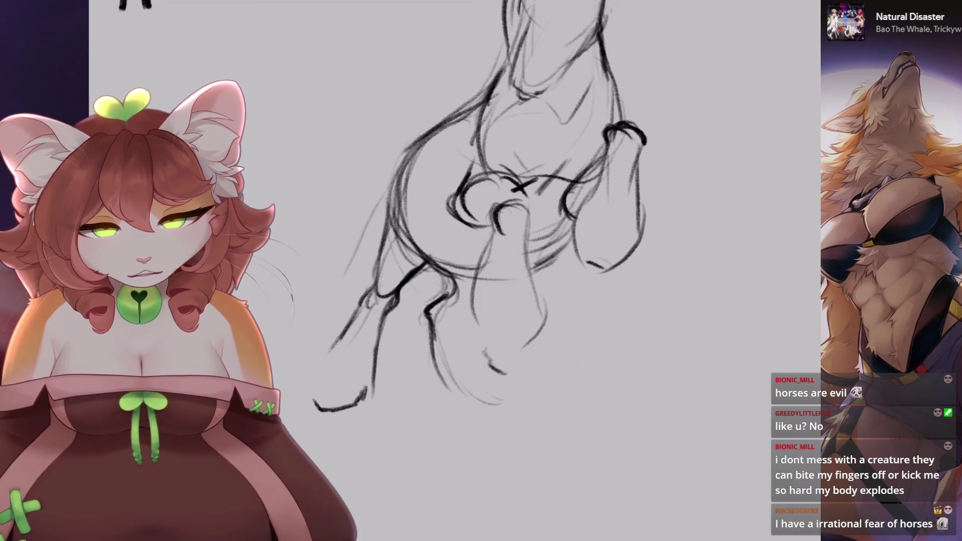
- Darken the front leg and belly contour with the pencil
scroll(436, 201, down, 3)
scroll(436, 201, up, 5)
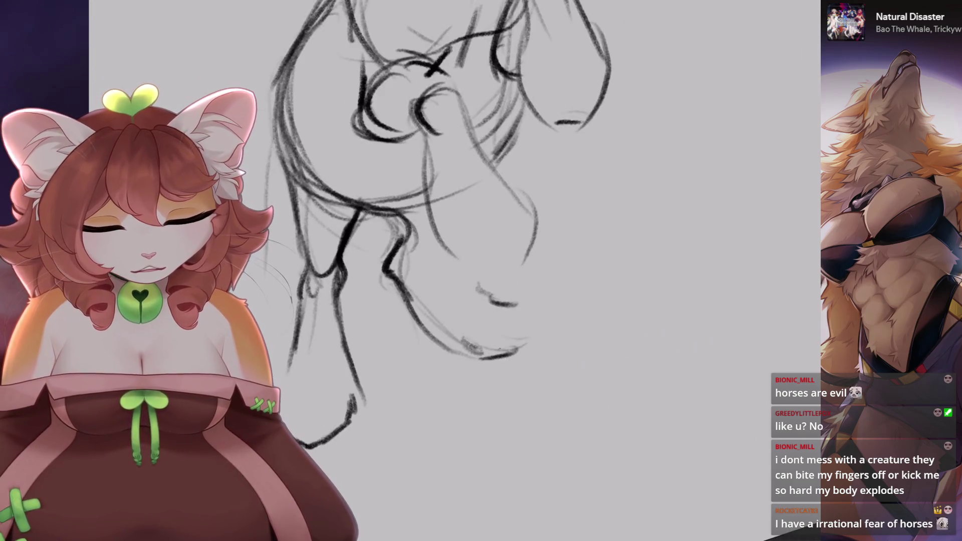
scroll(436, 200, down, 2)
scroll(436, 200, down, 1)
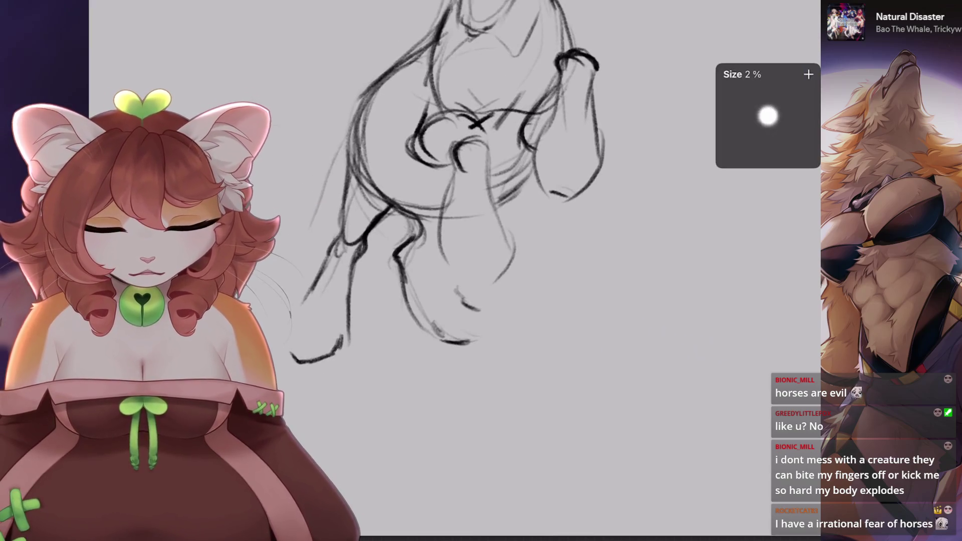
scroll(408, 247, up, 1)
scroll(407, 247, up, 2)
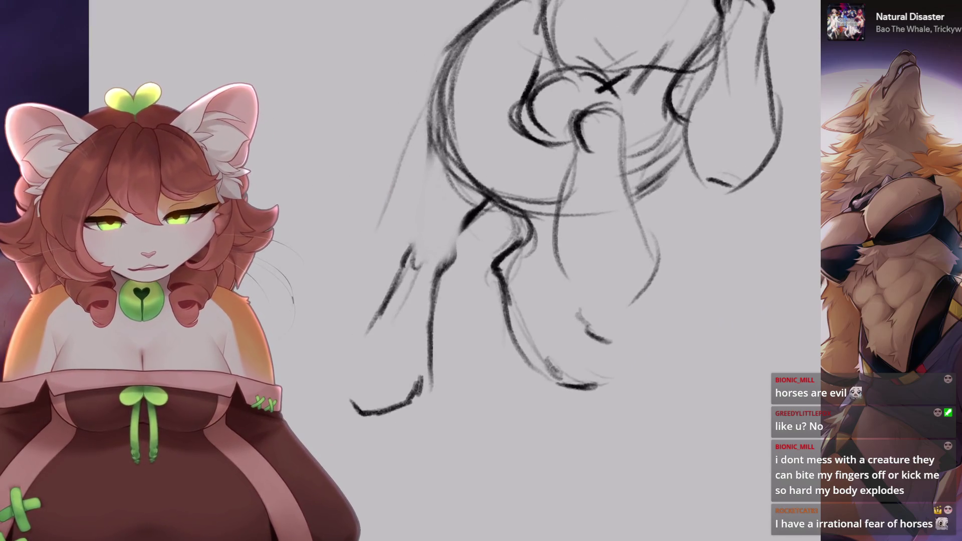
scroll(408, 247, down, 1)
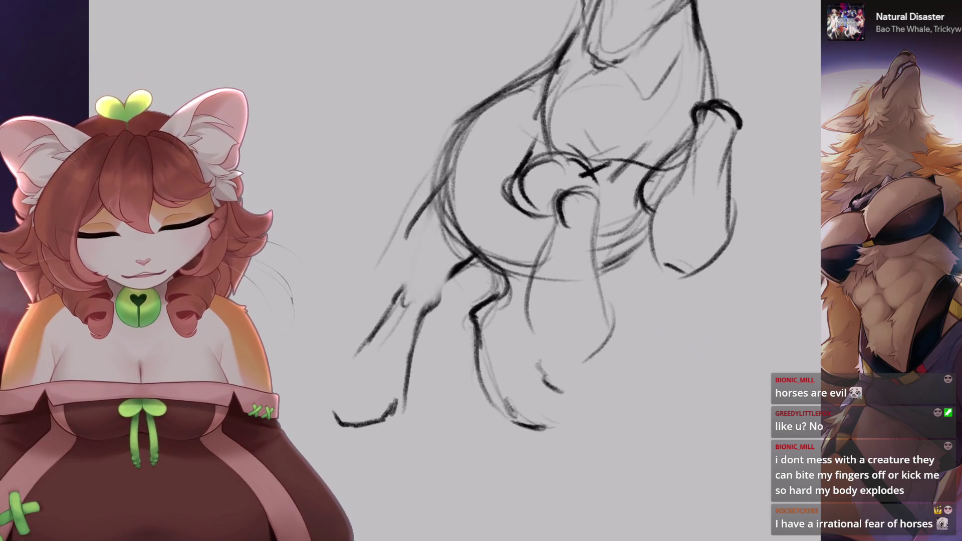
mouse_move(454, 176)
mouse_down()
mouse_move(406, 251)
mouse_move(416, 281)
mouse_move(469, 261)
mouse_up()
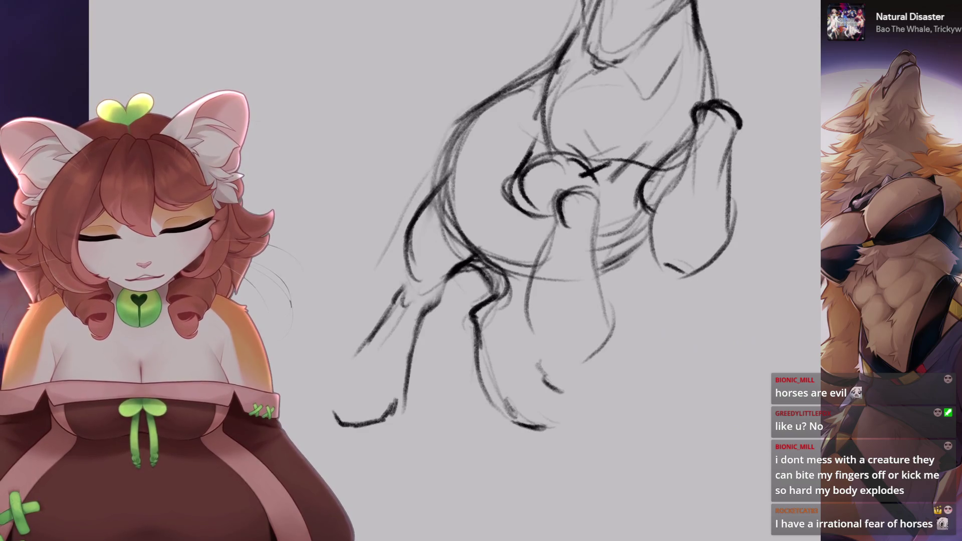
- Undo the recent paint strokes and redraw the chest stroke
drag(451, 195, 419, 255)
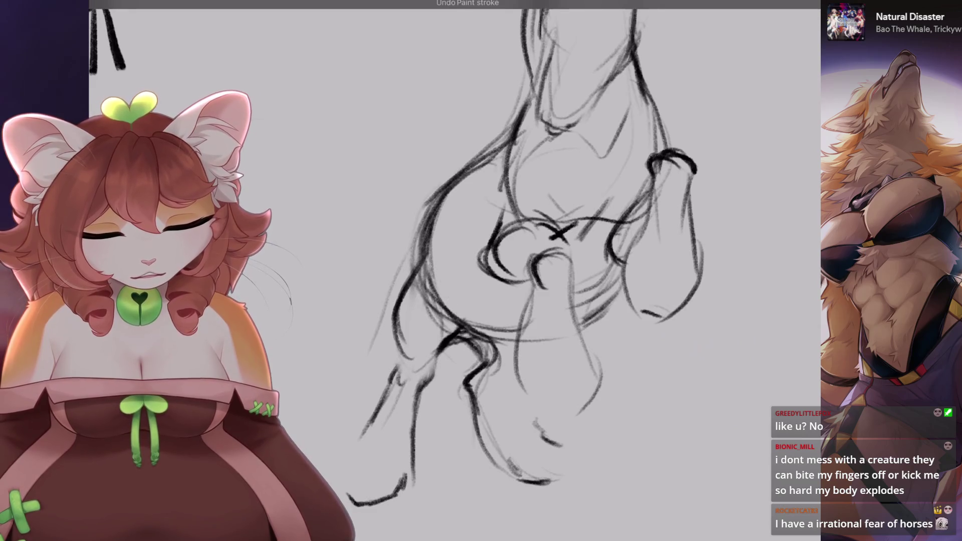
mouse_move(452, 307)
mouse_down()
mouse_move(389, 275)
mouse_move(461, 335)
mouse_up()
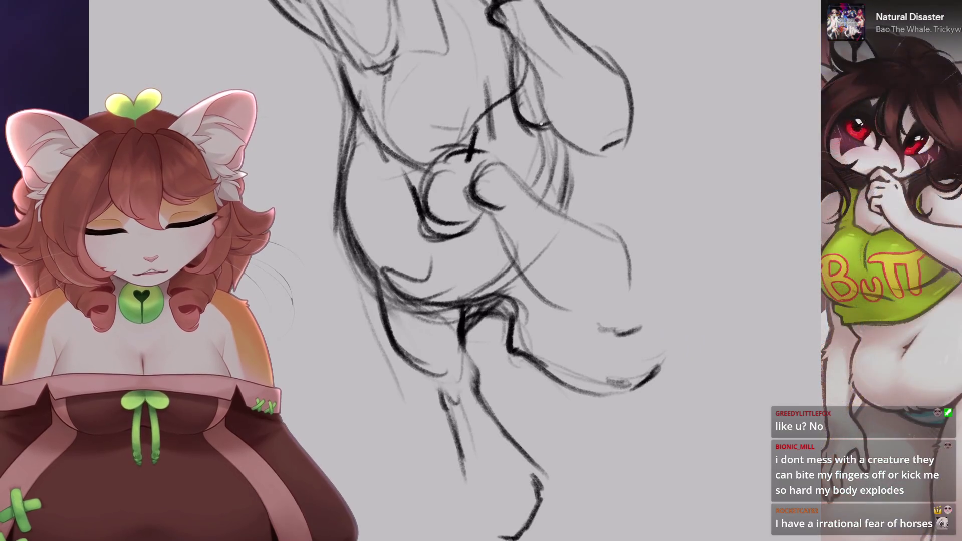
drag(442, 281, 505, 209)
key(ctrl+z)
key(ctrl+z)
key(ctrl+z)
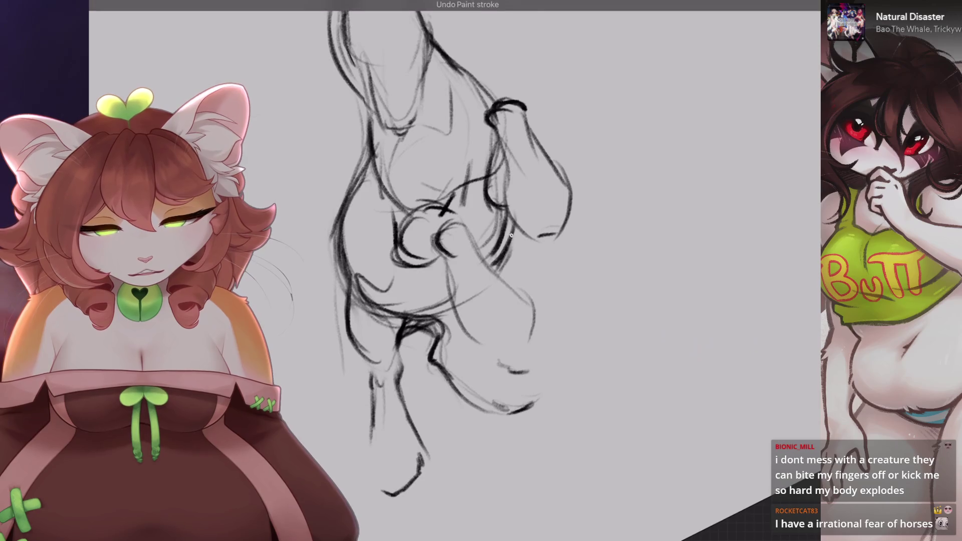
drag(499, 248, 451, 281)
drag(380, 251, 477, 226)
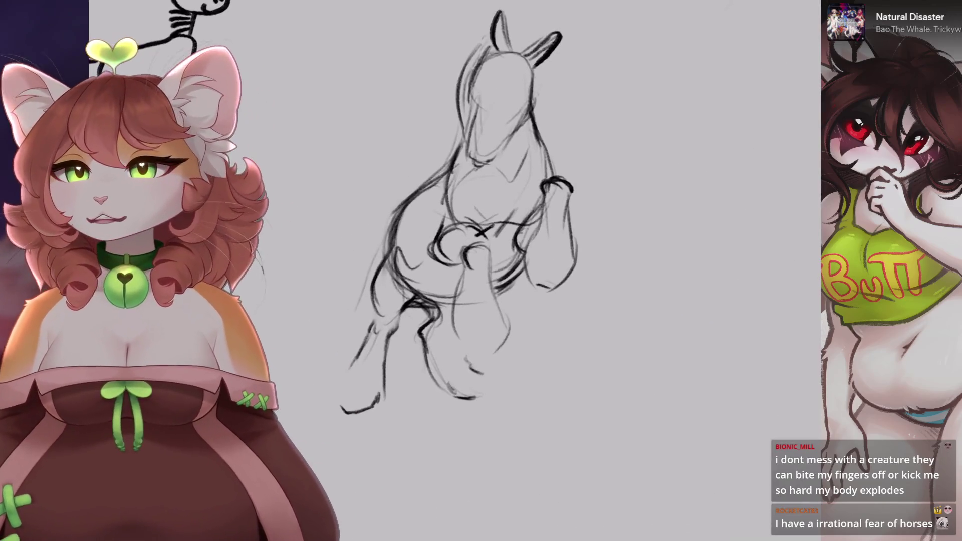
- Replace the last front leg stroke with a new dark line down the leg
scroll(542, 220, up, 1)
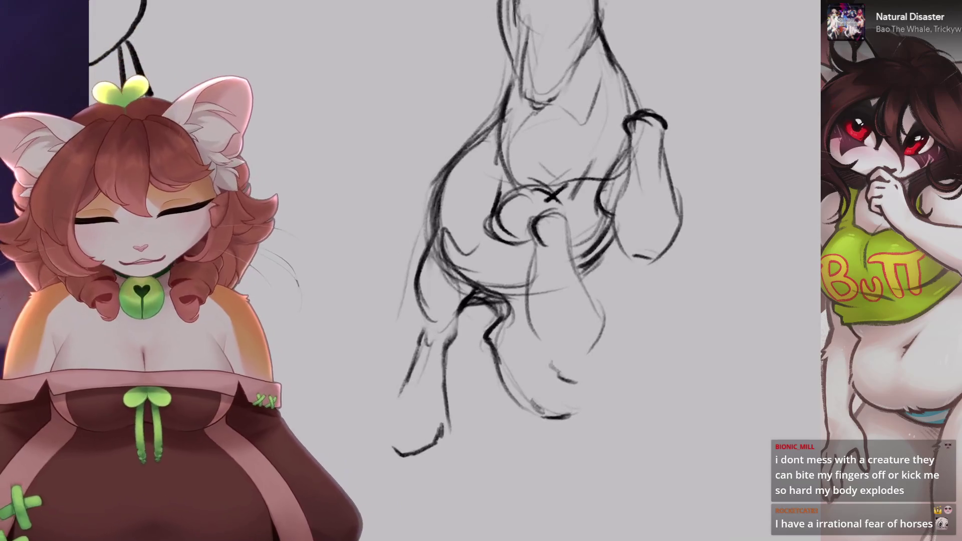
scroll(542, 220, up, 1)
scroll(566, 231, up, 1)
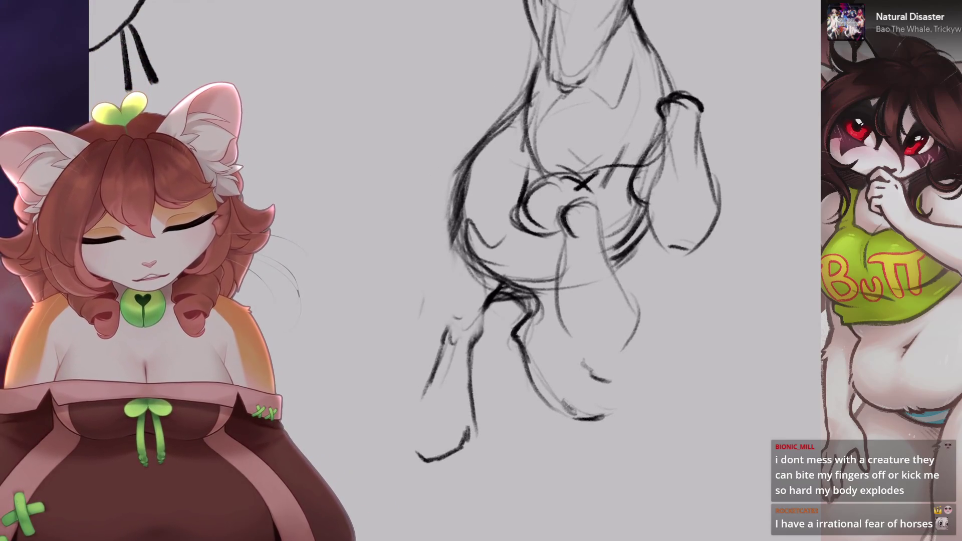
key(ctrl+z)
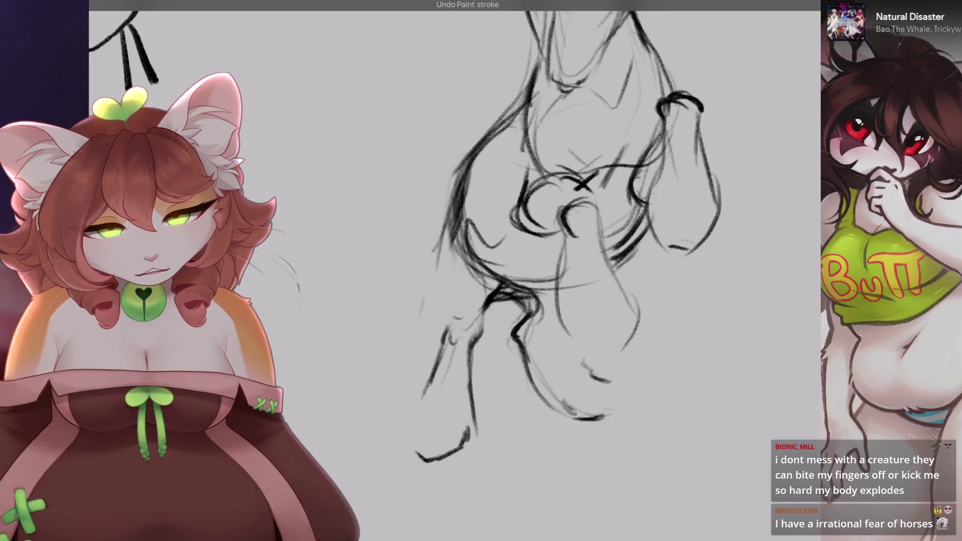
key(ctrl+shift+z)
key(ctrl+z)
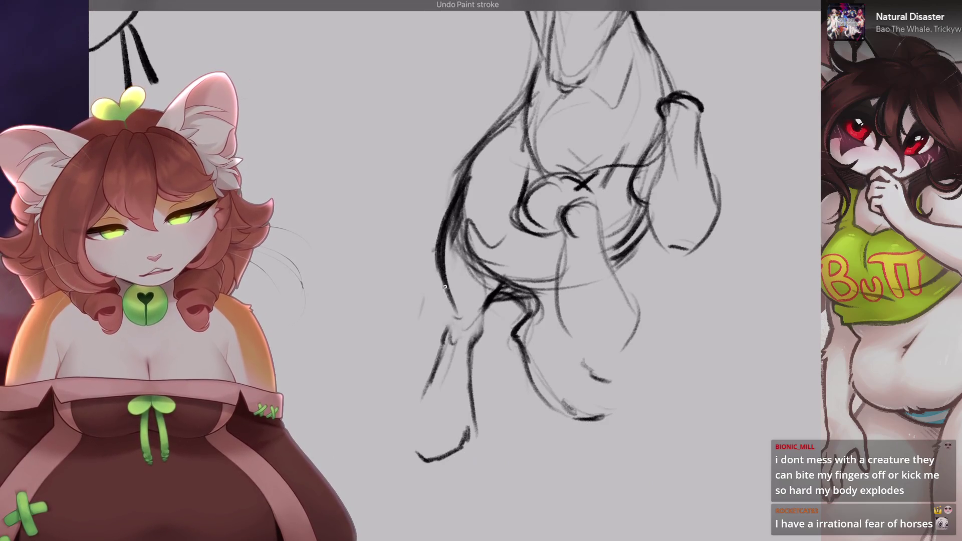
drag(445, 287, 480, 321)
- Erase the lower front leg strokes
drag(451, 265, 477, 189)
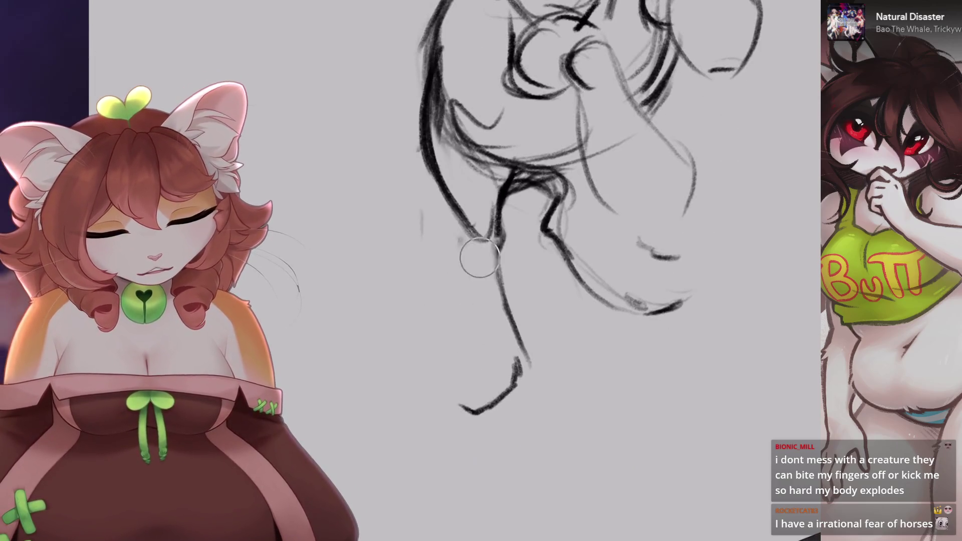
drag(476, 235, 516, 391)
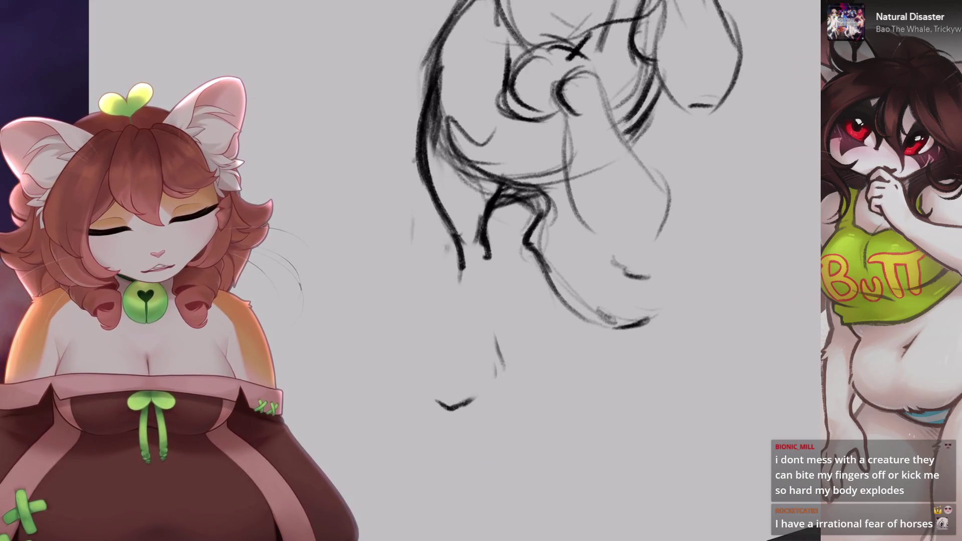
key(ctrl+z)
key(ctrl+shift+z)
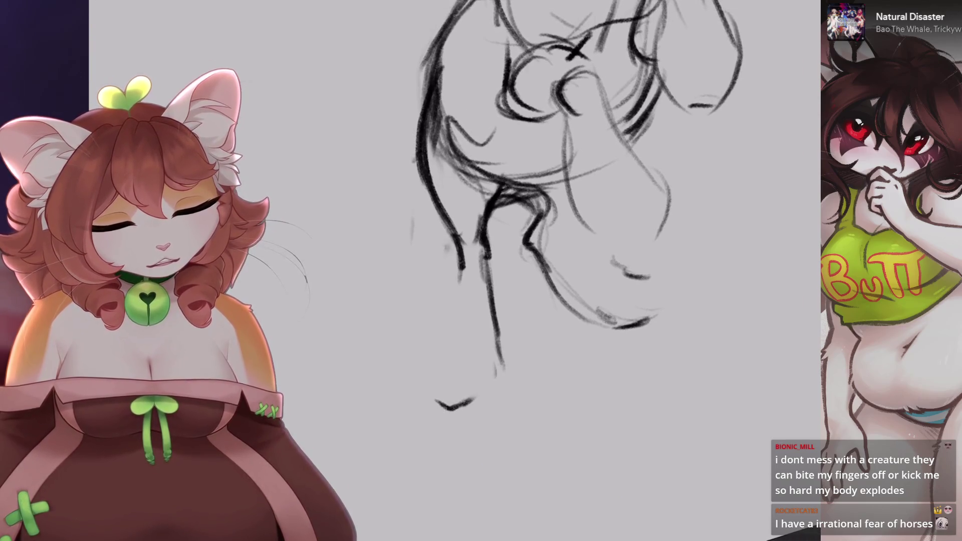
scroll(544, 191, down, 3)
scroll(462, 200, up, 1)
scroll(461, 200, up, 2)
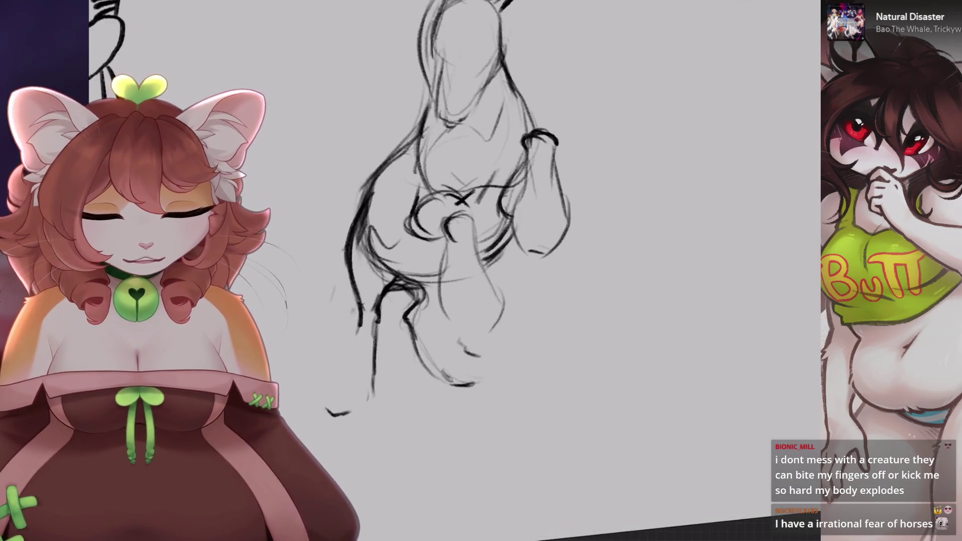
scroll(474, 200, up, 1)
drag(426, 275, 436, 331)
drag(431, 246, 496, 350)
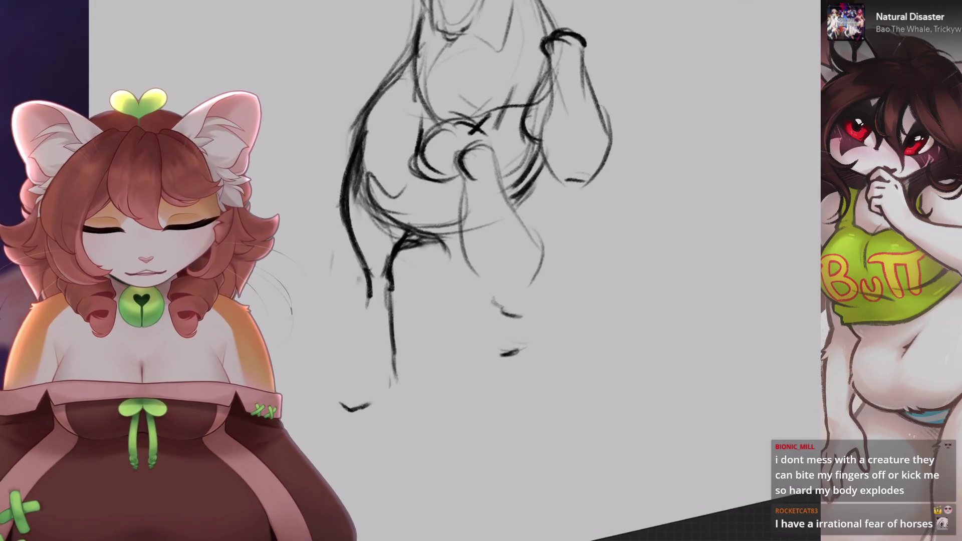
- Remove the stray chest stroke and add a short stroke to the chest
scroll(474, 201, up, 3)
key(ctrl+z)
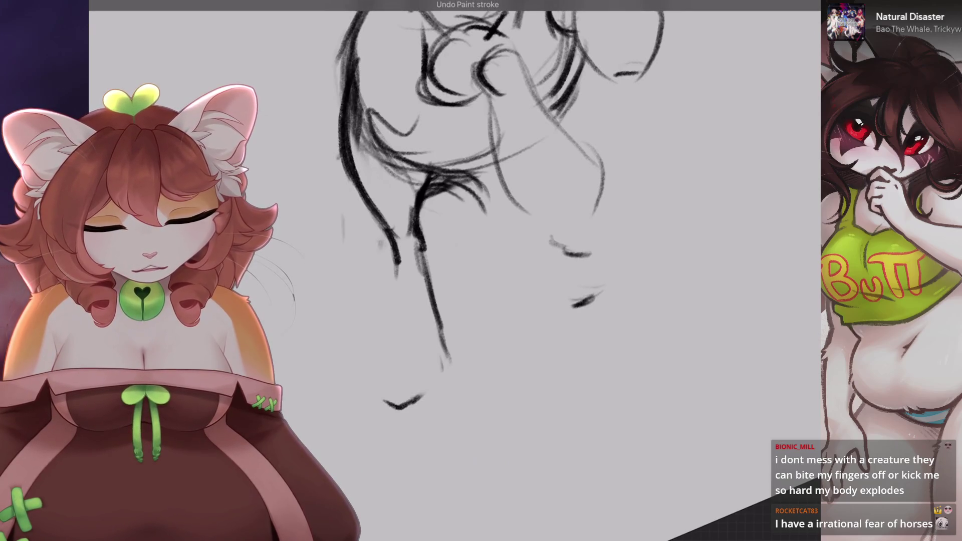
drag(471, 216, 491, 253)
scroll(472, 180, down, 2)
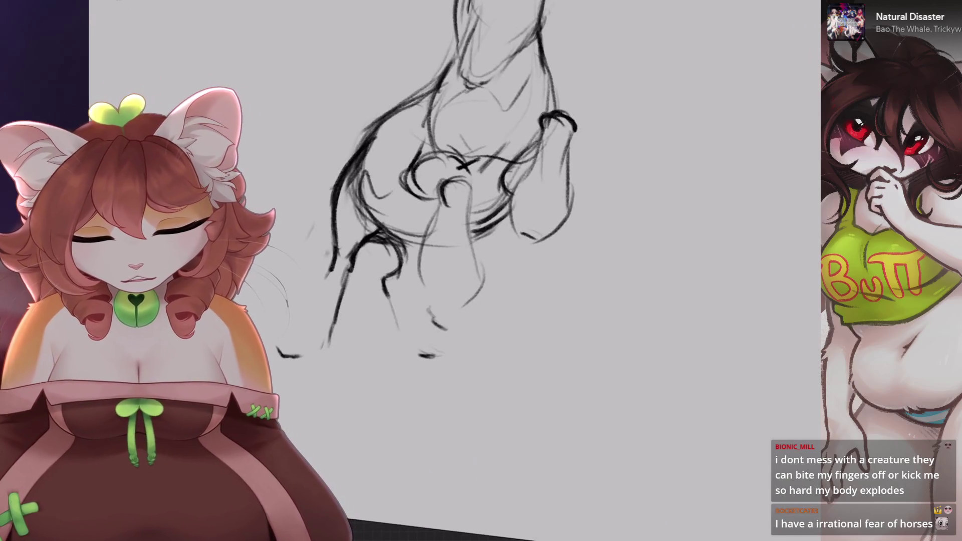
scroll(486, 216, up, 2)
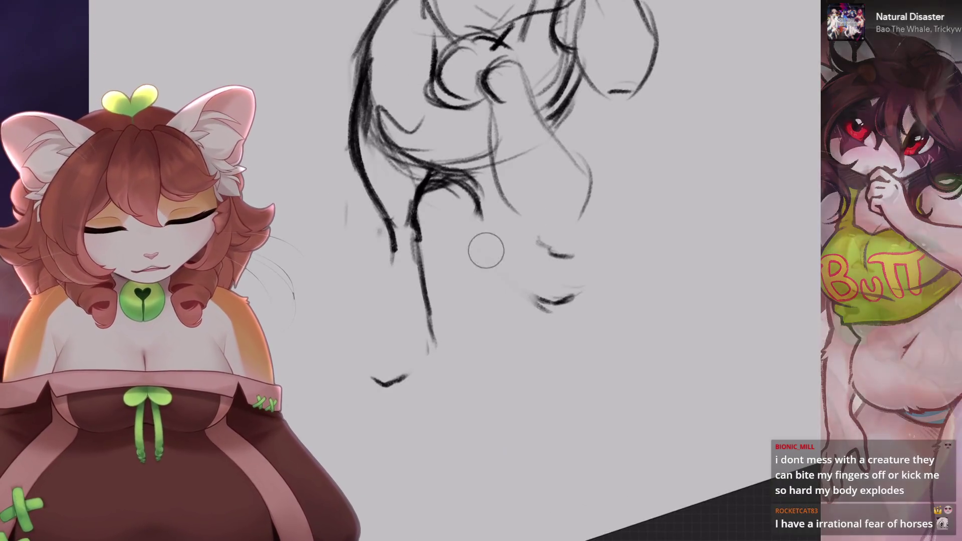
- Extend the right leg line further downward
scroll(476, 176, down, 2)
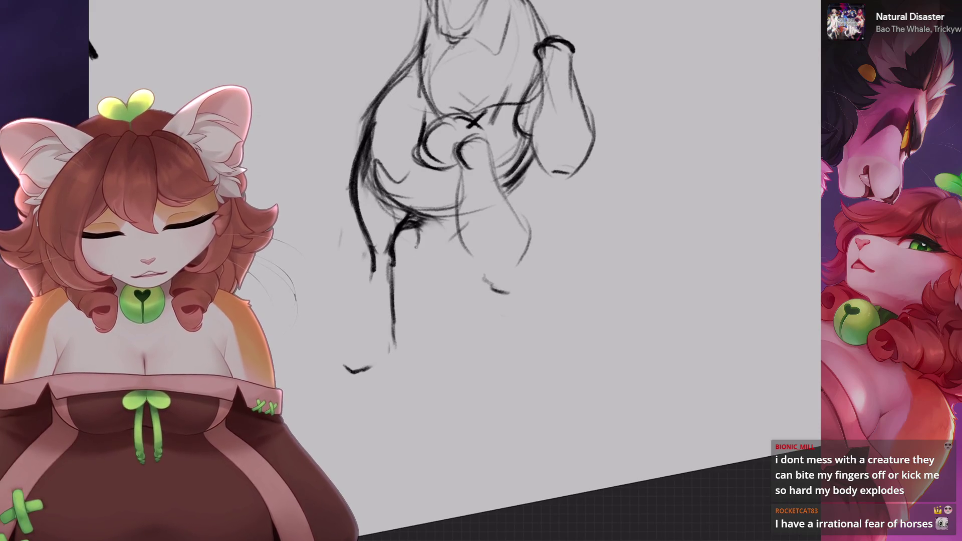
drag(414, 256, 420, 316)
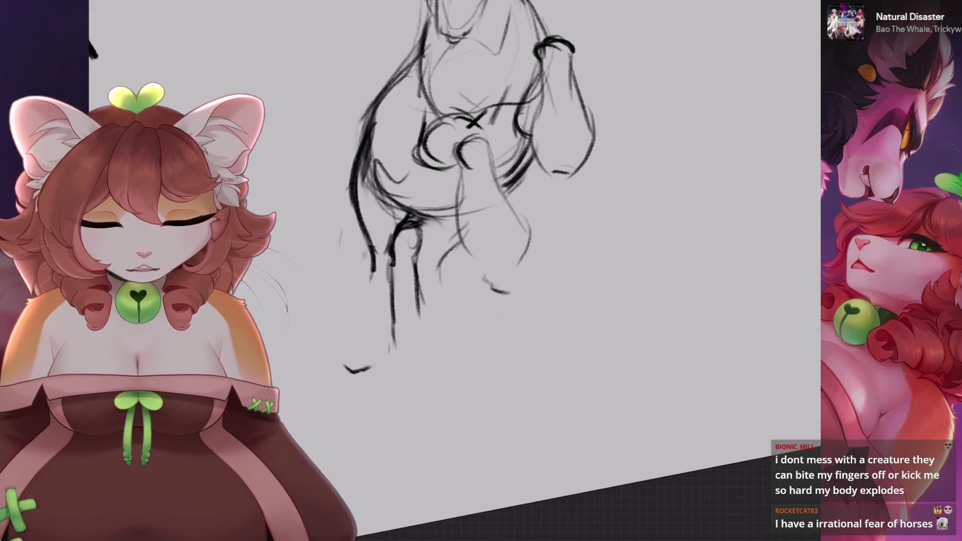
drag(414, 261, 431, 344)
scroll(401, 250, up, 2)
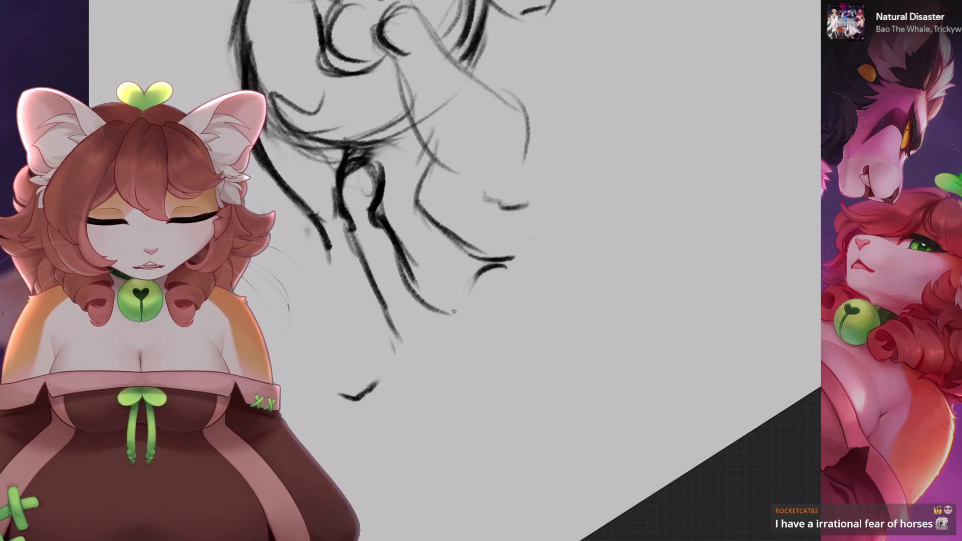
scroll(501, 226, down, 3)
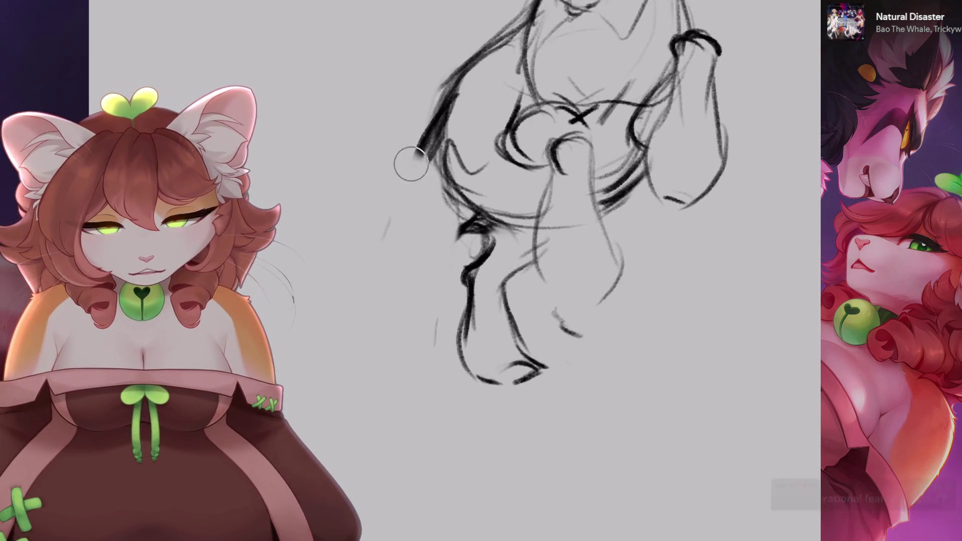
scroll(396, 161, down, 2)
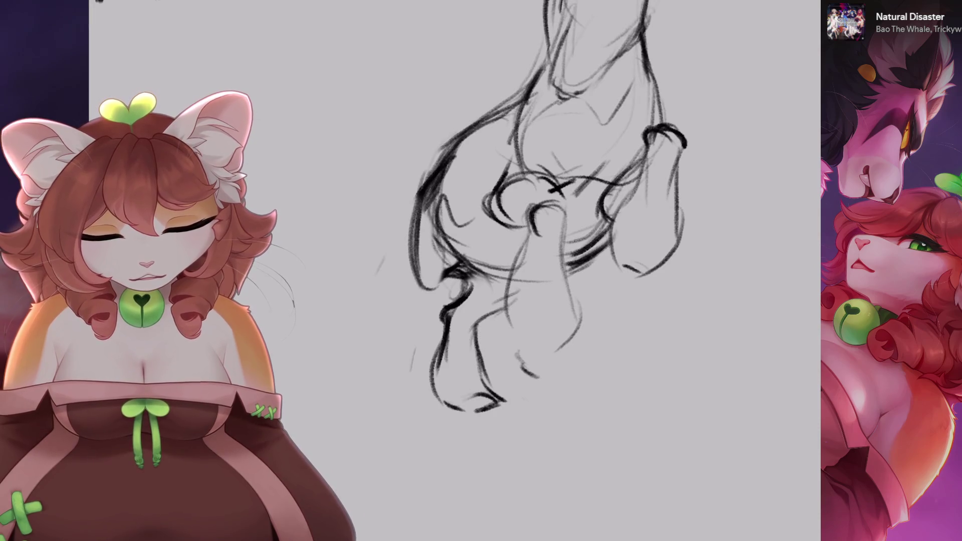
- Retry the short leg strokes, undoing the attempts that didn't work
key(ctrl+z)
drag(416, 256, 401, 331)
key(ctrl+z)
mouse_move(445, 275)
mouse_down()
mouse_move(431, 305)
mouse_move(407, 310)
mouse_up()
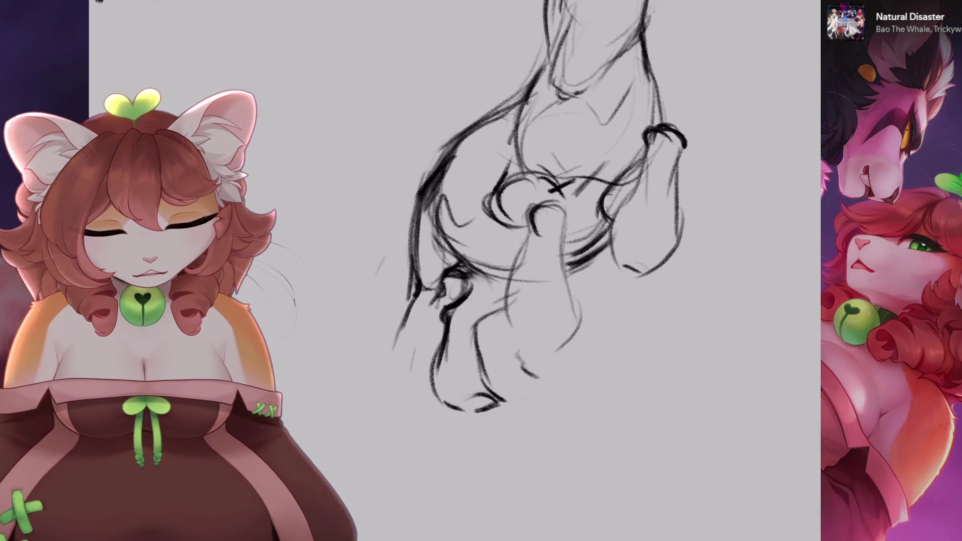
scroll(401, 371, down, 2)
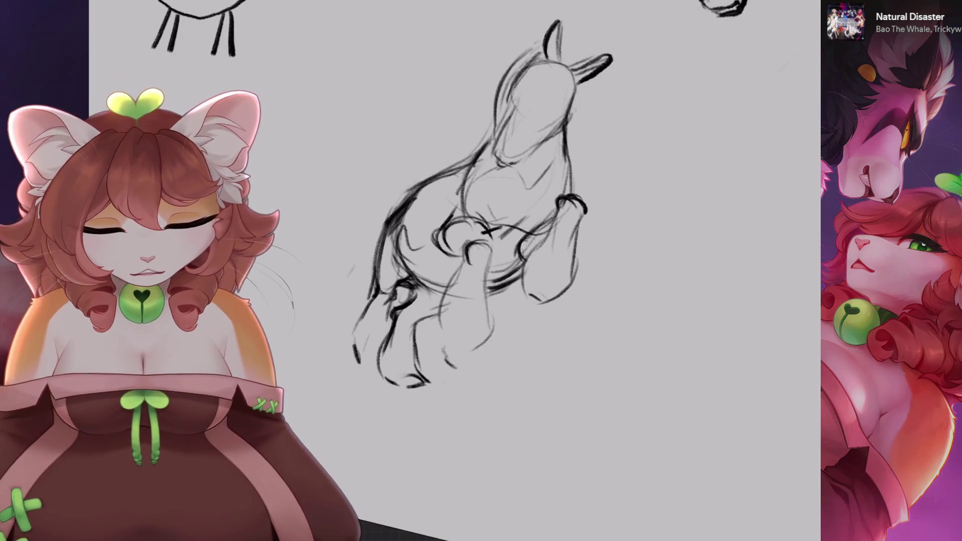
scroll(501, 200, up, 3)
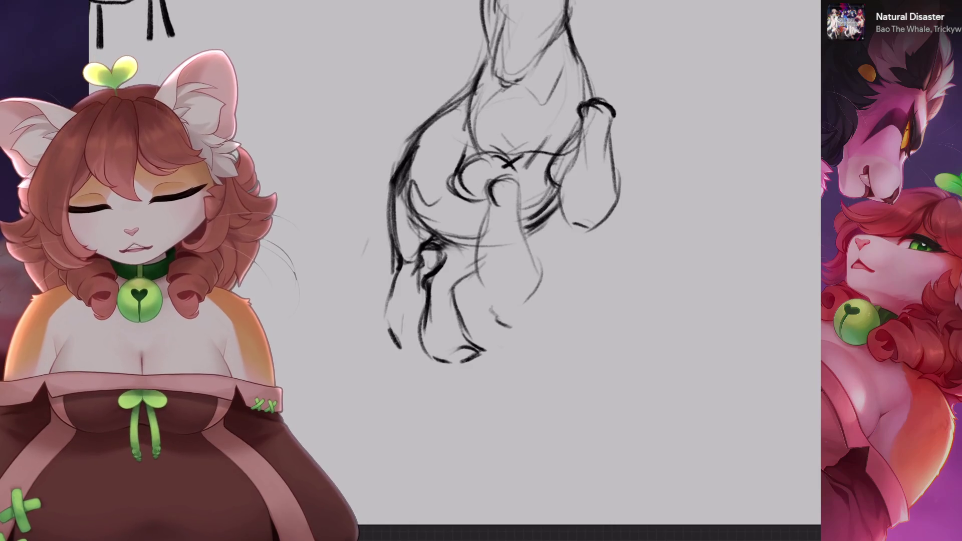
key(ctrl+z)
key(ctrl+z)
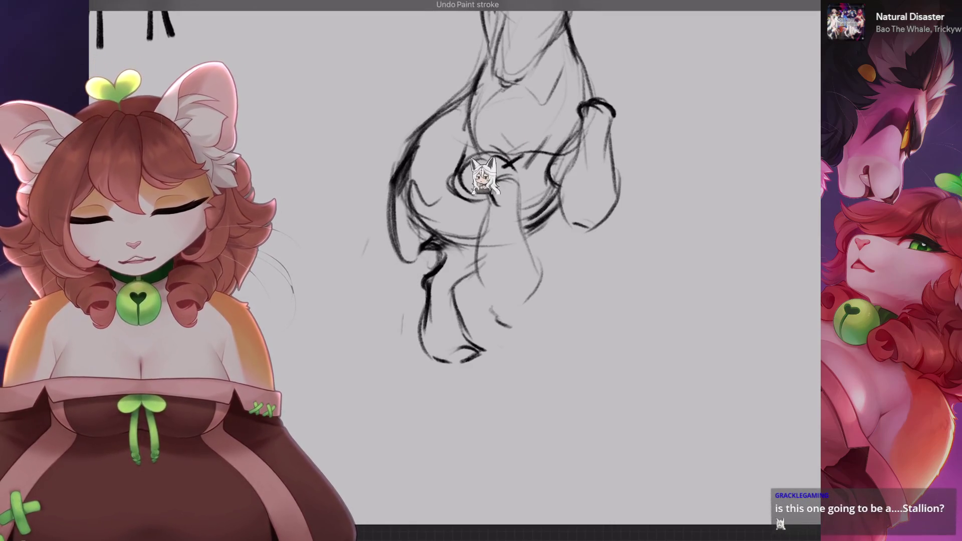
key(ctrl+z)
key(ctrl+z)
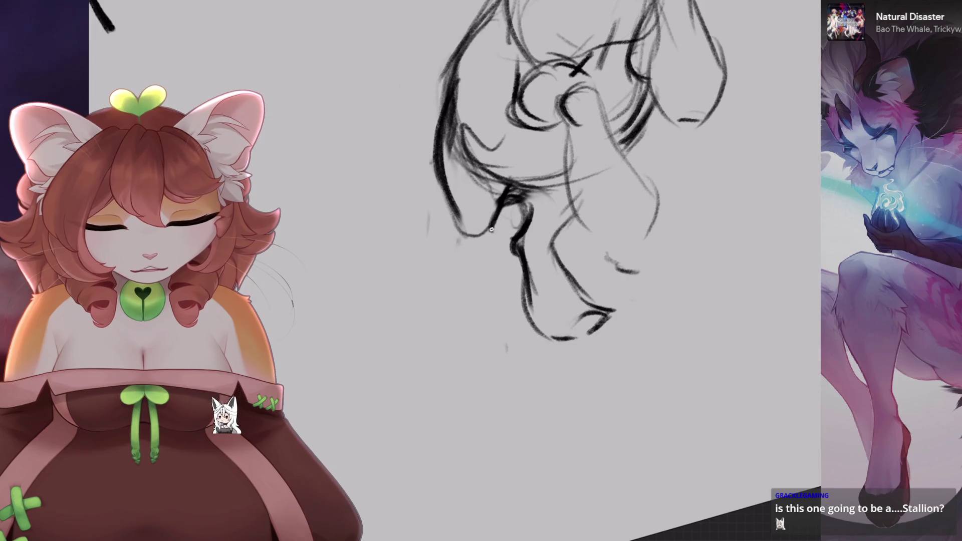
- Rework the lower-left leg, erasing its strokes and undoing the last one
drag(457, 228, 485, 245)
drag(439, 165, 466, 241)
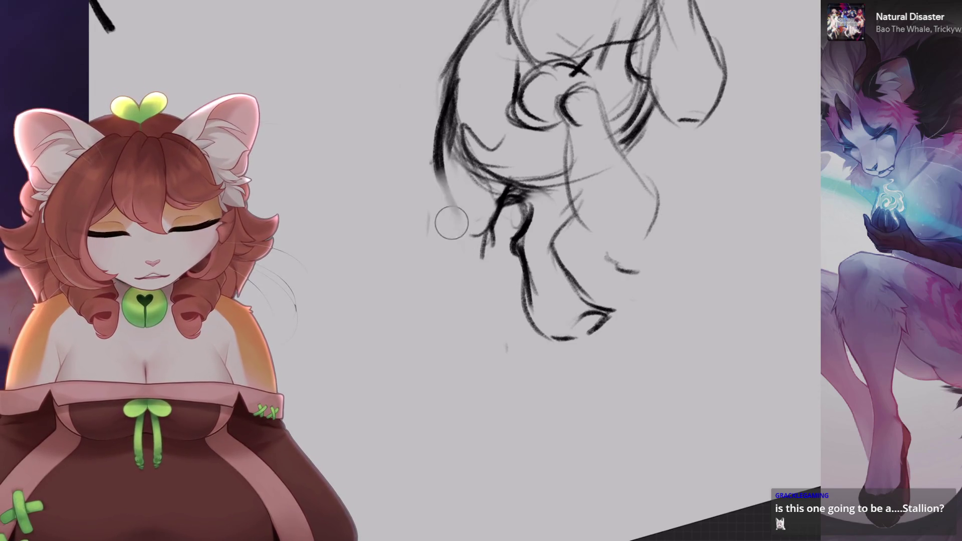
drag(474, 185, 503, 250)
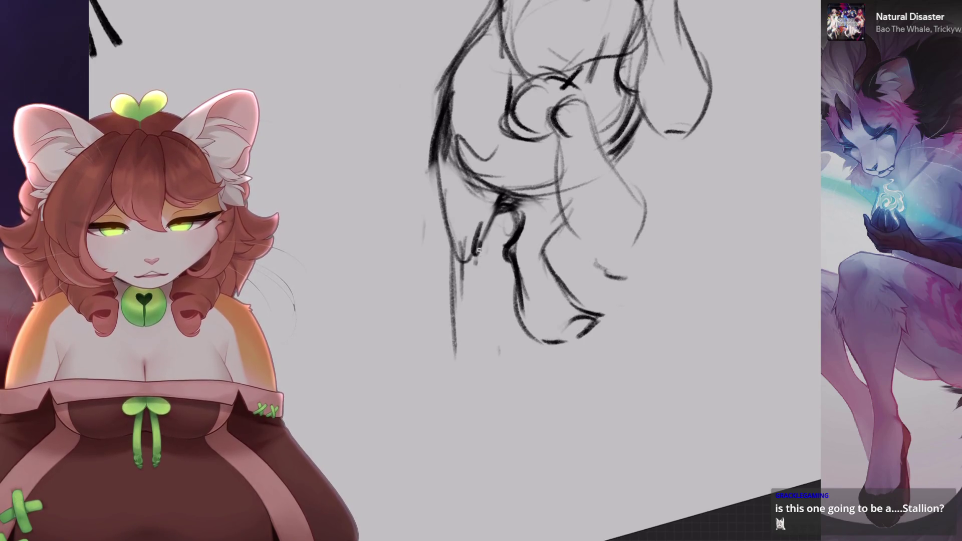
key(ctrl+z)
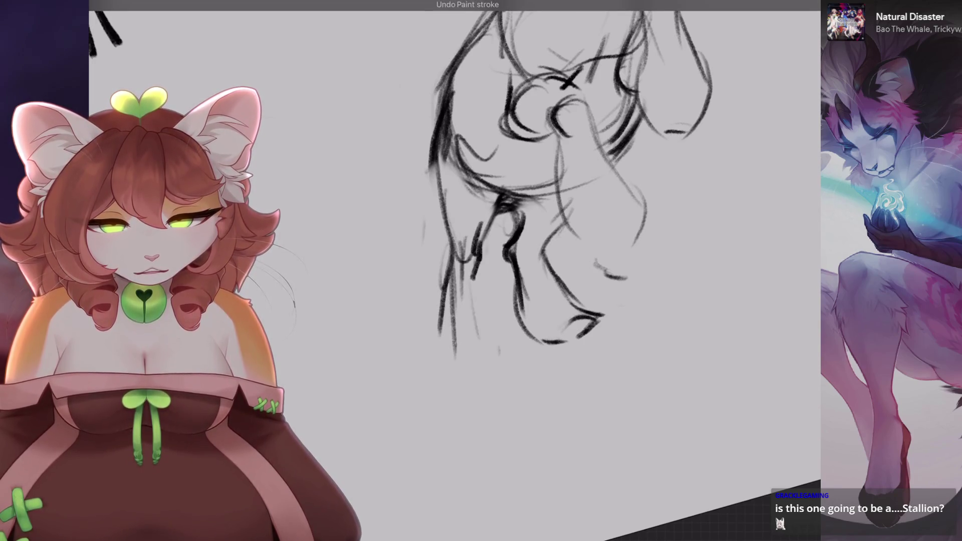
- Draw hooves at the bottom of the legs and zoom out to see the whole horse
mouse_move(431, 325)
mouse_down()
mouse_move(471, 351)
mouse_move(446, 278)
mouse_up()
drag(469, 330, 493, 326)
scroll(481, 200, down, 3)
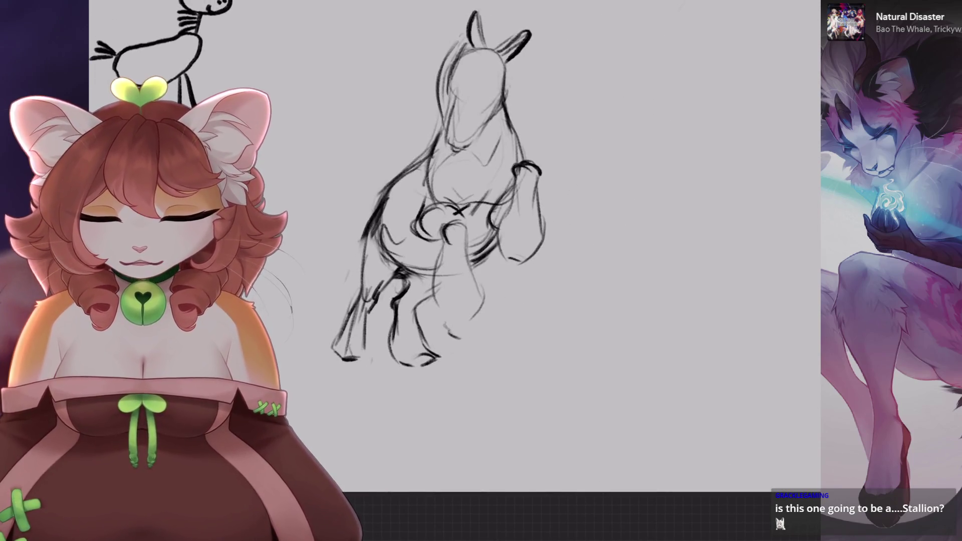
scroll(481, 250, down, 3)
scroll(481, 250, down, 2)
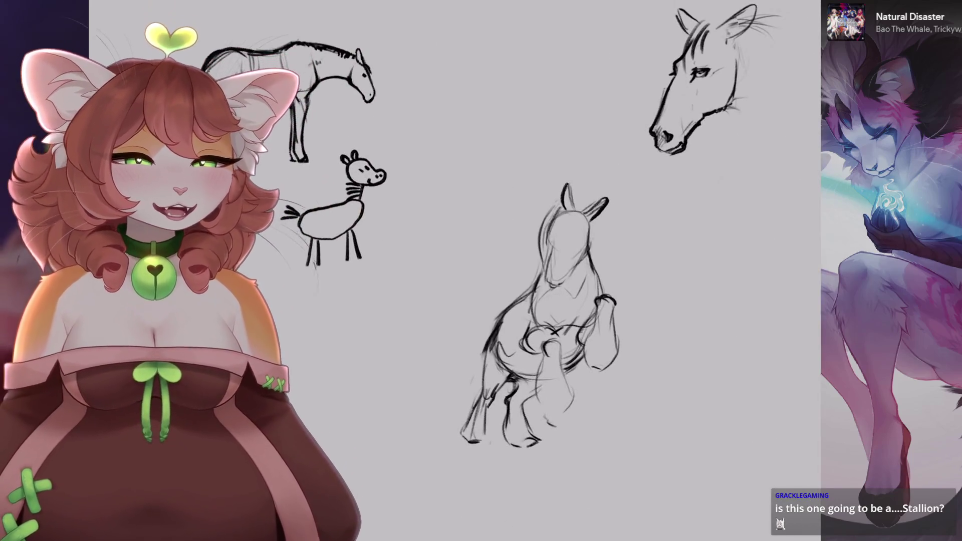
scroll(543, 413, up, 1)
scroll(543, 413, up, 3)
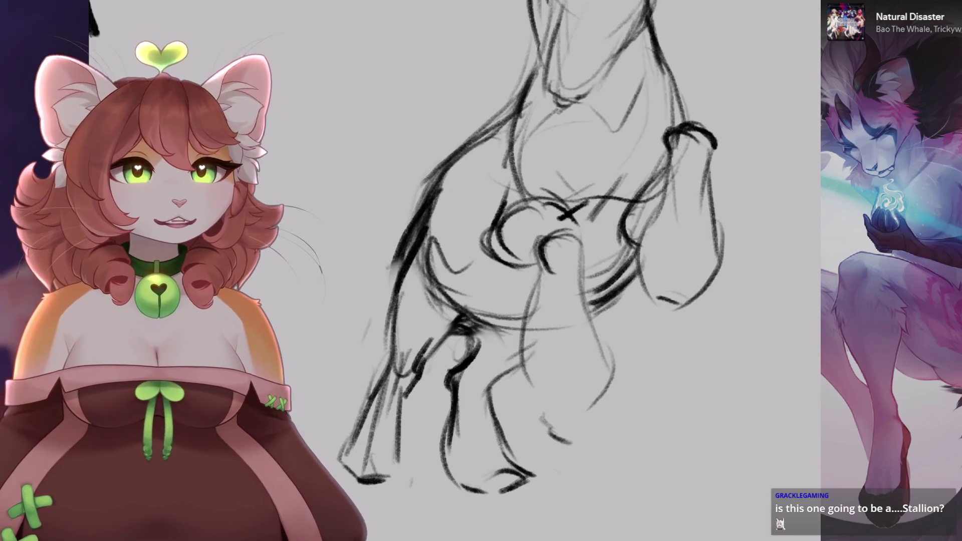
key(ctrl+minus)
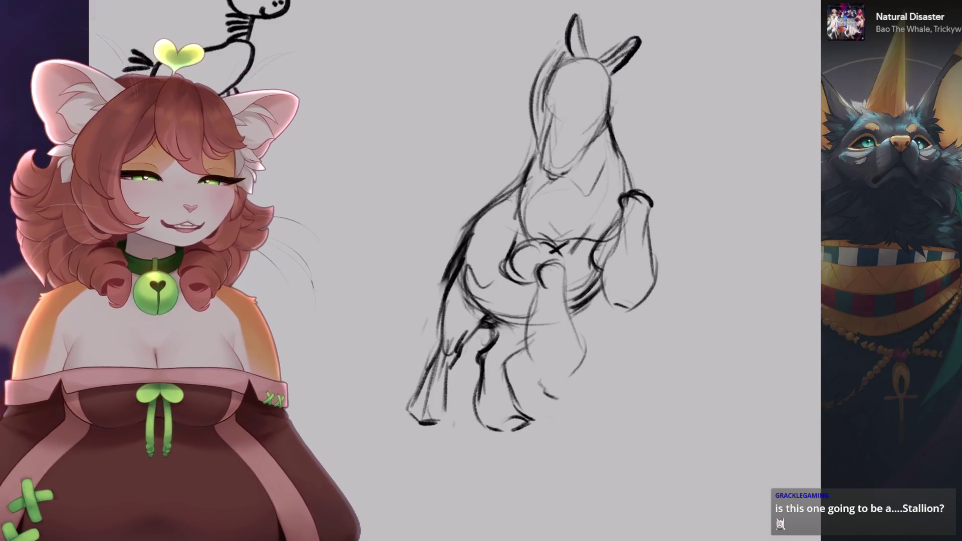
scroll(501, 226, up, 3)
key(s)
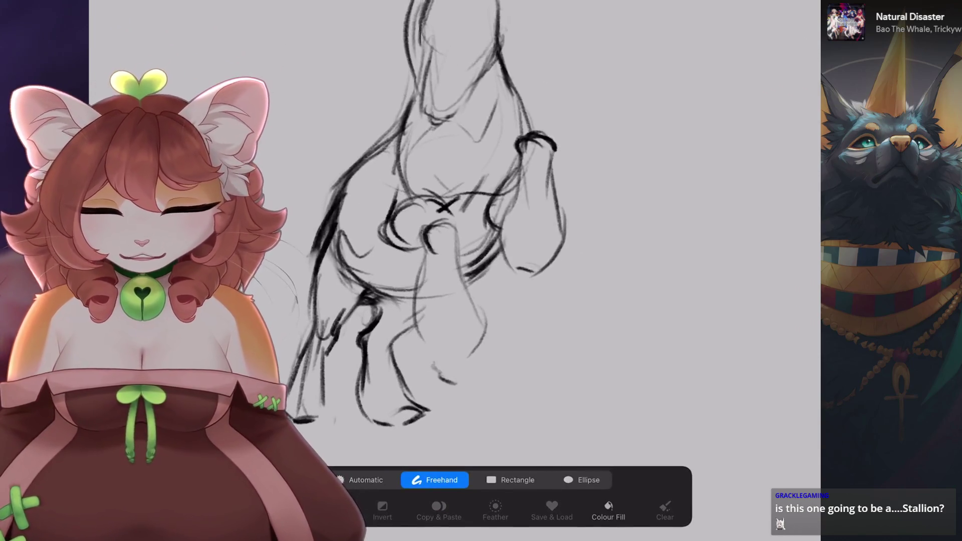
- Lasso the horse's body and move it to the left
drag(429, 256, 285, 391)
key(v)
mouse_move(402, 264)
mouse_down()
mouse_move(346, 281)
mouse_move(377, 278)
mouse_up()
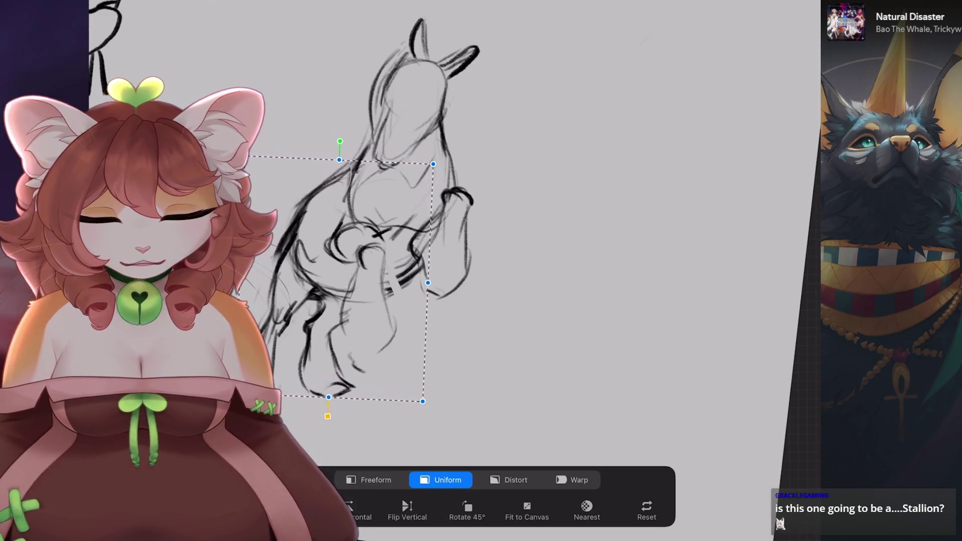
scroll(426, 221, up, 2)
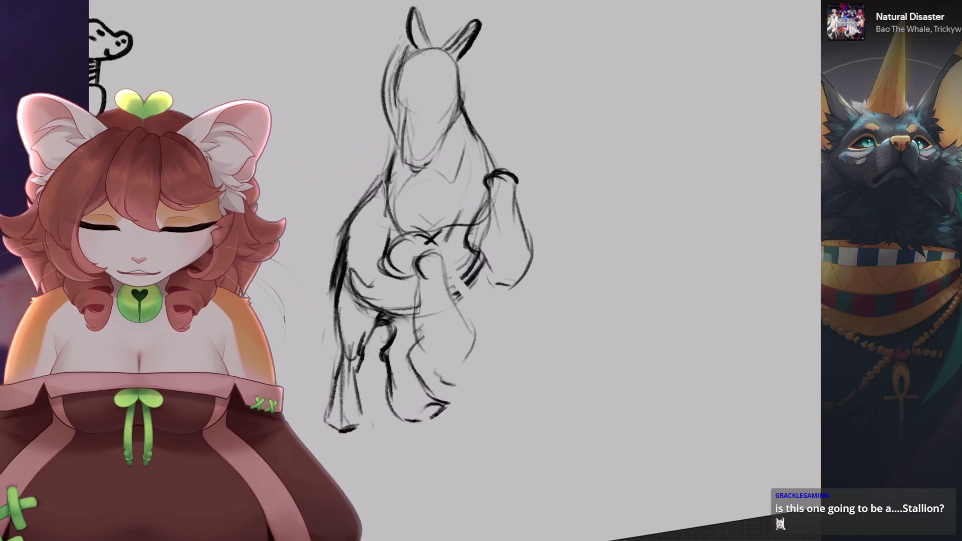
key(ctrl+z)
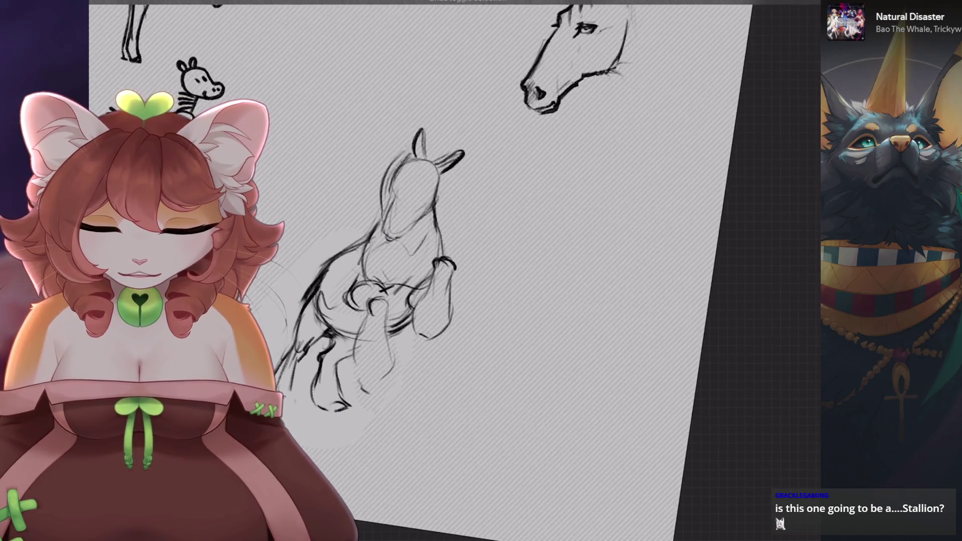
scroll(466, 215, up, 3)
- Lasso the standing lower legs, shift them slightly left and commit the transform
key(s)
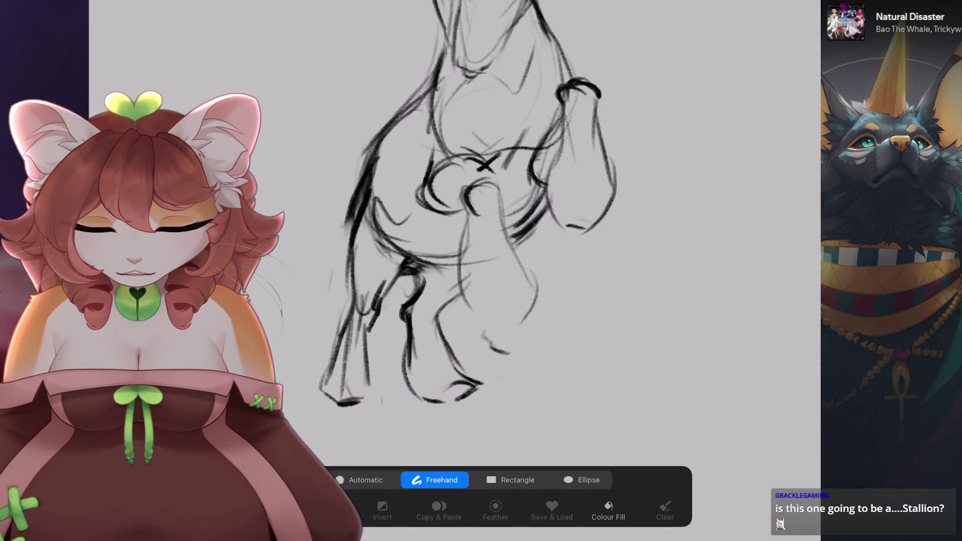
key(v)
drag(441, 326, 423, 335)
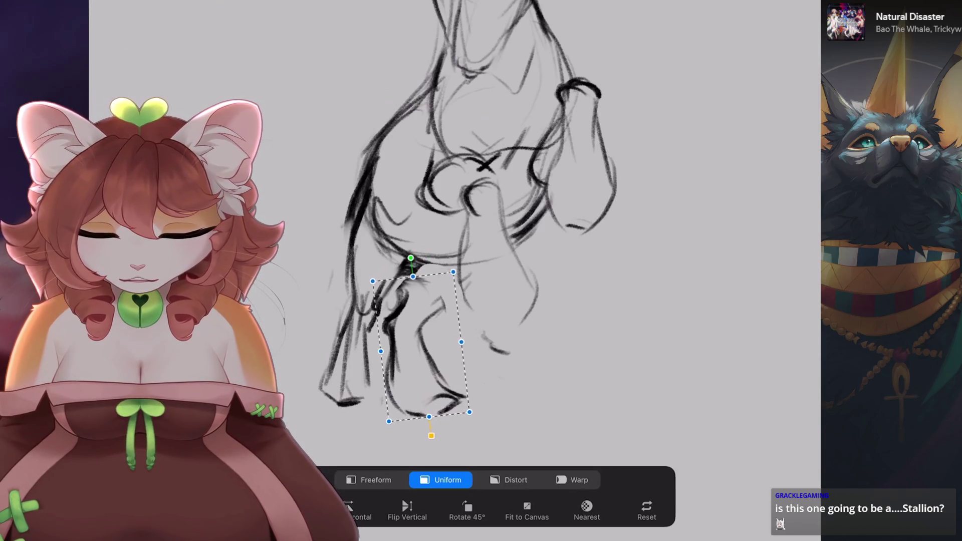
drag(421, 253, 418, 250)
key(ctrl+z)
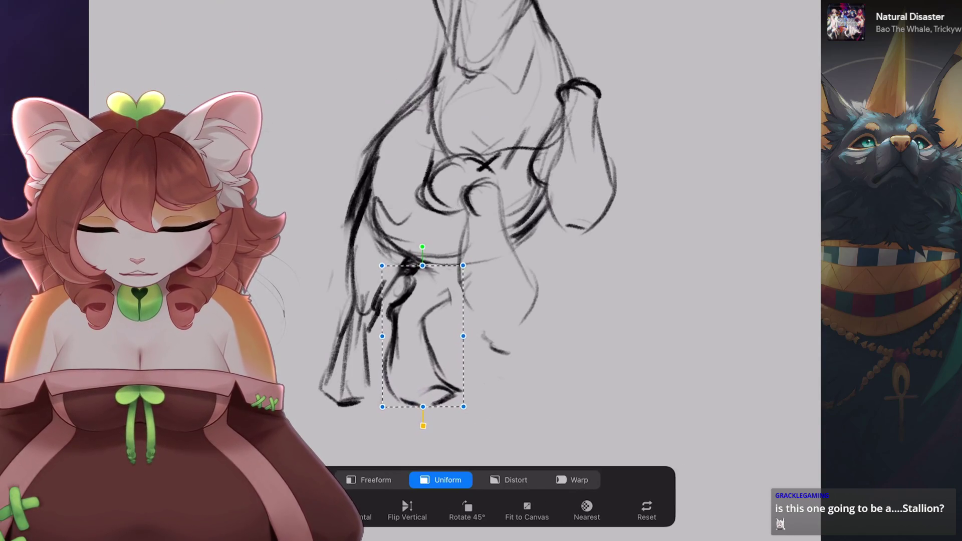
key(v)
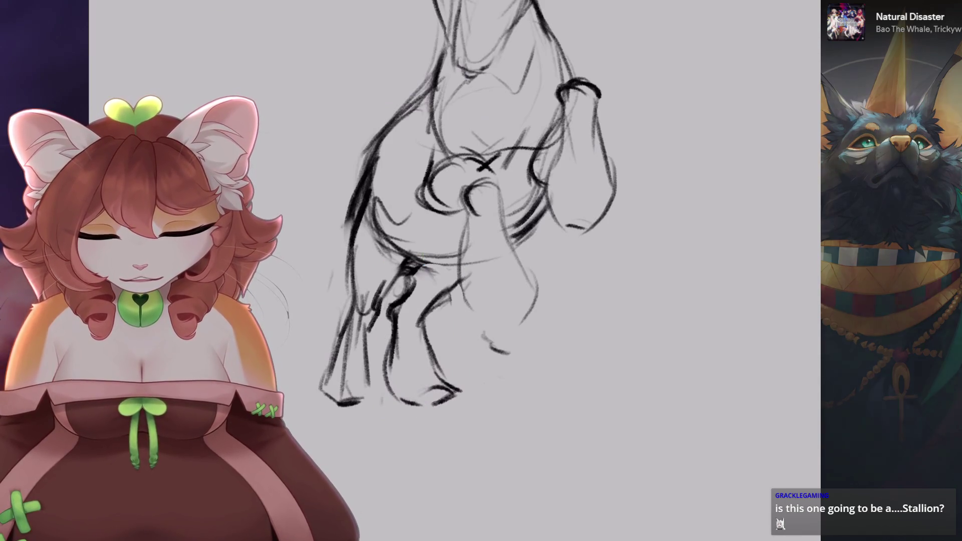
key(minus)
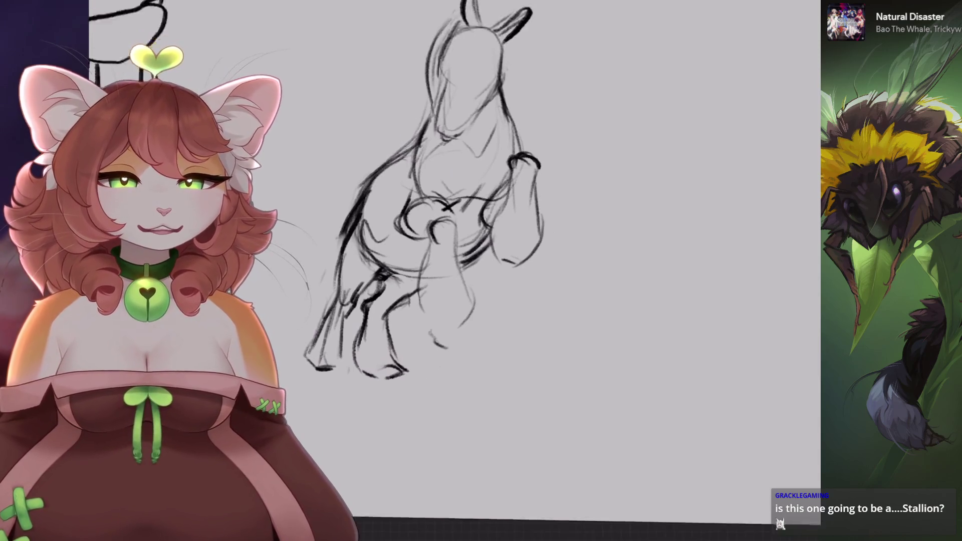
- With a very small brush, erase stray lines near the chest and lower legs
key(minus)
key(plus)
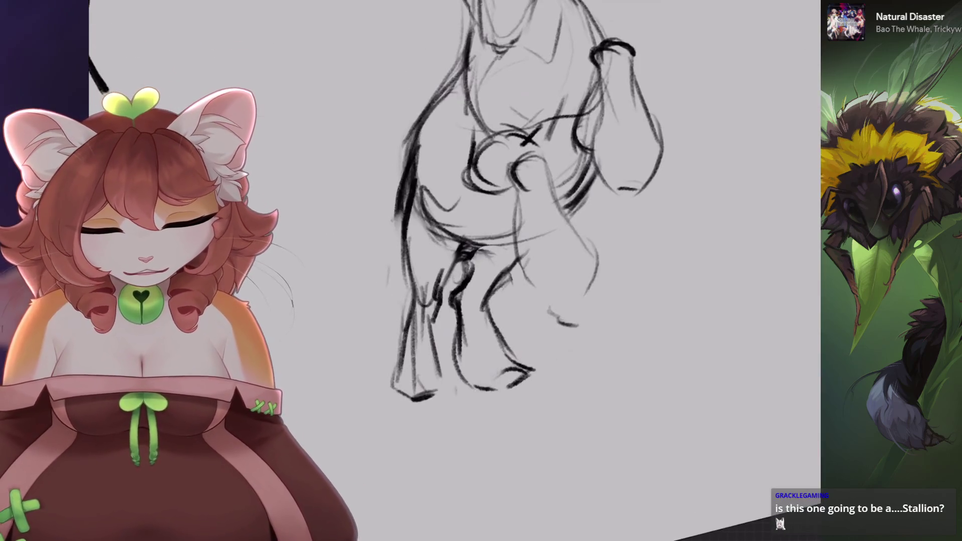
key(minus)
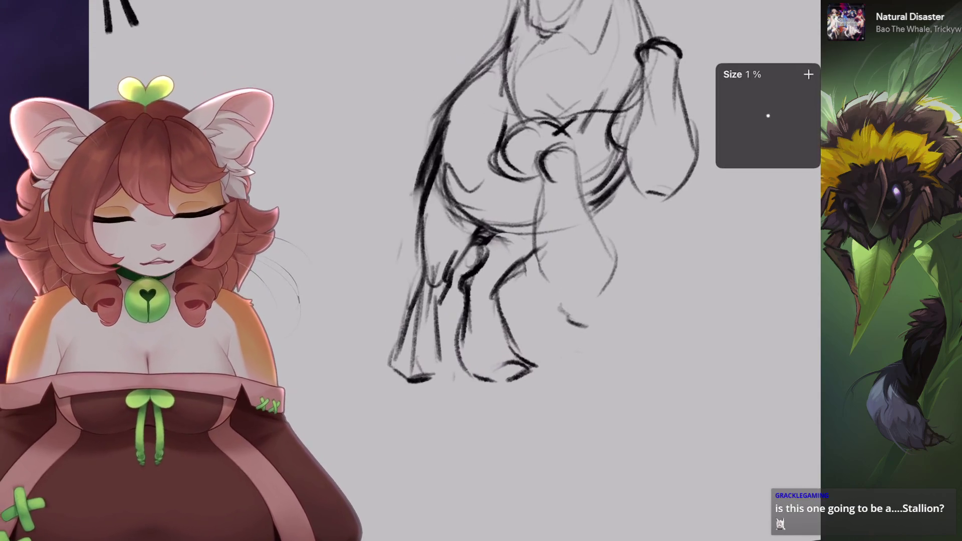
drag(477, 280, 421, 220)
drag(441, 270, 426, 191)
scroll(549, 211, up, 2)
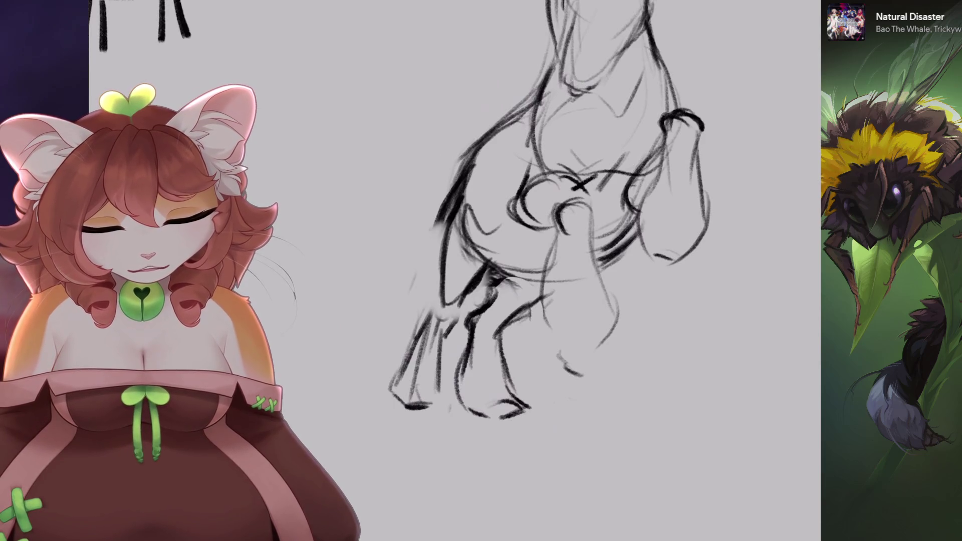
scroll(549, 211, down, 3)
mouse_move(466, 226)
mouse_down()
mouse_move(436, 301)
mouse_move(476, 351)
mouse_up()
scroll(549, 210, up, 2)
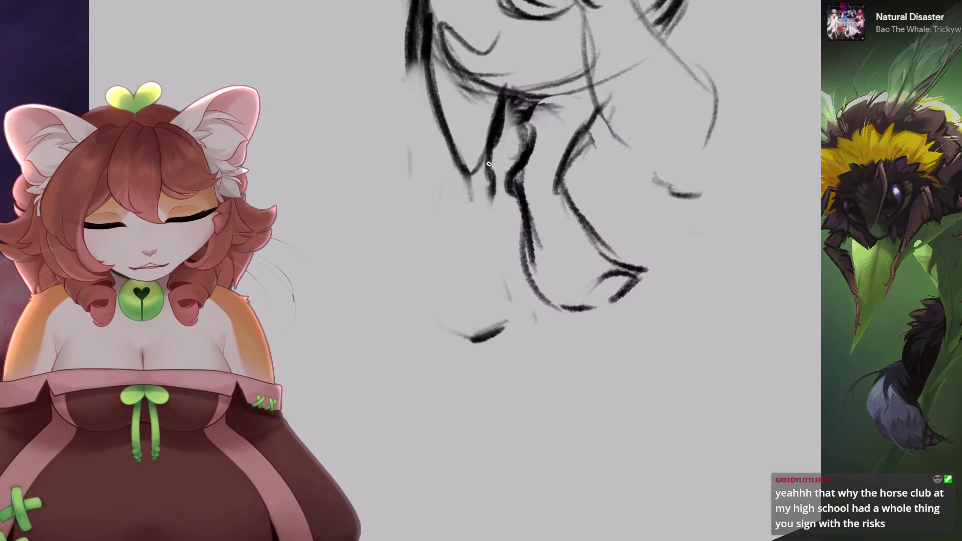
- Redraw both contour lines of the hind legs down to the hoof
drag(496, 193, 506, 253)
drag(474, 171, 468, 273)
key(ctrl+z)
drag(470, 190, 458, 257)
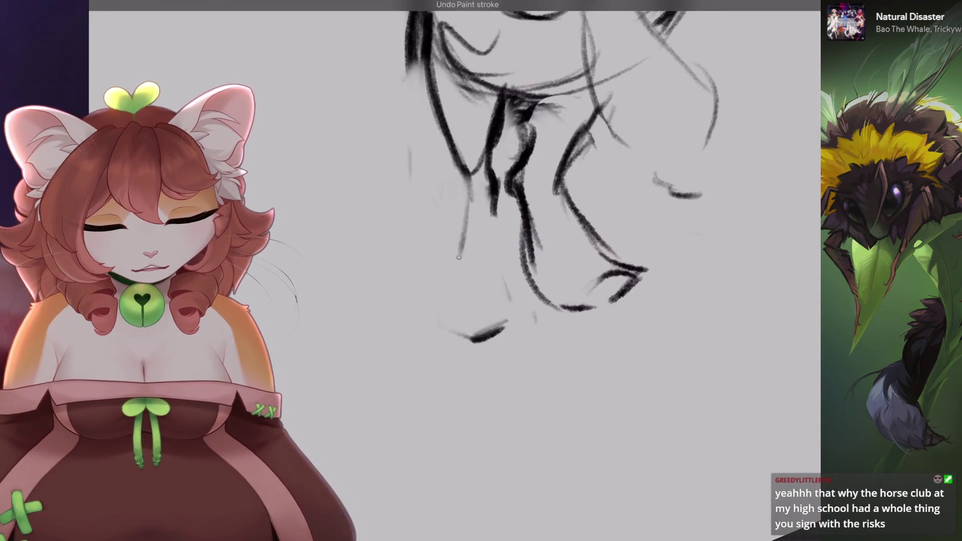
drag(499, 199, 517, 261)
key(ctrl+z)
drag(495, 198, 514, 300)
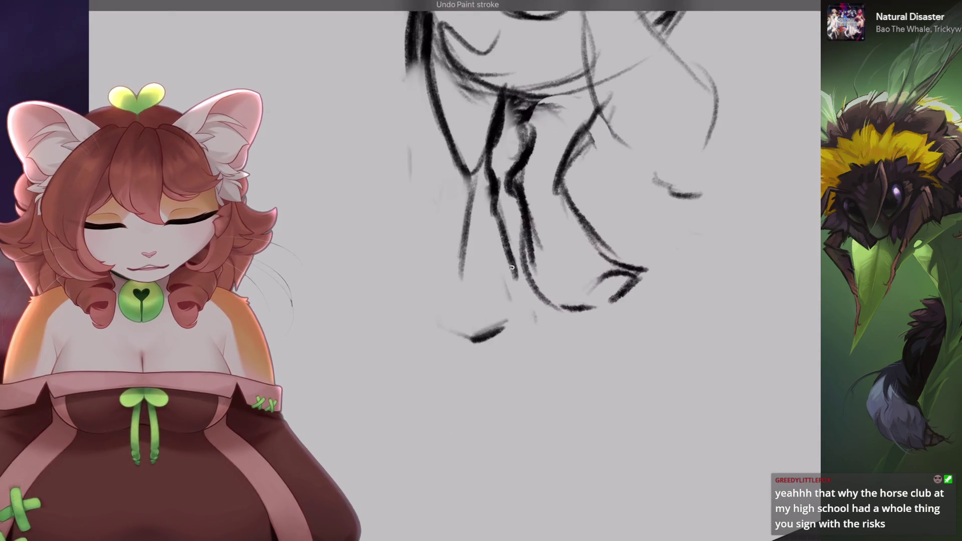
drag(454, 239, 449, 300)
key(ctrl+z)
drag(459, 243, 465, 310)
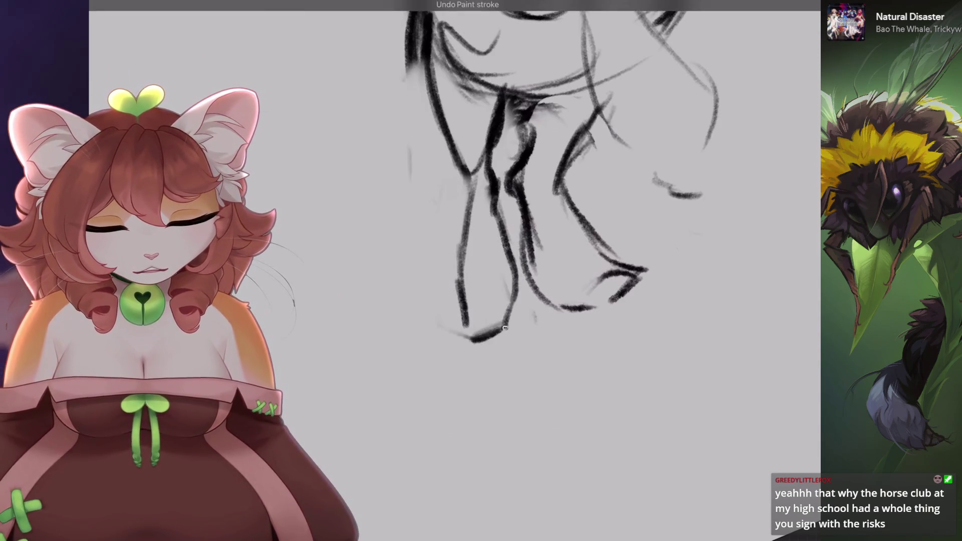
- Soften the leg lines, add a line along the leg and erase the lower leg strokes
scroll(504, 328, down, 3)
scroll(451, 201, up, 3)
drag(451, 185, 502, 261)
scroll(501, 225, up, 2)
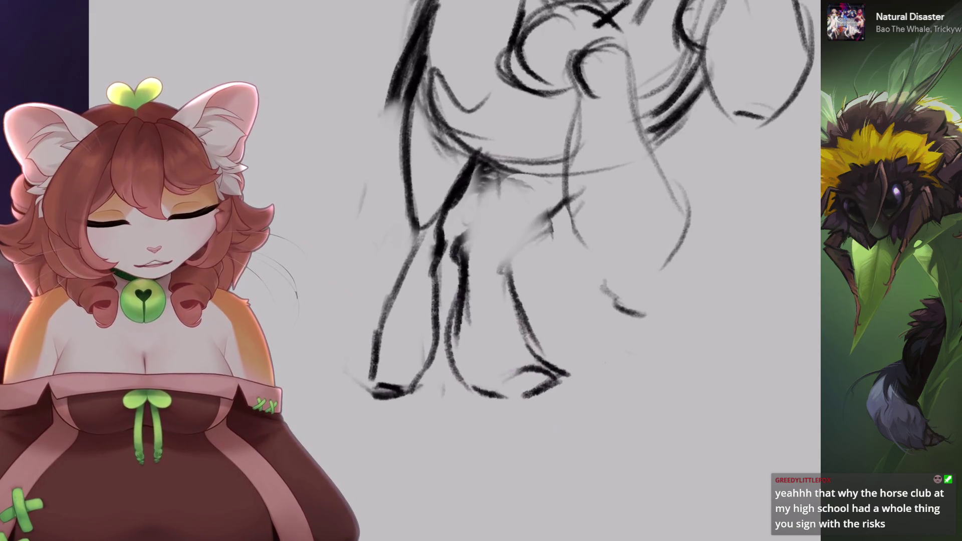
key(ctrl+shift+z)
drag(494, 213, 454, 246)
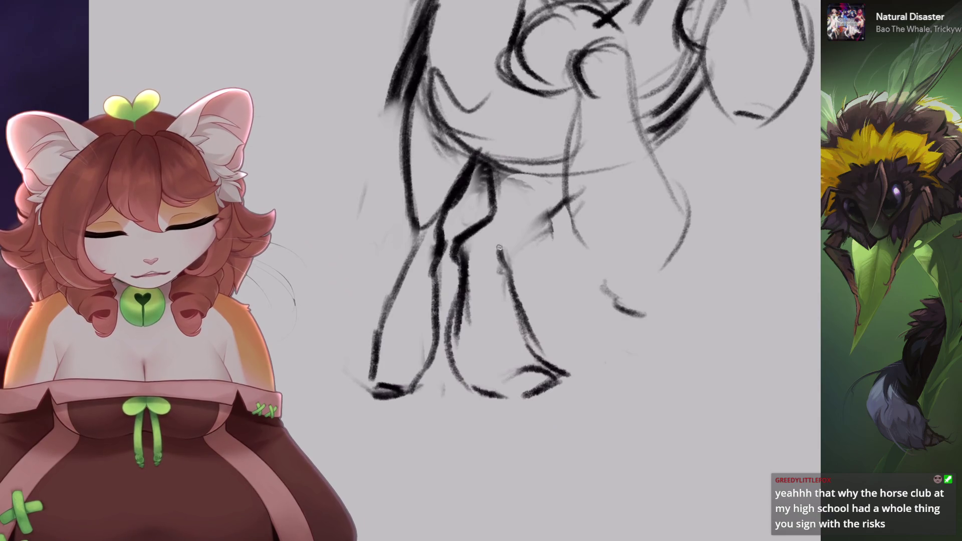
scroll(496, 252, down, 1)
mouse_move(501, 265)
mouse_down()
mouse_move(477, 276)
mouse_move(426, 351)
mouse_up()
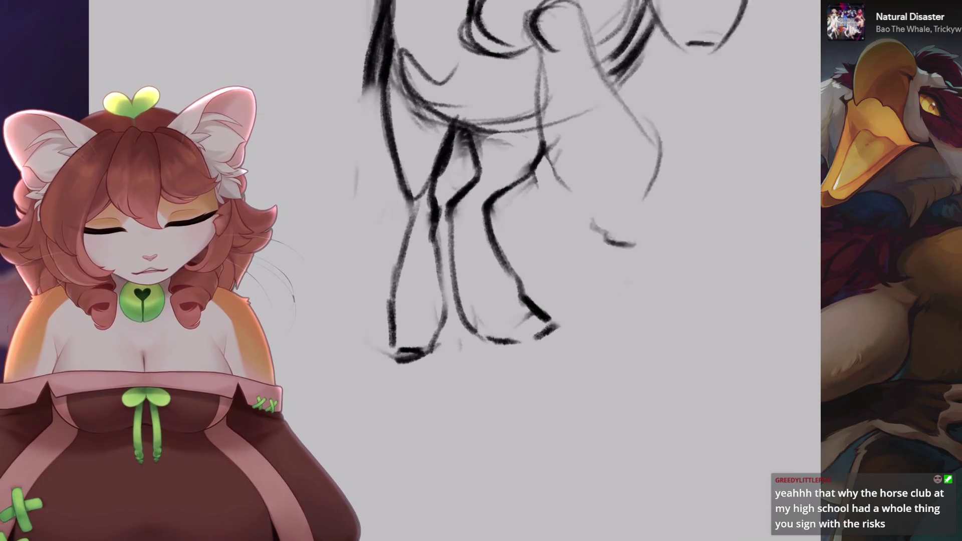
drag(591, 230, 564, 285)
key(ctrl+z)
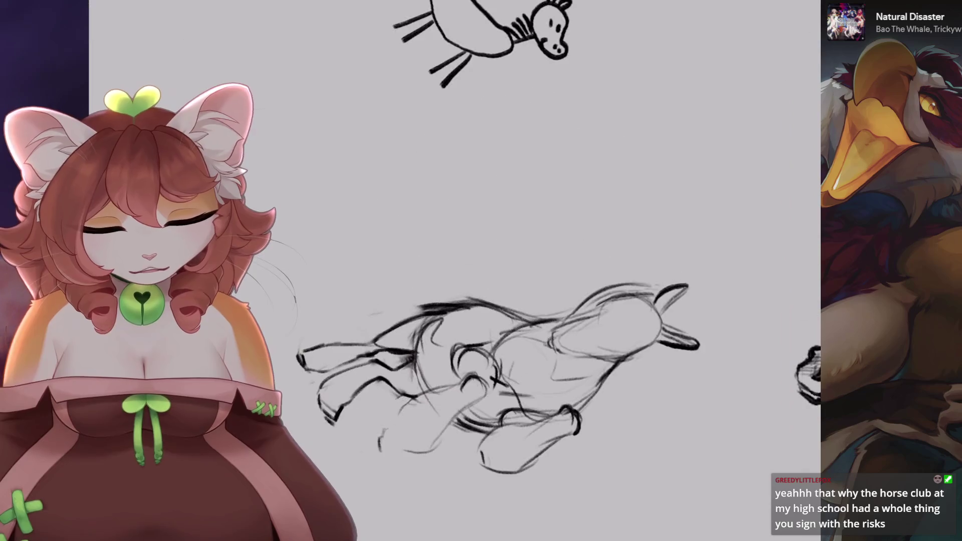
- Restore the erased leg stroke and remove the last two hoof strokes
drag(515, 314, 535, 213)
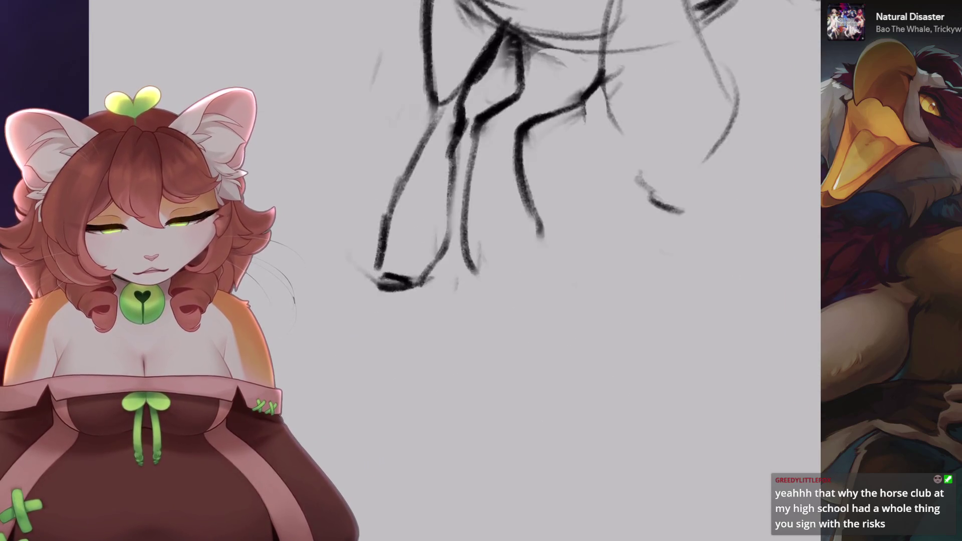
mouse_move(491, 179)
mouse_down()
mouse_move(504, 204)
mouse_move(465, 293)
mouse_up()
key(ctrl+z)
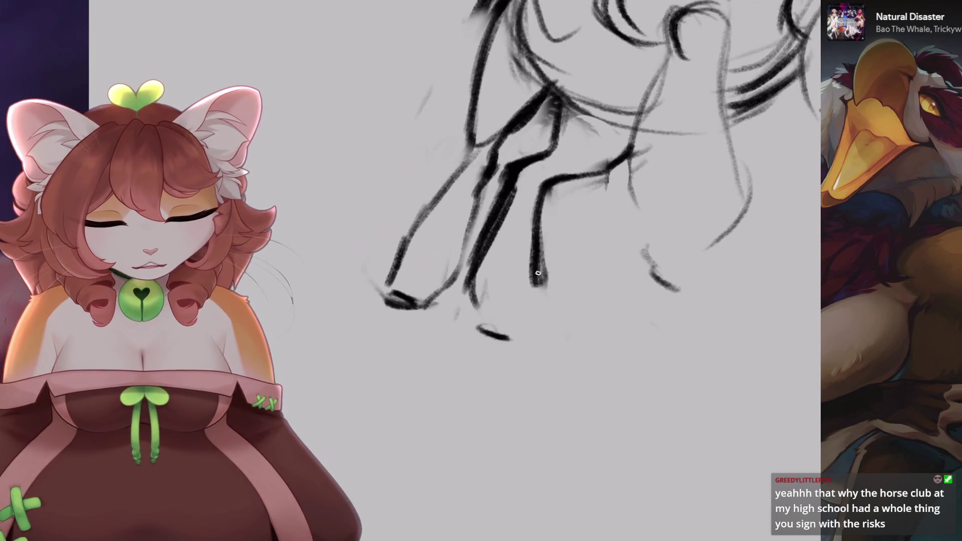
scroll(501, 270, down, 10)
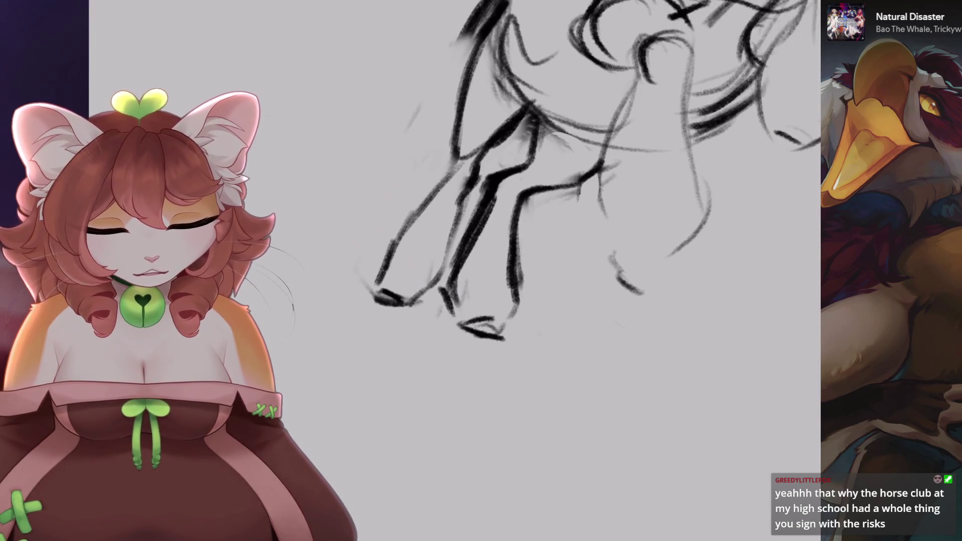
scroll(501, 351, up, 5)
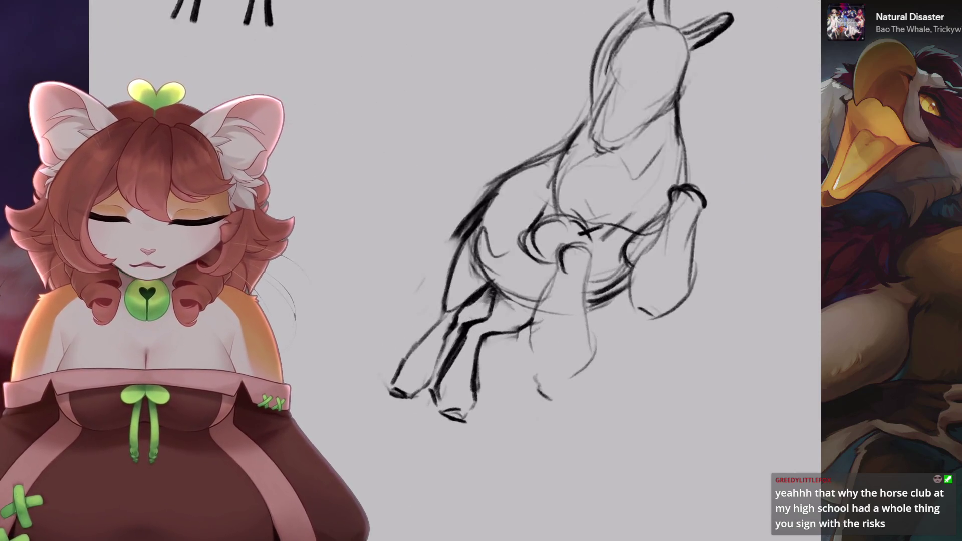
scroll(502, 350, up, 5)
scroll(531, 304, up, 2)
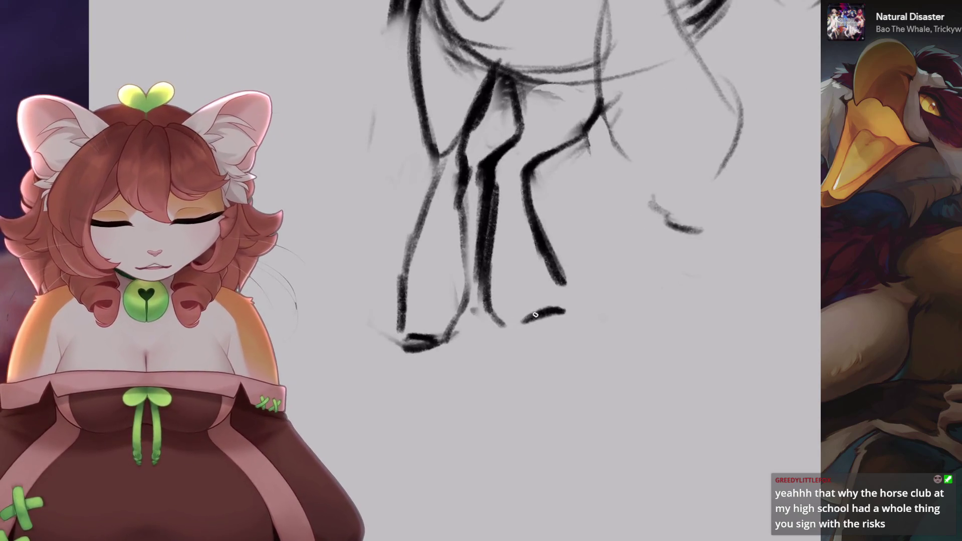
key(ctrl+z)
scroll(526, 326, down, 5)
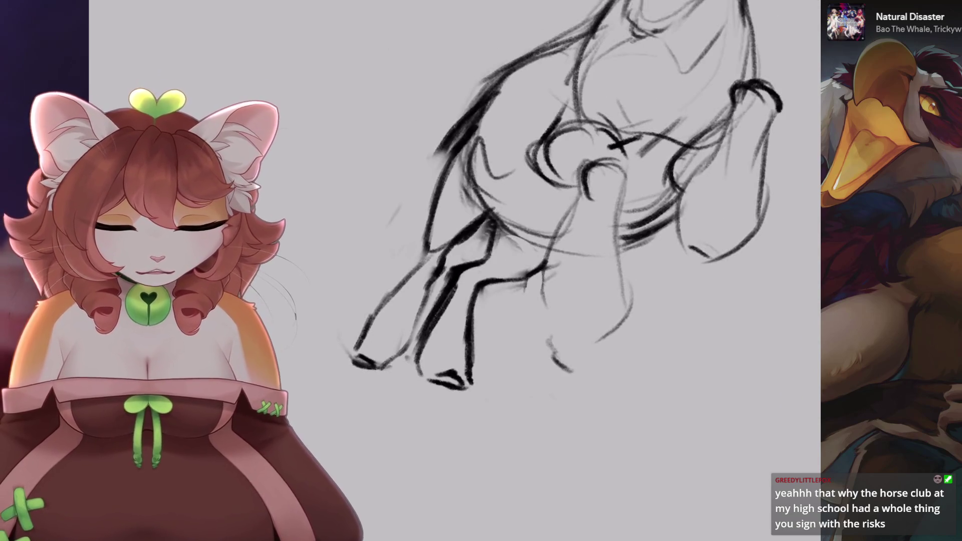
key(ctrl+z)
scroll(507, 300, down, 1)
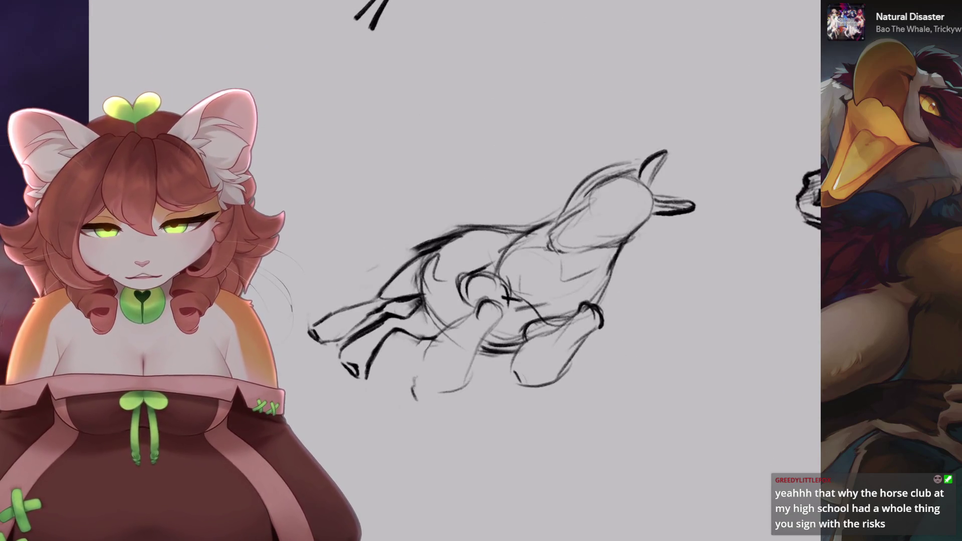
key(v)
scroll(501, 301, up, 5)
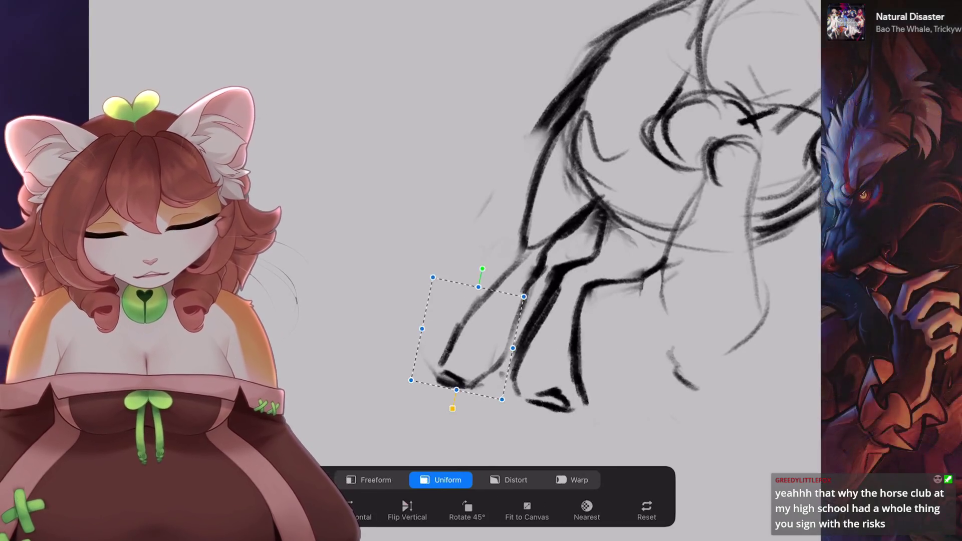
drag(467, 339, 472, 326)
key(v)
scroll(501, 225, down, 5)
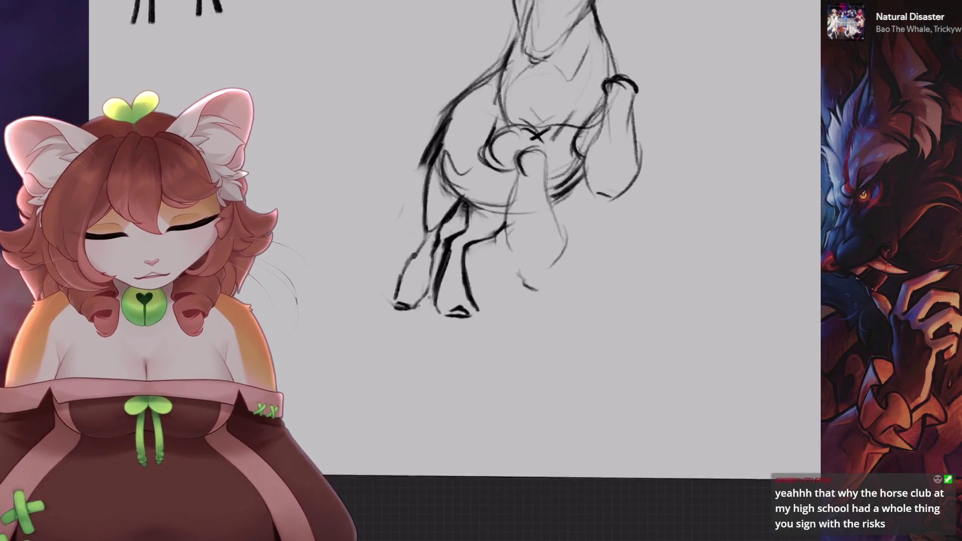
scroll(501, 226, up, 5)
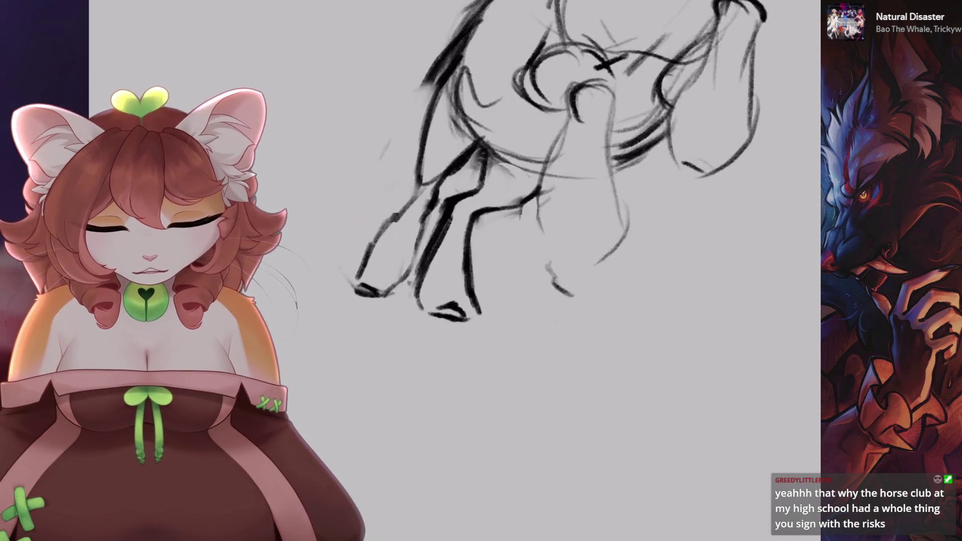
key(ctrl+z)
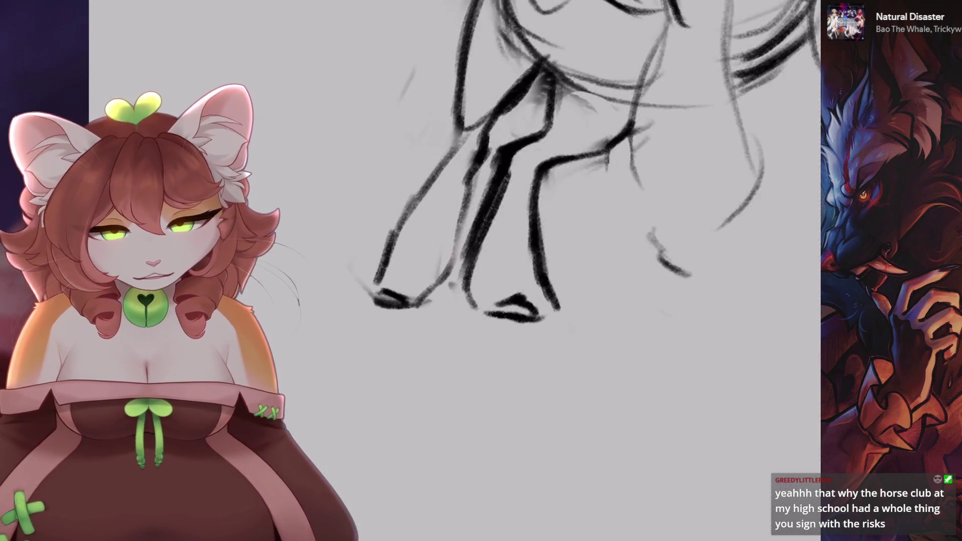
scroll(517, 317, down, 2)
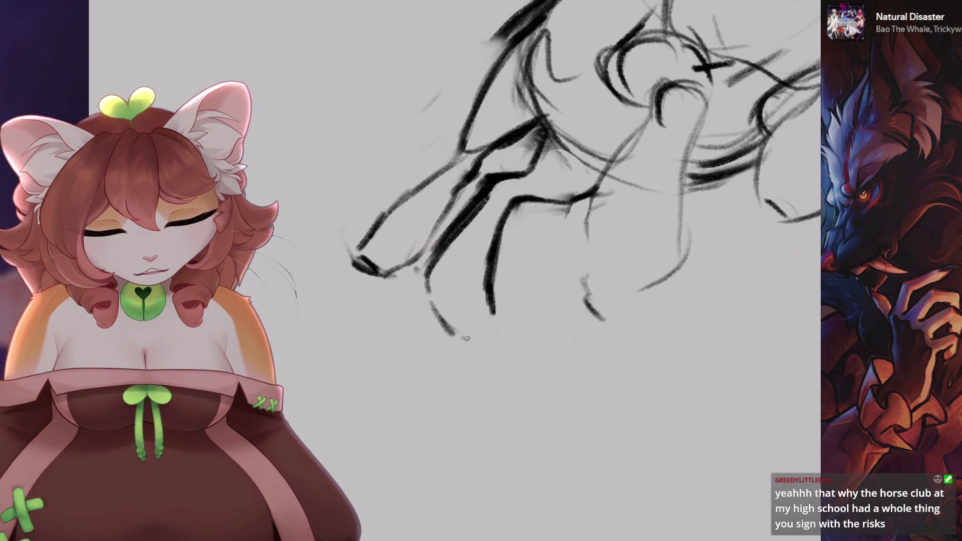
scroll(466, 339, up, 3)
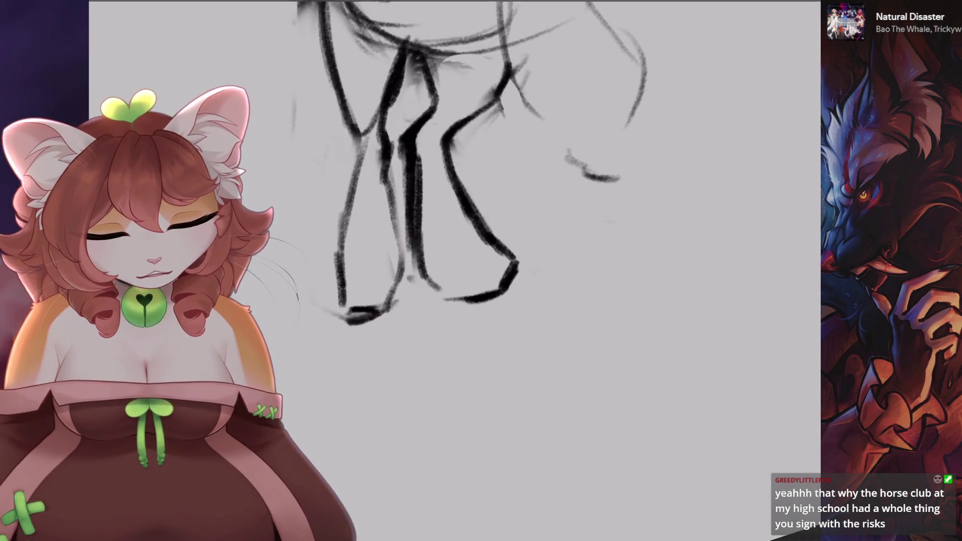
scroll(495, 272, down, 3)
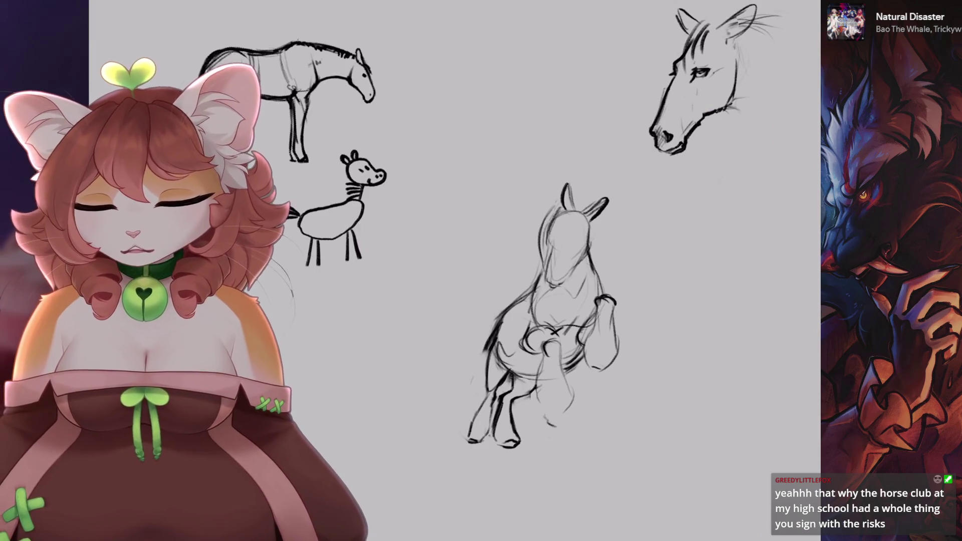
scroll(549, 501, up, 3)
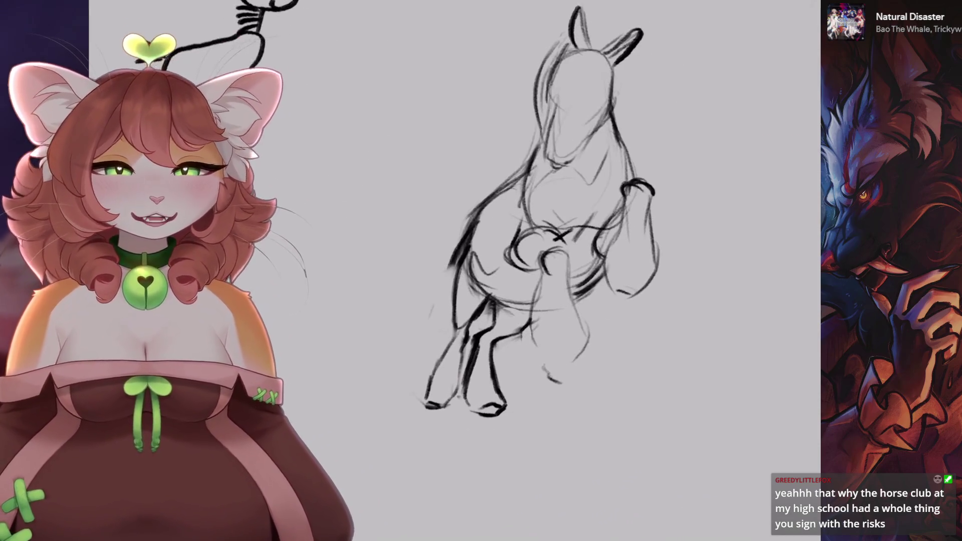
scroll(548, 251, down, 2)
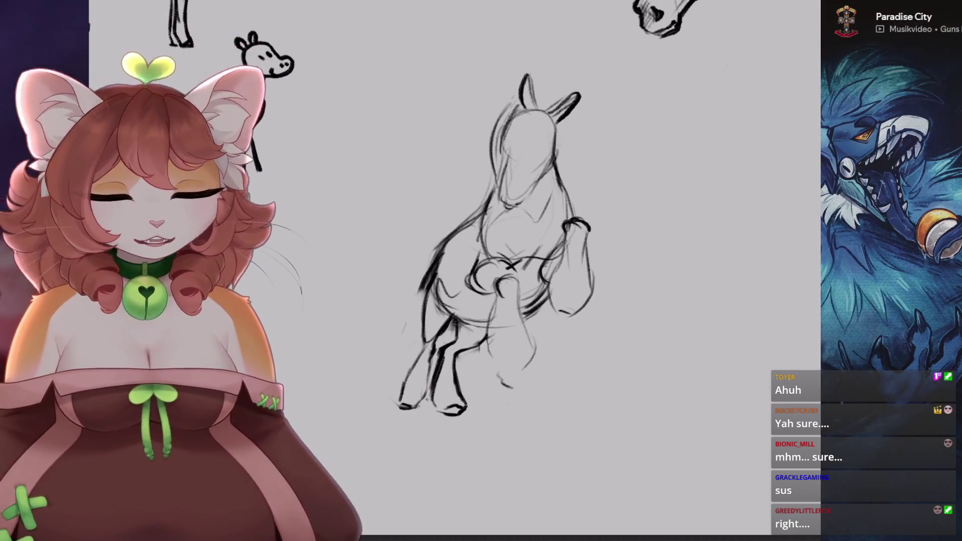
scroll(689, 256, up, 1)
scroll(689, 256, up, 1)
scroll(689, 255, up, 1)
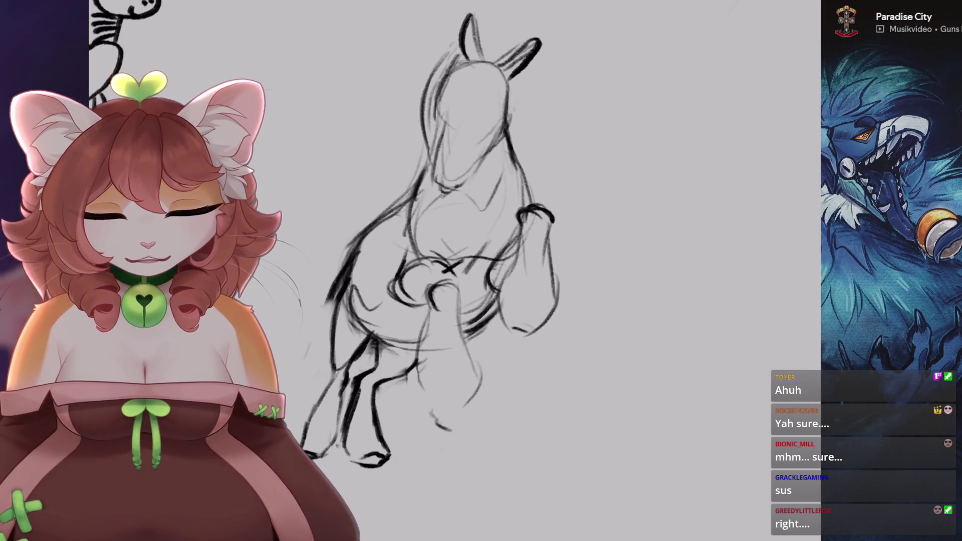
scroll(652, 301, up, 3)
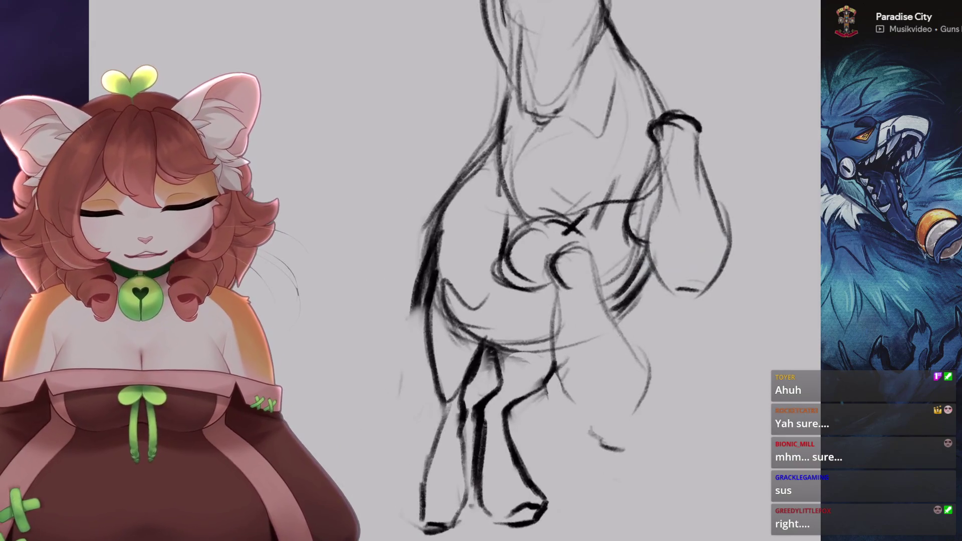
key(ctrl+0)
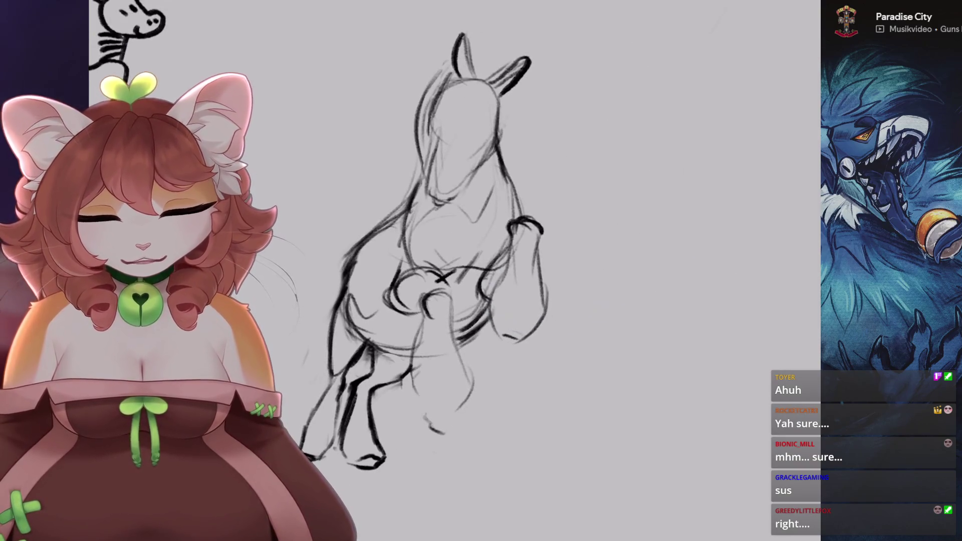
scroll(451, 251, down, 3)
scroll(501, 250, up, 4)
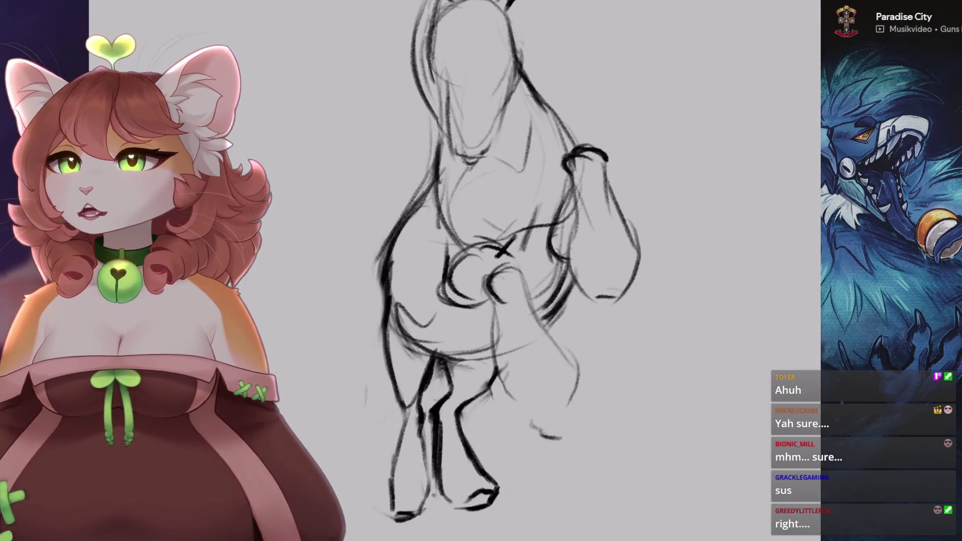
- Undo the three latest stray strokes at the end of the foreleg
scroll(502, 250, right, 2)
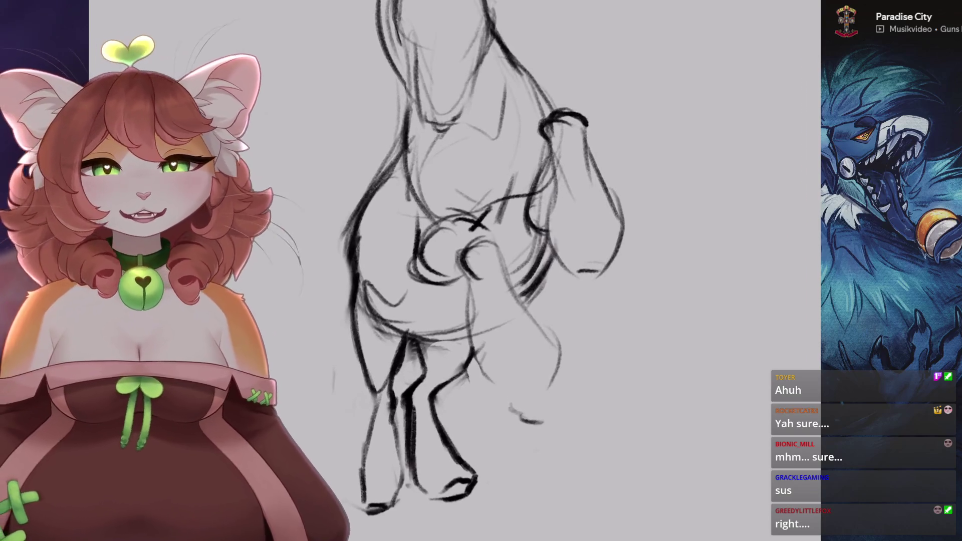
scroll(426, 251, down, 2)
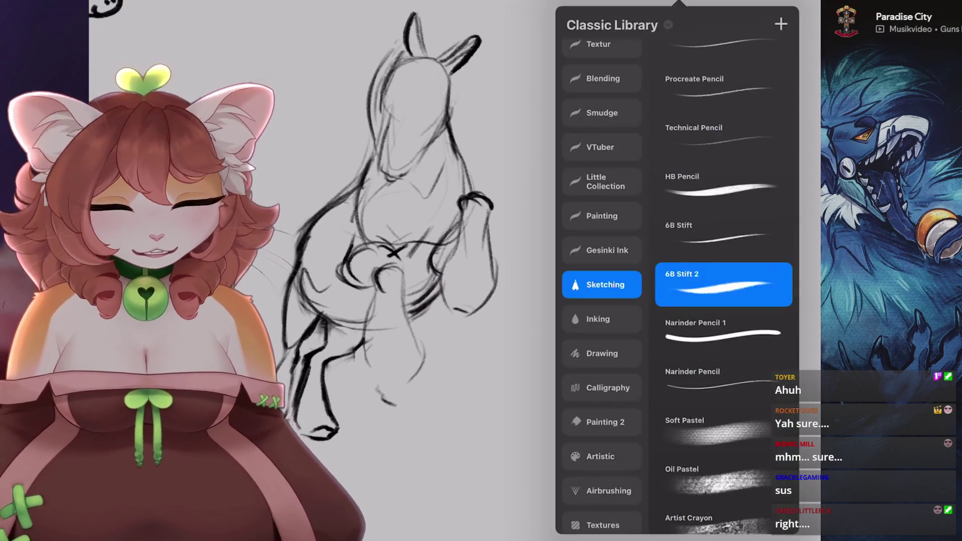
scroll(440, 301, up, 3)
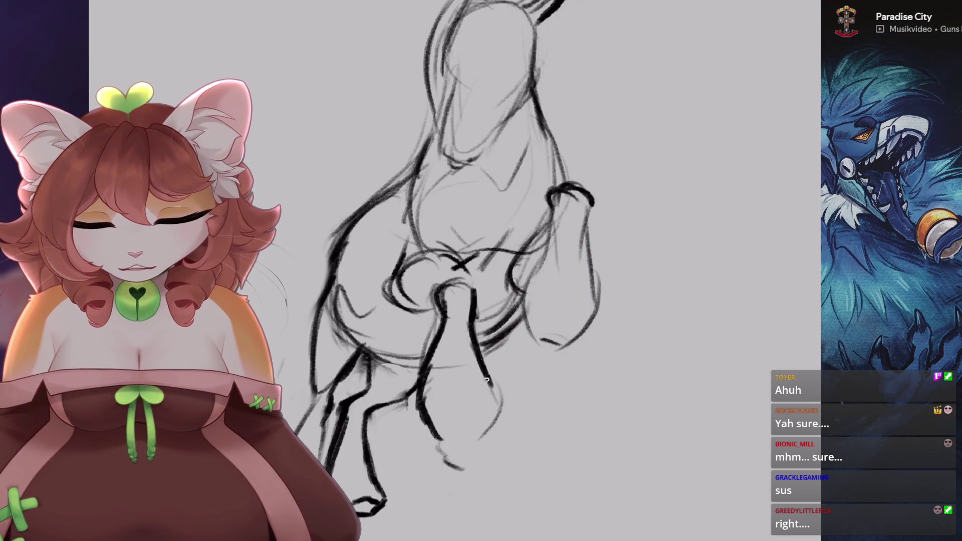
key(ctrl+z)
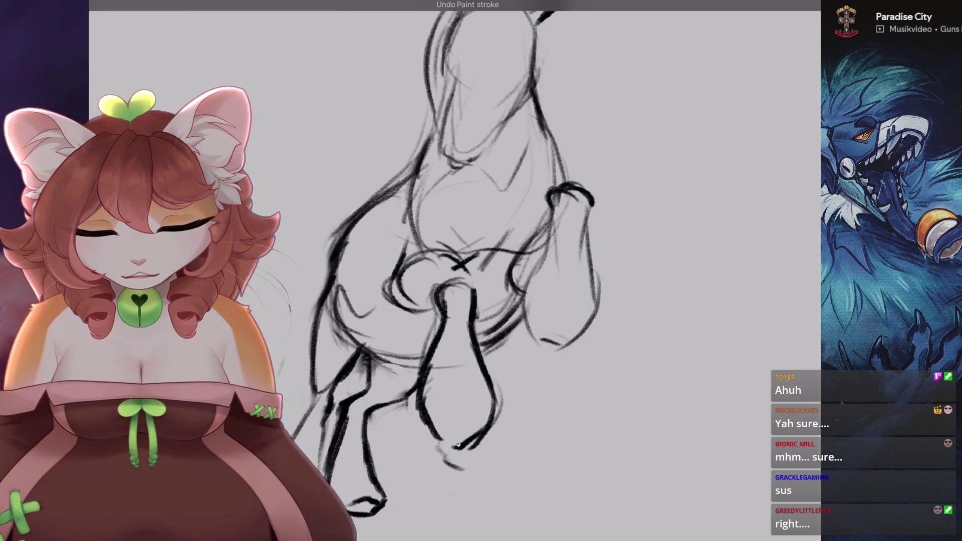
scroll(458, 444, down, 3)
scroll(452, 426, up, 3)
key(ctrl+z)
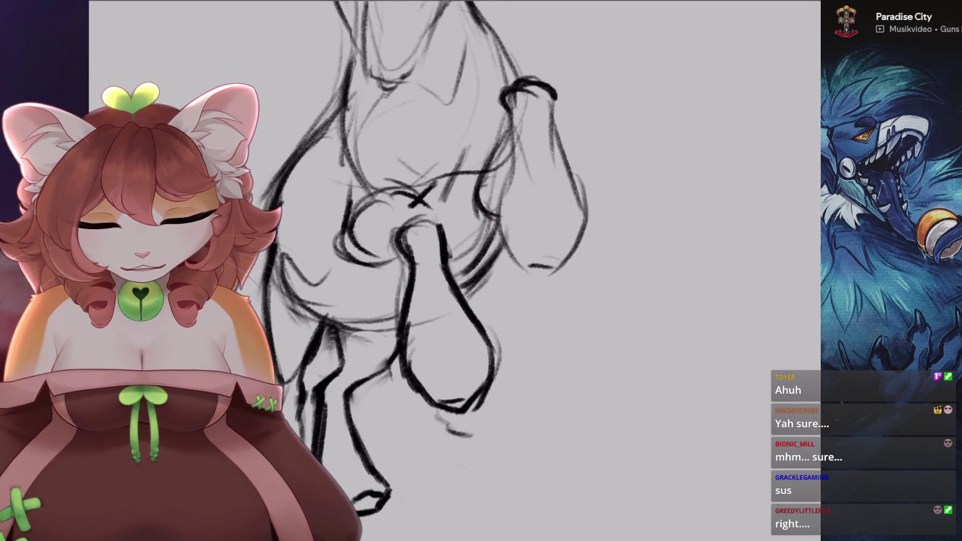
scroll(426, 251, down, 3)
scroll(426, 250, up, 3)
key(ctrl+z)
- Pan along the foreleg and undo two more unwanted strokes
drag(524, 149, 494, 190)
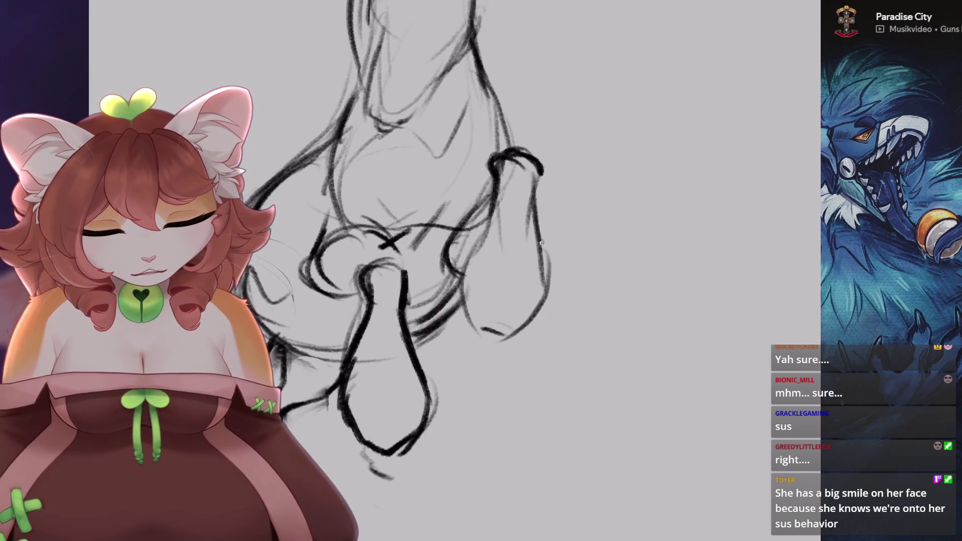
scroll(451, 275, down, 3)
scroll(451, 276, up, 3)
key(ctrl+z)
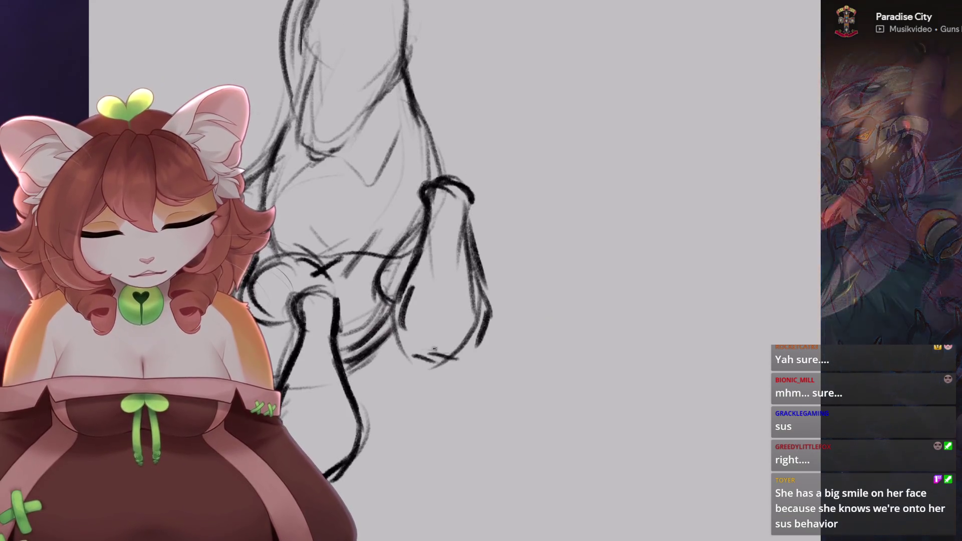
key(ctrl+z)
- Redraw the lowered foreleg's curve in bold dark lines and shape its hoof
drag(403, 404, 418, 429)
key(ctrl+z)
drag(396, 368, 408, 416)
key(ctrl+z)
drag(394, 370, 424, 429)
drag(406, 388, 432, 428)
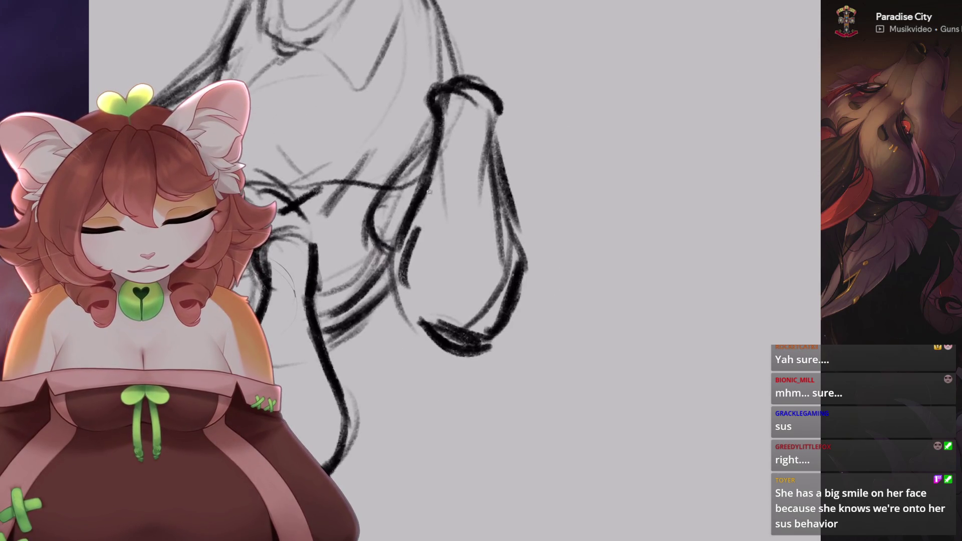
key(ctrl+0)
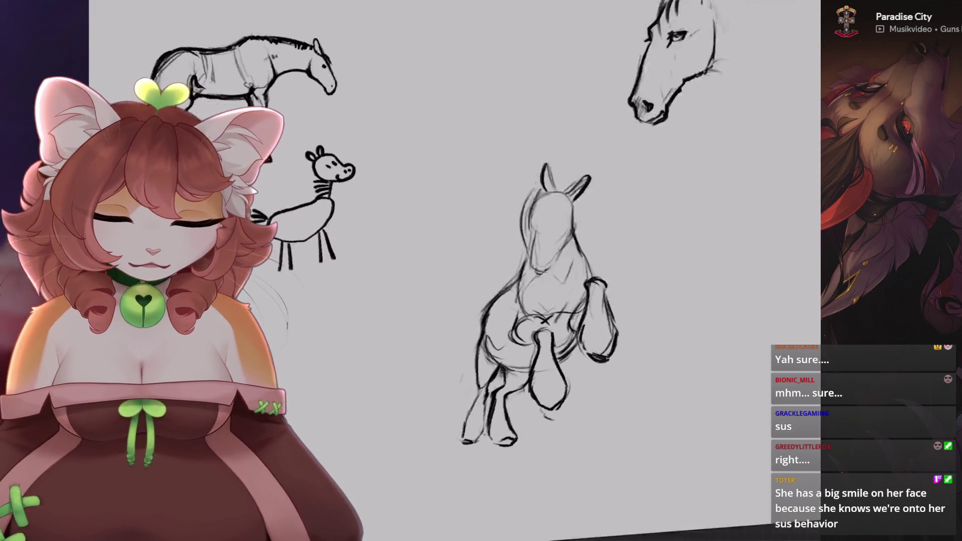
- Return to the full page view and undo the last stroke on the leg
scroll(544, 235, up, 5)
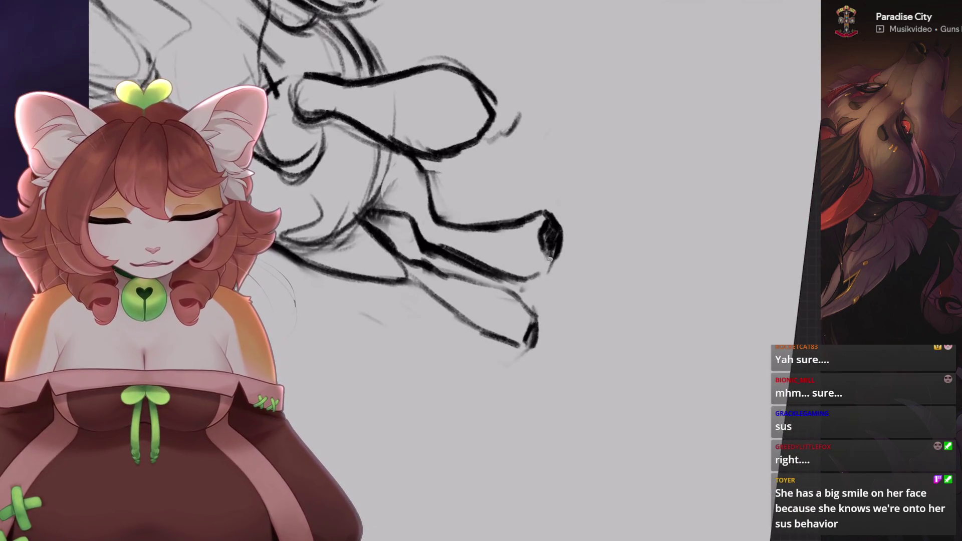
key(ctrl+0)
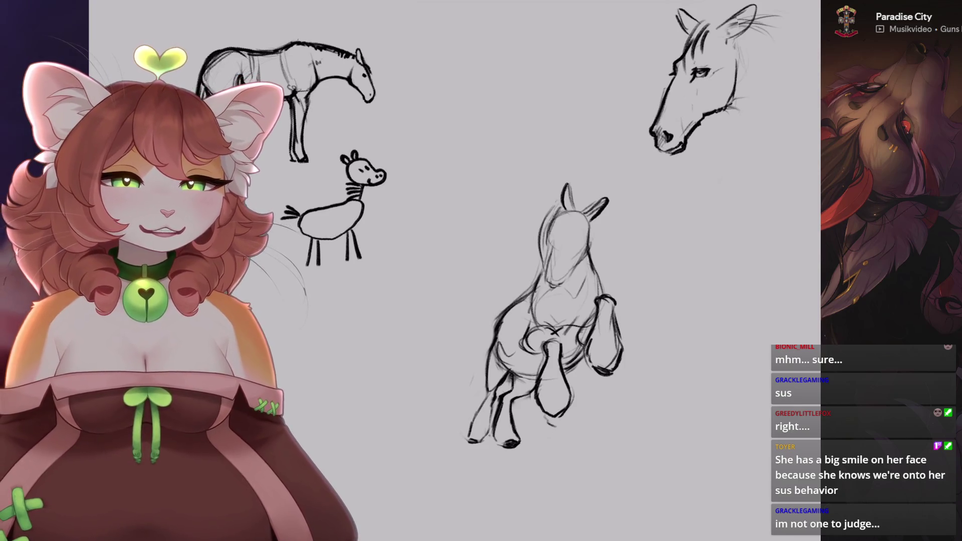
scroll(455, 271, down, 2)
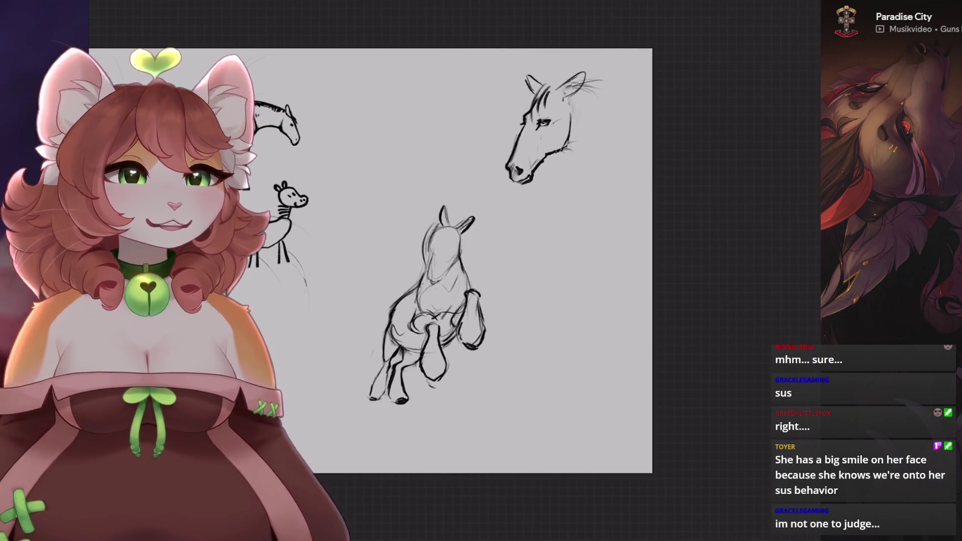
scroll(441, 351, up, 4)
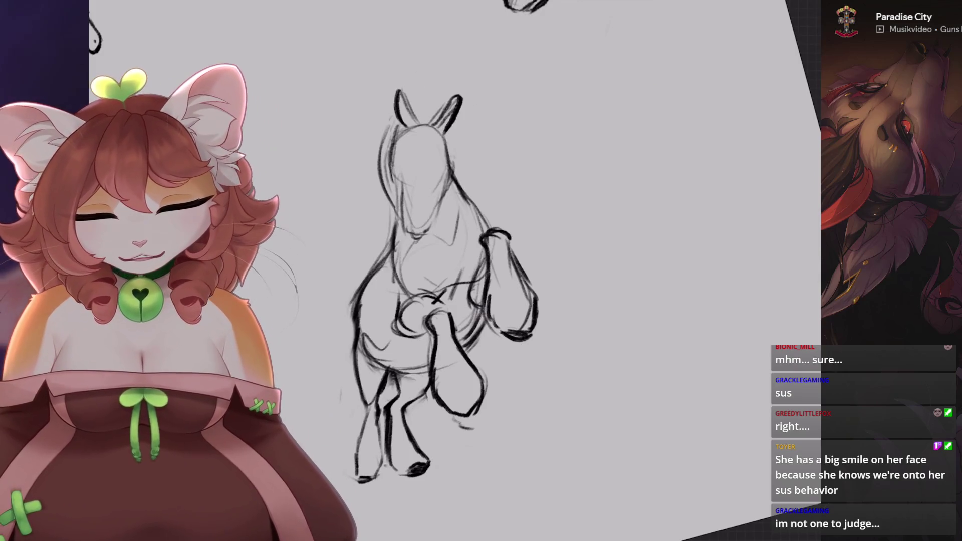
scroll(386, 451, up, 2)
scroll(386, 452, up, 2)
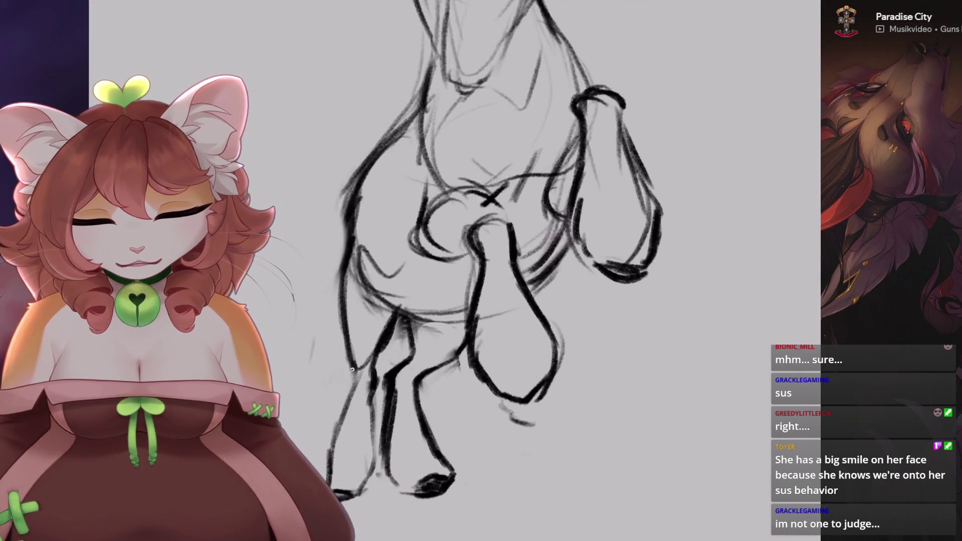
key(ctrl+z)
scroll(454, 270, down, 2)
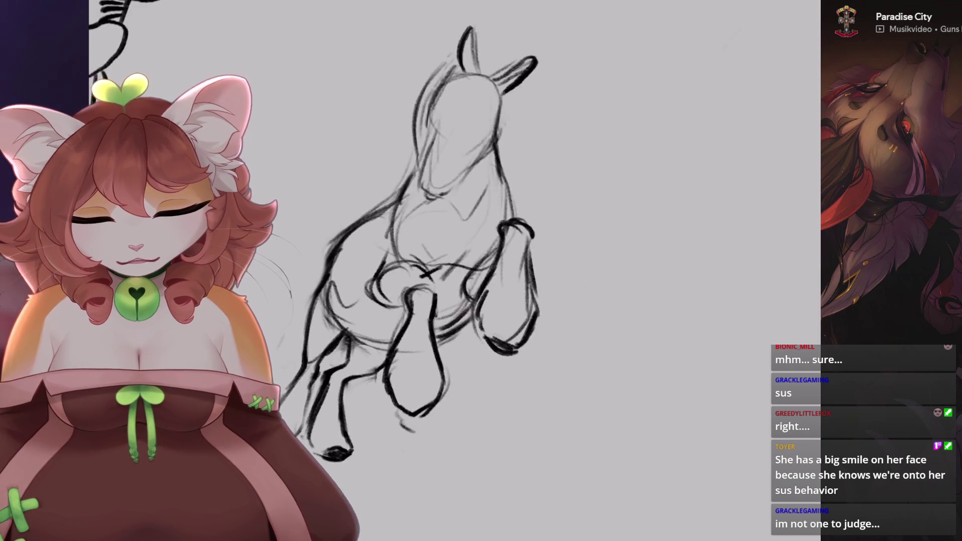
scroll(476, 251, up, 2)
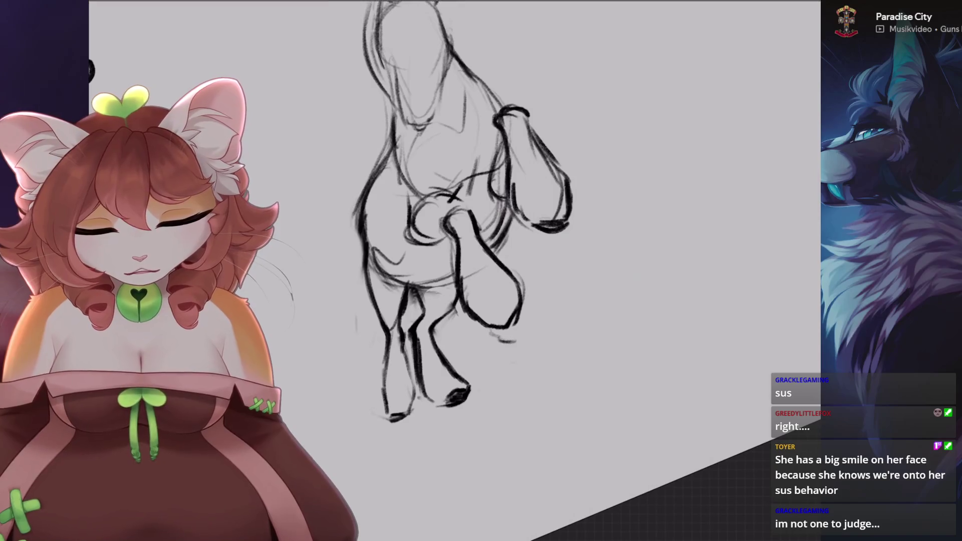
- Undo two more leg strokes, then try and reject new lower-left and middle leg lines
key(ctrl+z)
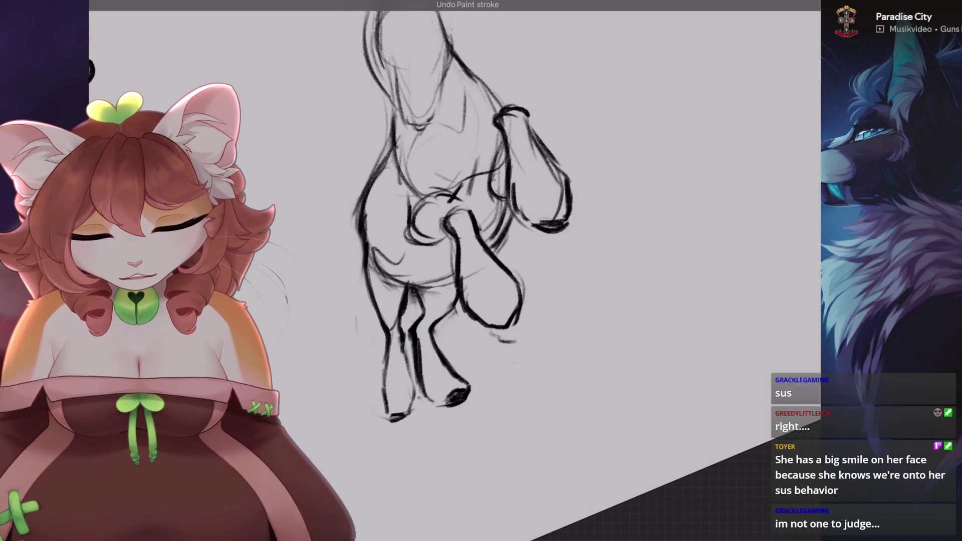
key(ctrl+z)
drag(373, 337, 346, 383)
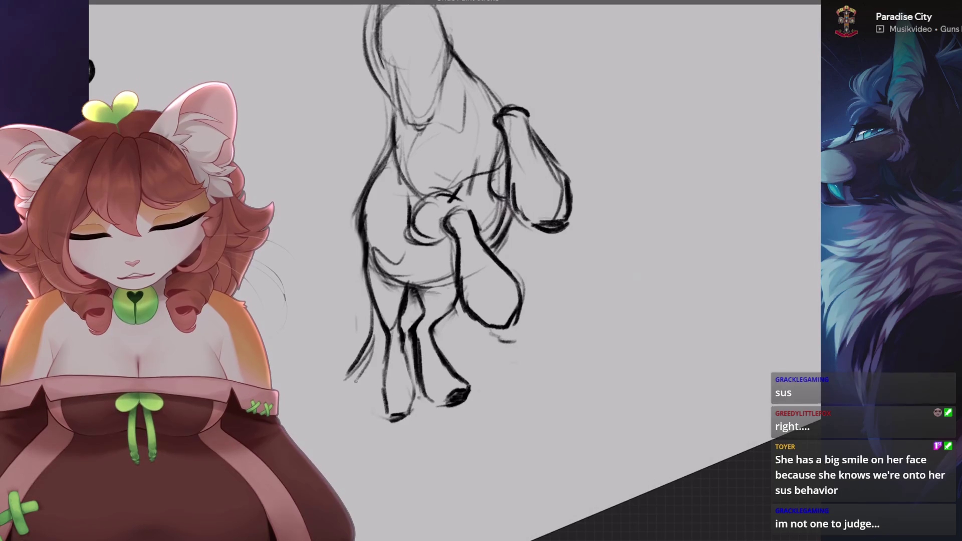
drag(456, 328, 450, 361)
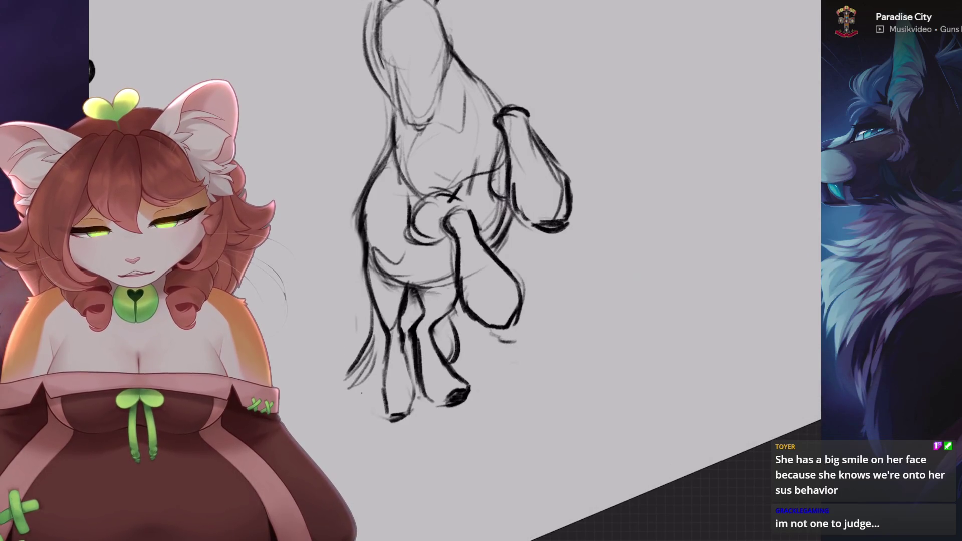
key(ctrl+z)
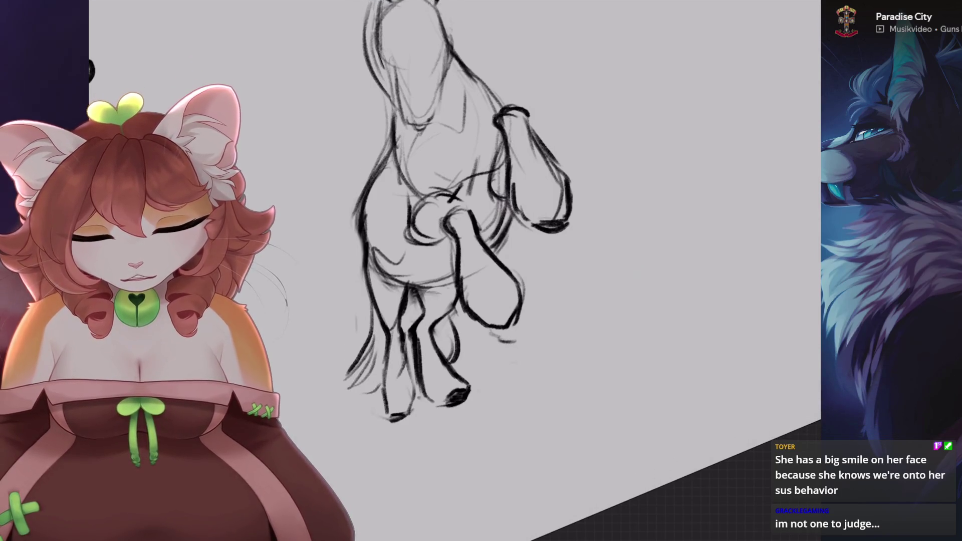
key(ctrl+z)
scroll(193, 381, down, 3)
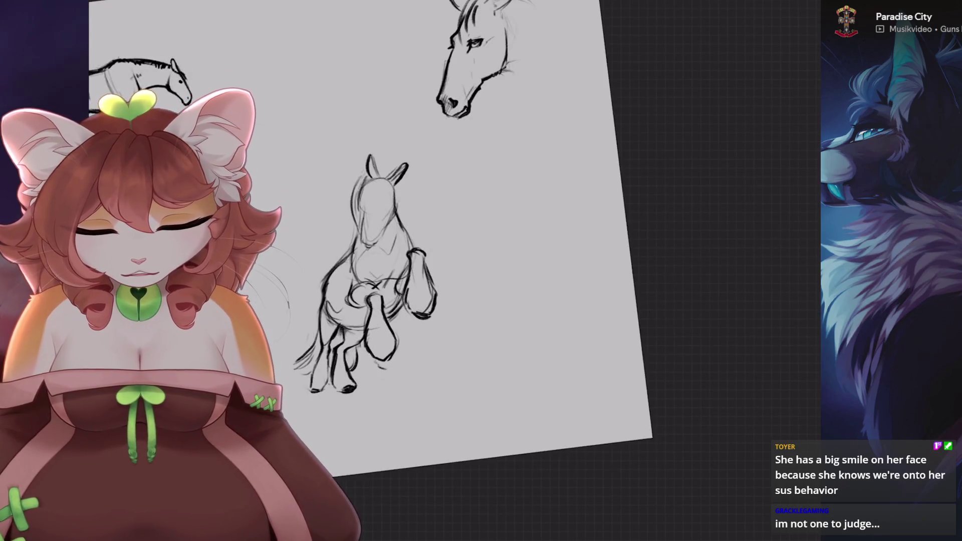
- Try curved mane lines arcing over the horse's head, then undo them
scroll(376, 250, up, 3)
scroll(376, 250, up, 2)
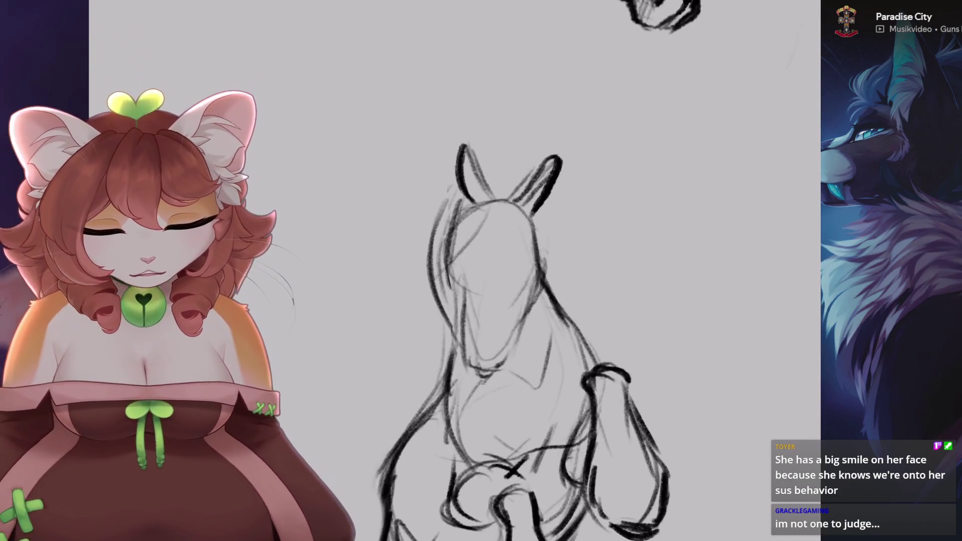
key(ctrl+z)
drag(418, 276, 477, 215)
mouse_move(423, 271)
mouse_down()
mouse_move(501, 201)
mouse_move(420, 159)
mouse_up()
key(ctrl+z)
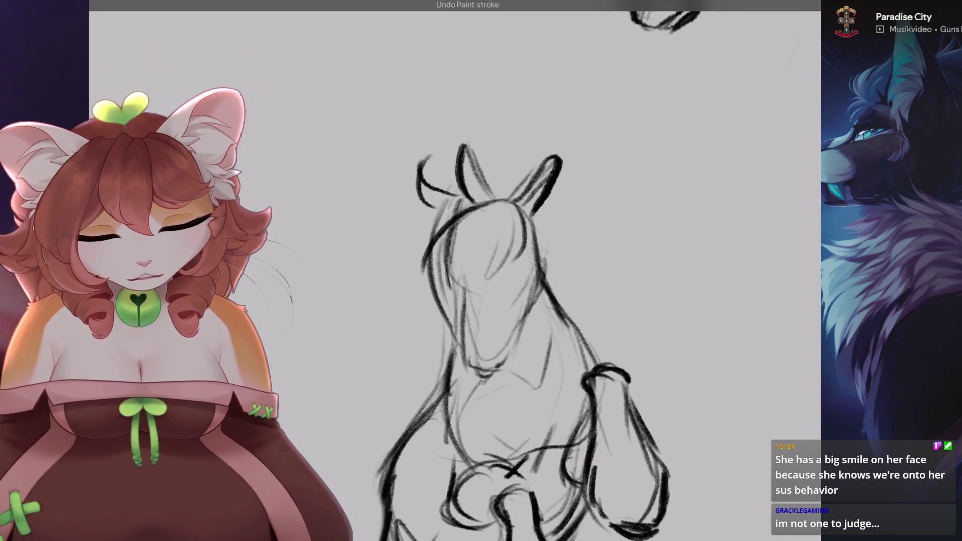
key(ctrl+z)
- Draw mane strands sweeping left of the head, undoing the stray ones
drag(407, 224, 346, 279)
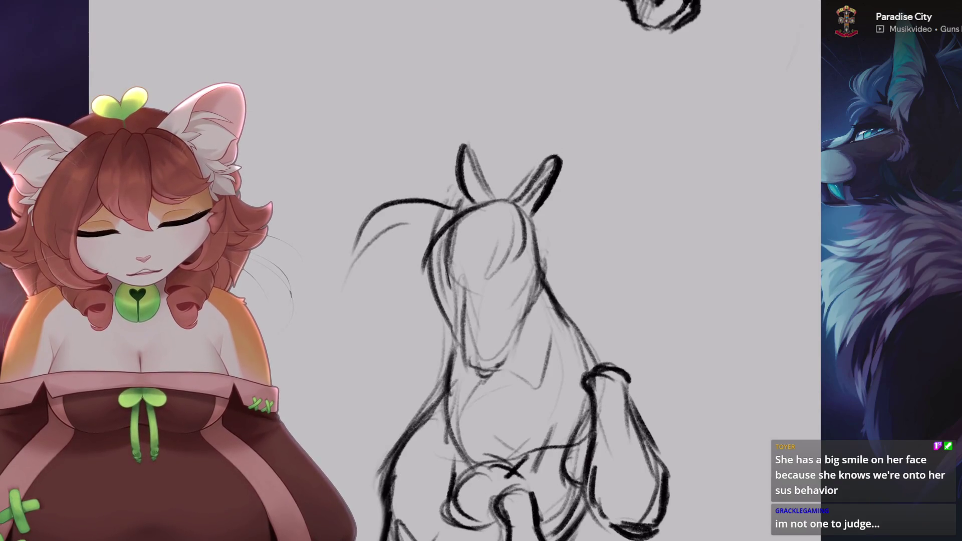
drag(399, 305, 368, 398)
key(ctrl+z)
mouse_move(346, 253)
mouse_down()
mouse_move(325, 275)
mouse_move(332, 359)
mouse_up()
drag(371, 331, 337, 374)
key(ctrl+z)
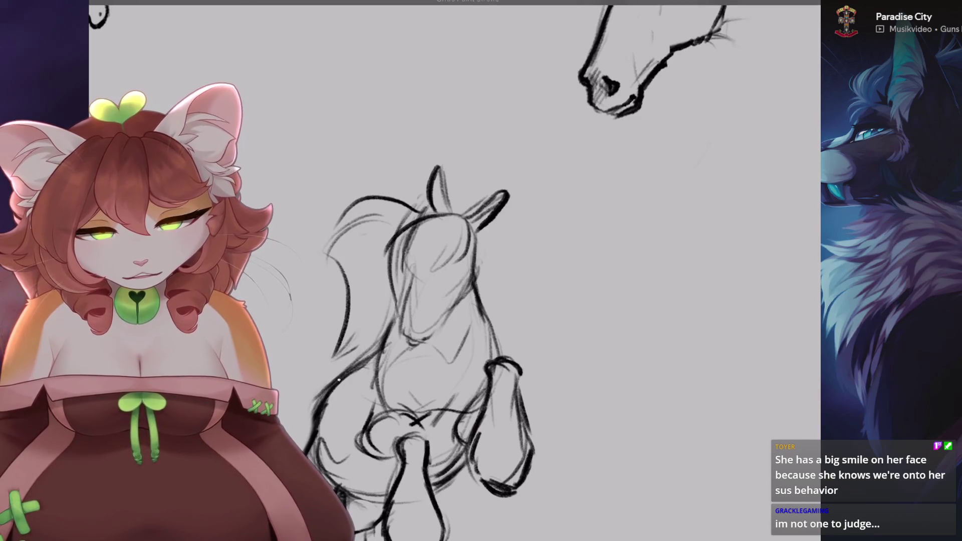
key(5)
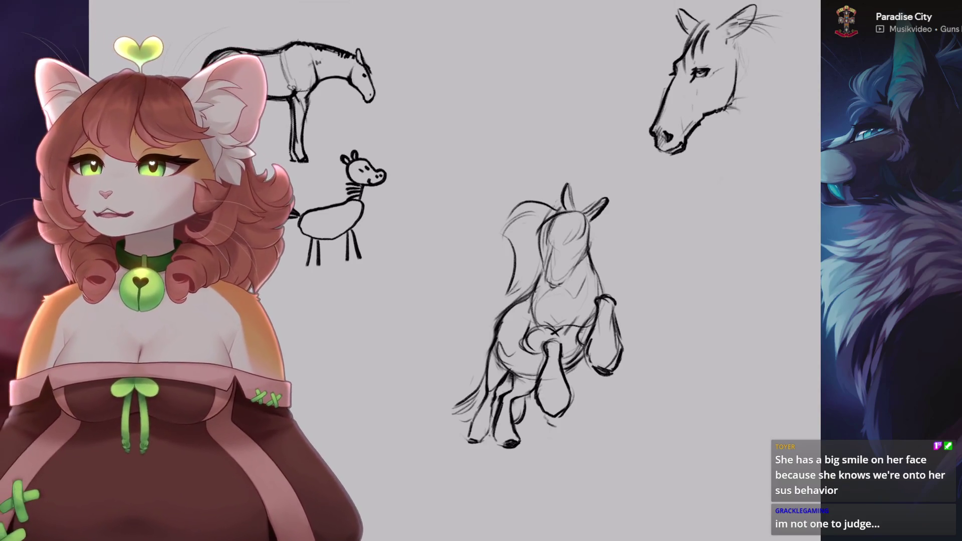
drag(552, 311, 501, 341)
scroll(501, 301, up, 5)
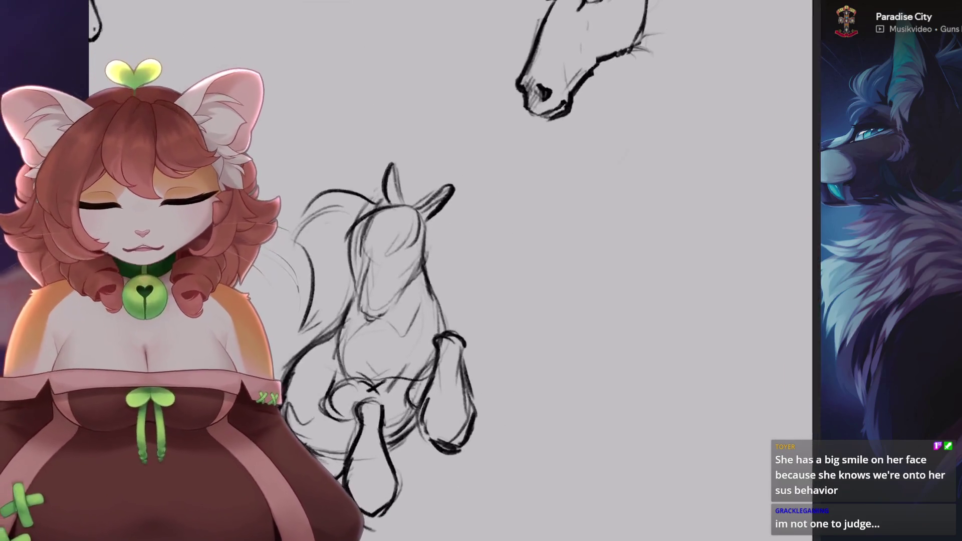
- Thin the brush to about 2%, darken the mane and add a forelock curve
click(832, 116)
scroll(591, 315, up, 1)
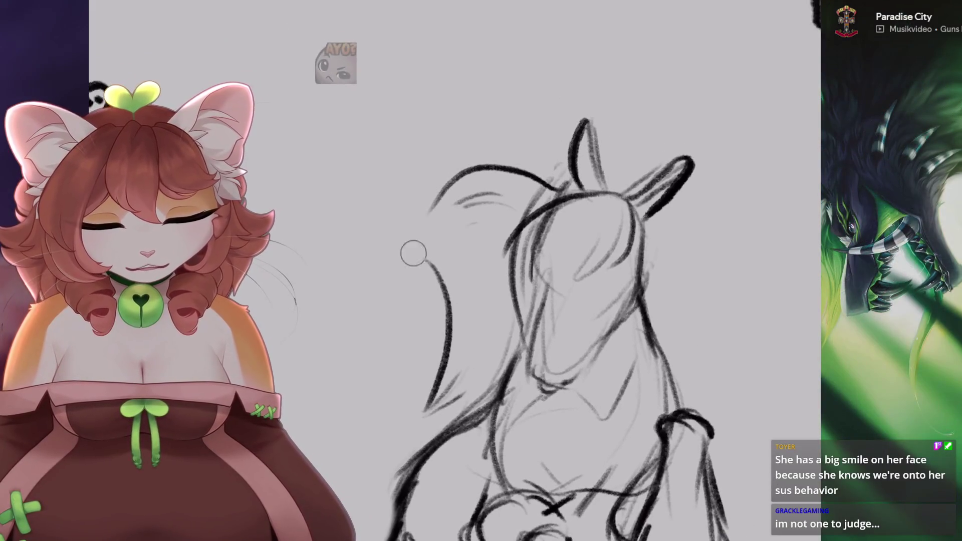
mouse_move(497, 195)
mouse_down()
mouse_move(454, 213)
mouse_move(469, 380)
mouse_up()
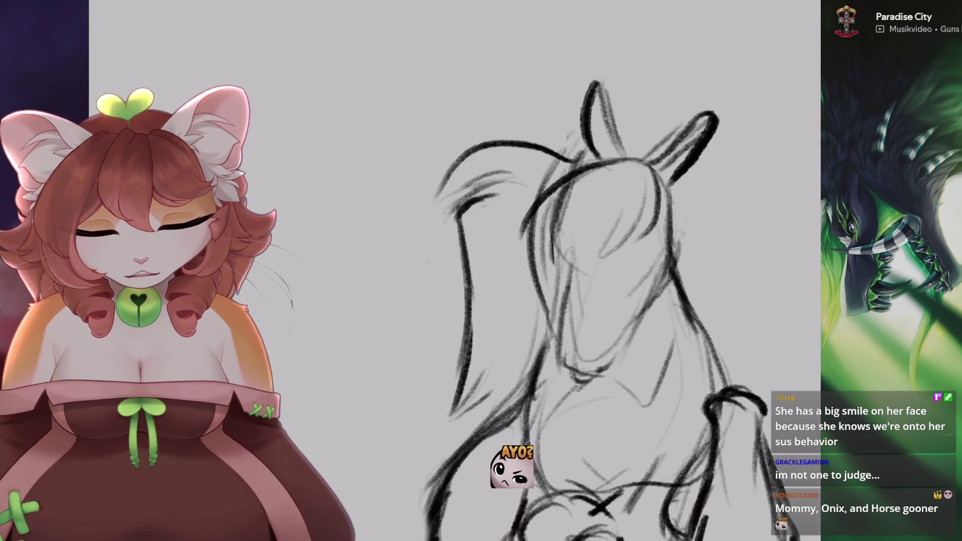
scroll(371, 262, down, 3)
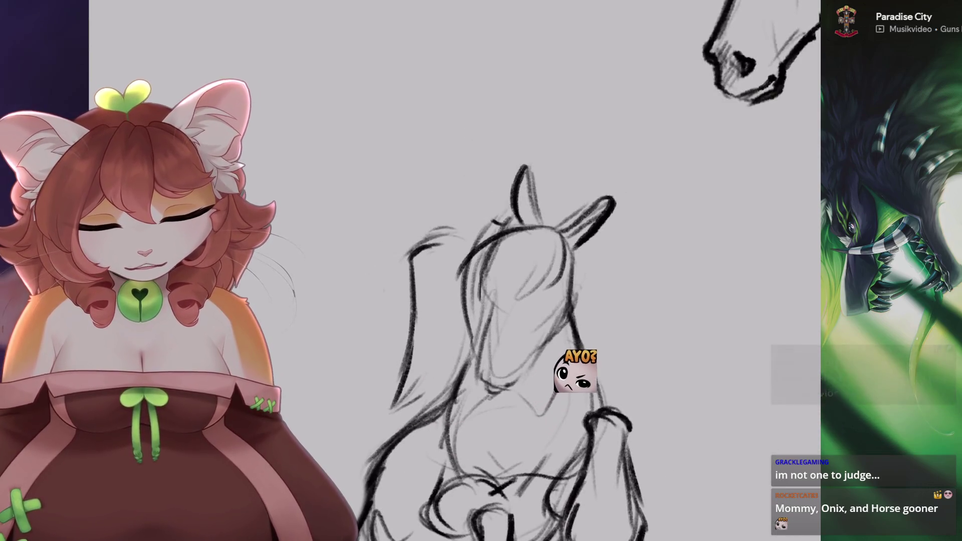
drag(452, 213, 481, 261)
drag(436, 283, 523, 258)
- Centre the head in view, sketch over the right ear and erase most of it
drag(418, 324, 397, 262)
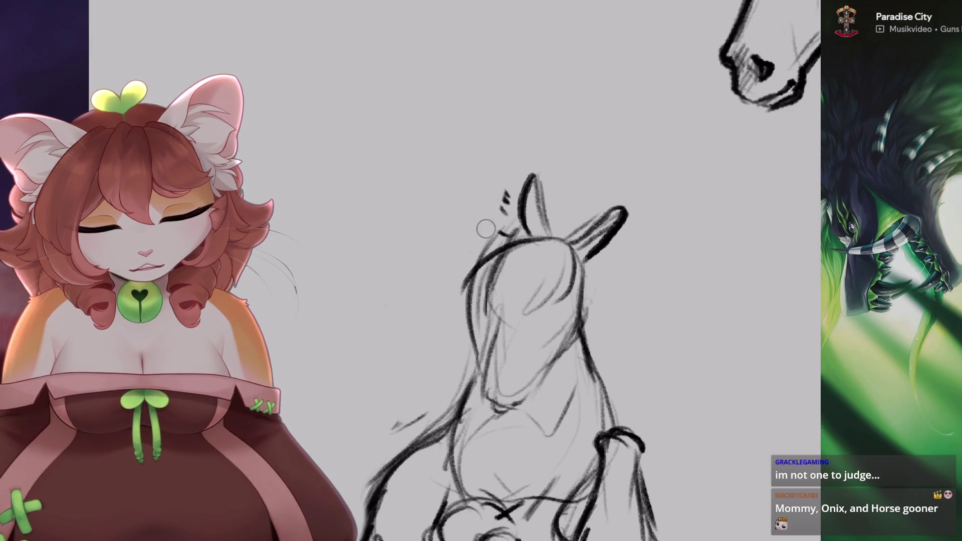
drag(501, 300, 381, 281)
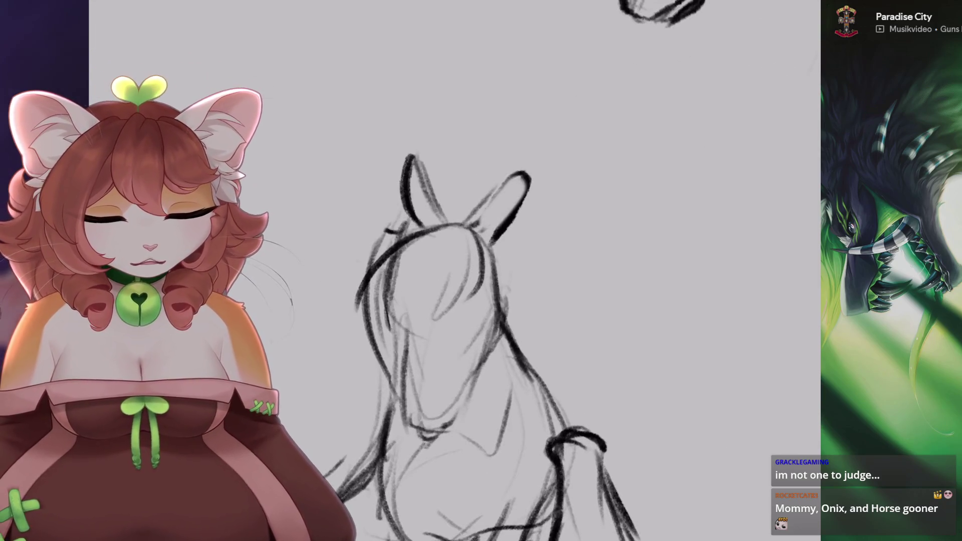
scroll(501, 301, up, 1)
drag(577, 165, 538, 241)
scroll(411, 326, down, 2)
drag(501, 200, 543, 226)
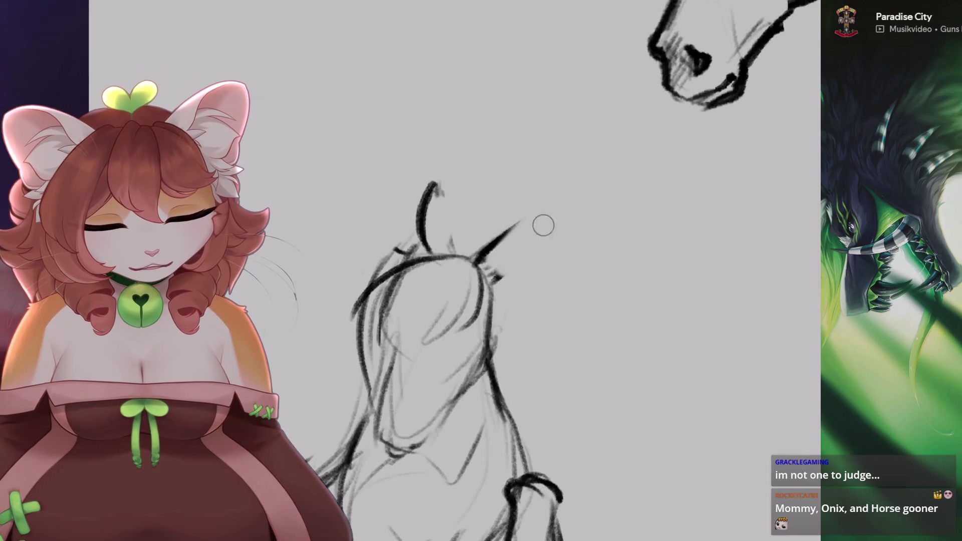
scroll(543, 225, up, 2)
scroll(502, 207, down, 2)
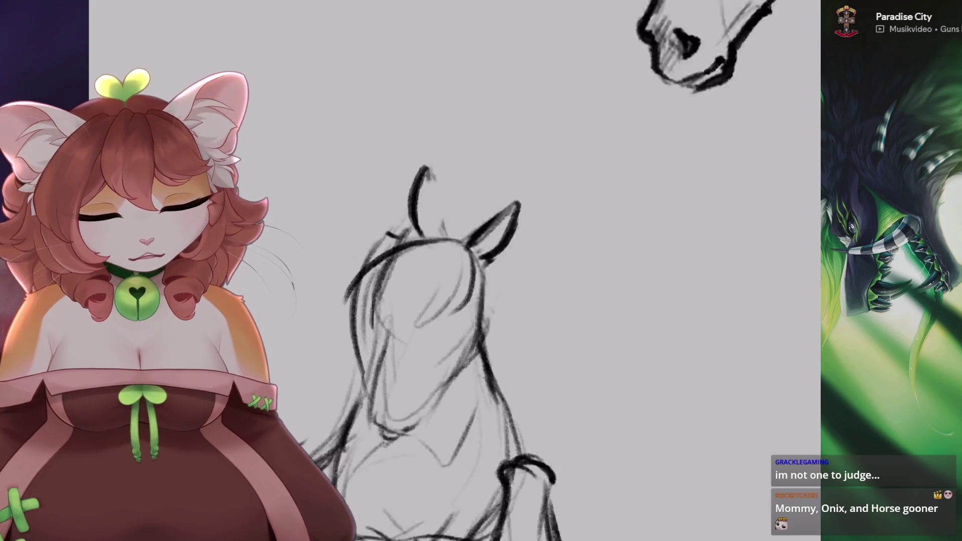
scroll(501, 208, up, 2)
scroll(451, 326, up, 2)
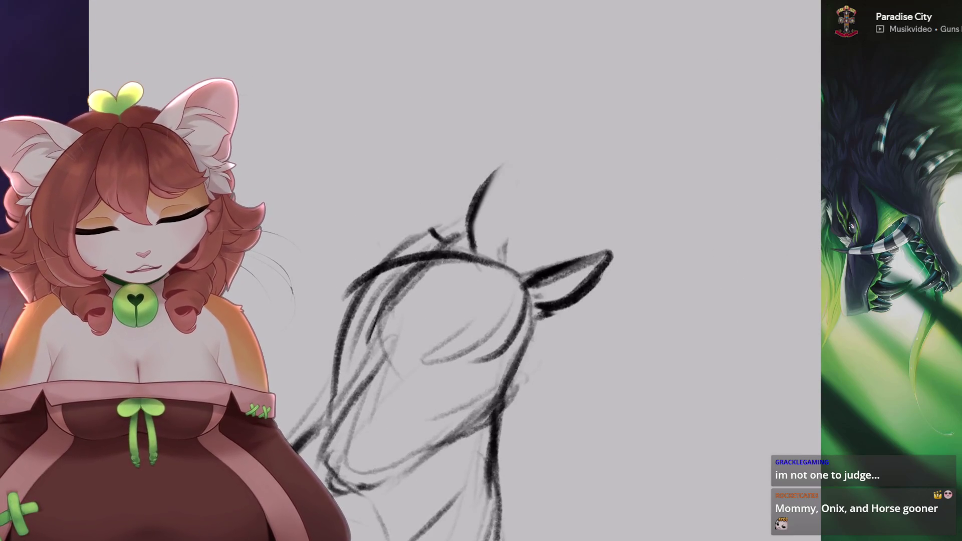
- Darken the left ear and redraw the right ear swept back, undoing failed attempts
mouse_move(512, 169)
mouse_down()
mouse_move(494, 241)
mouse_move(474, 247)
mouse_up()
scroll(501, 301, down, 3)
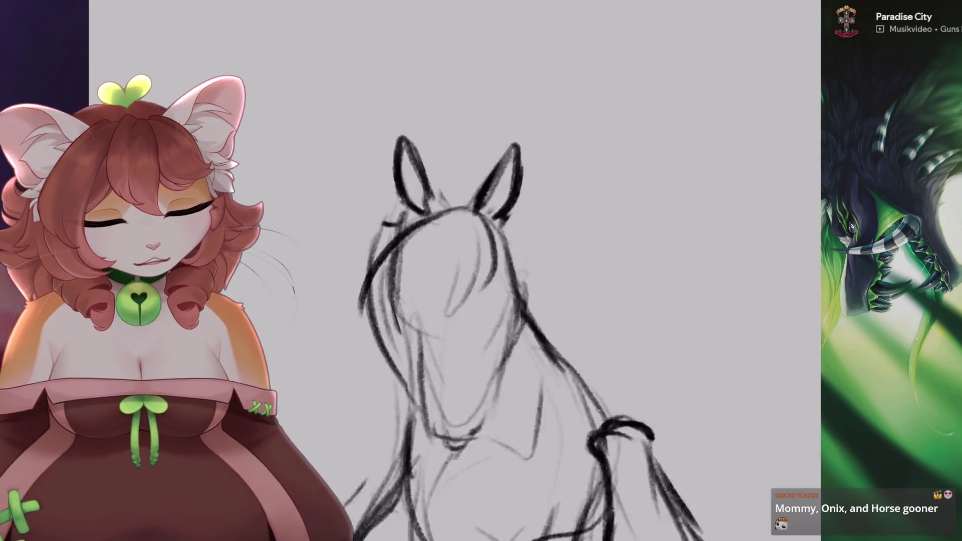
scroll(501, 300, down, 2)
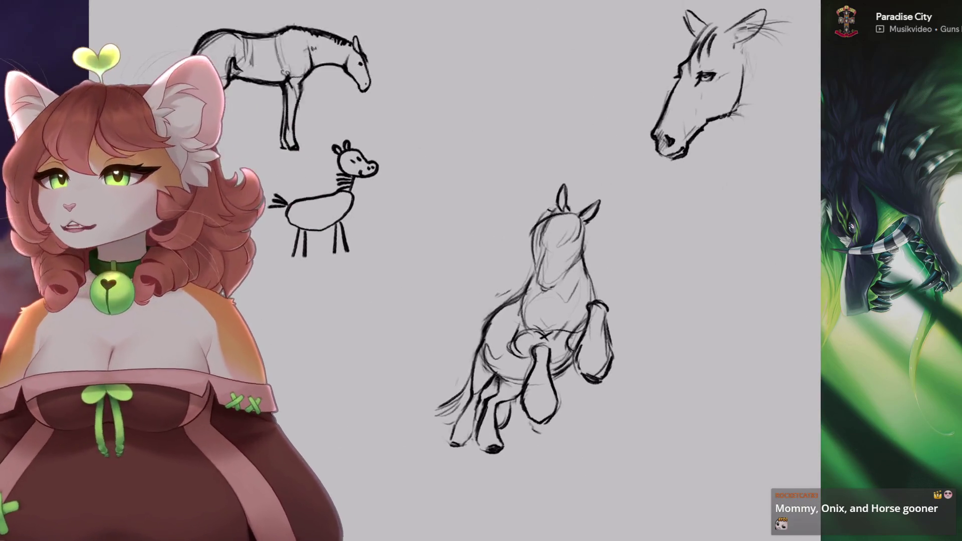
scroll(501, 300, up, 1)
scroll(544, 164, up, 3)
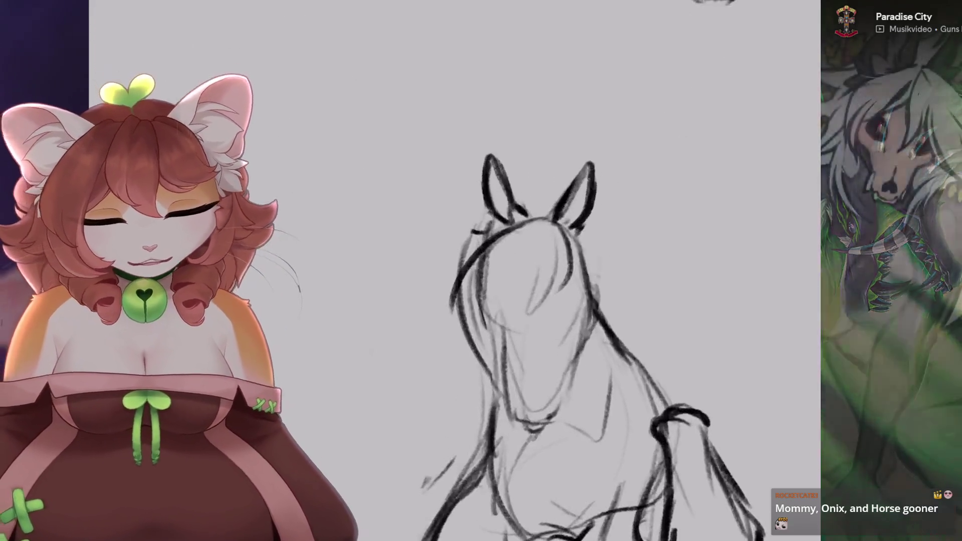
scroll(543, 165, up, 1)
scroll(544, 164, up, 1)
key(ctrl+z)
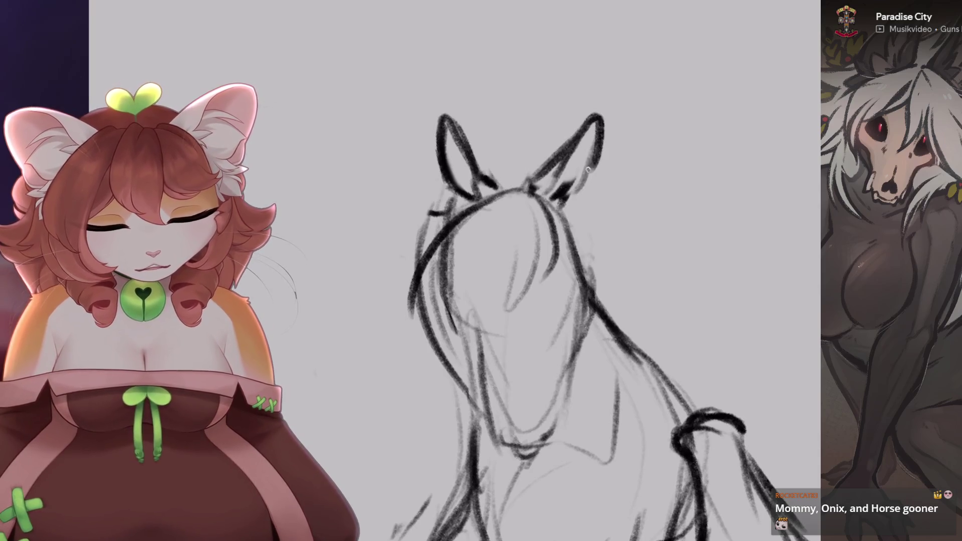
scroll(501, 270, down, 4)
key(ctrl+z)
scroll(501, 271, up, 4)
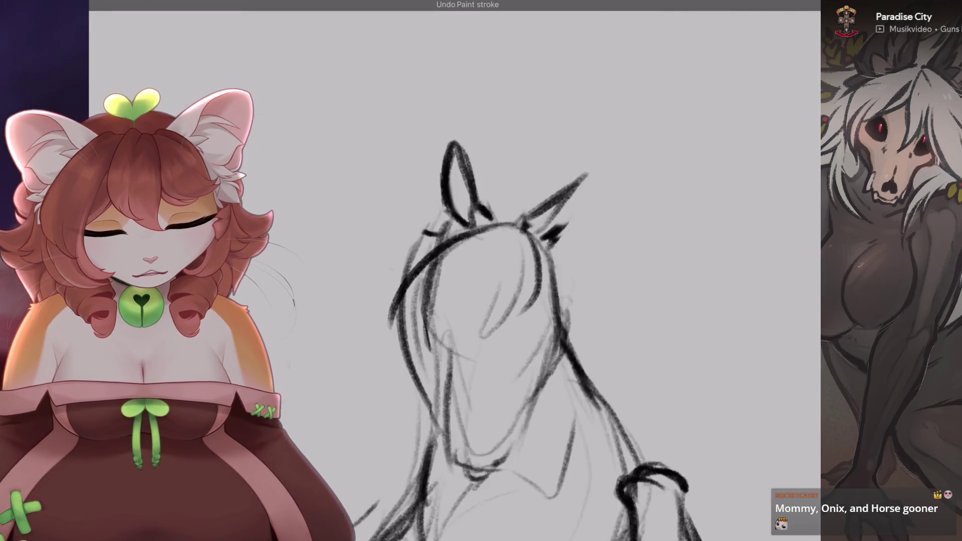
drag(581, 173, 562, 233)
scroll(562, 233, down, 4)
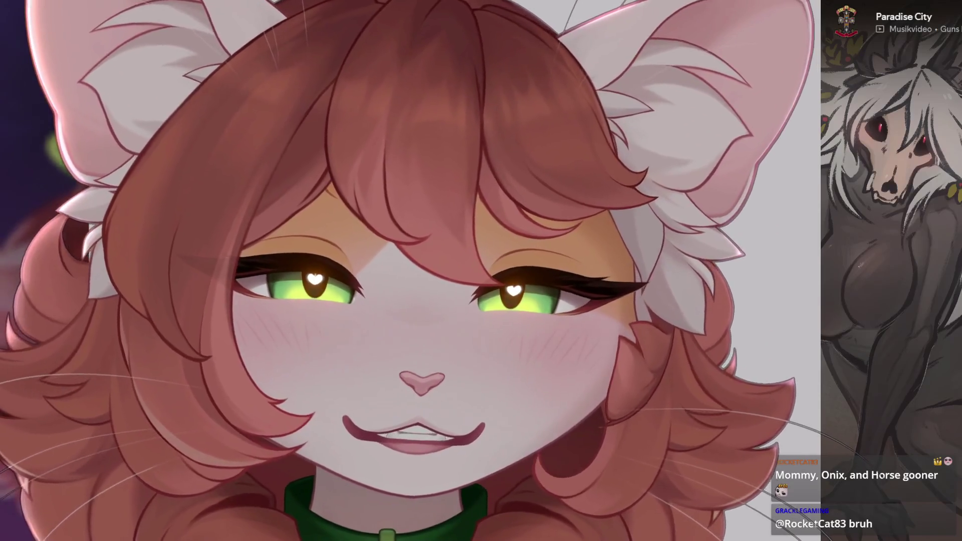
scroll(607, 396, up, 3)
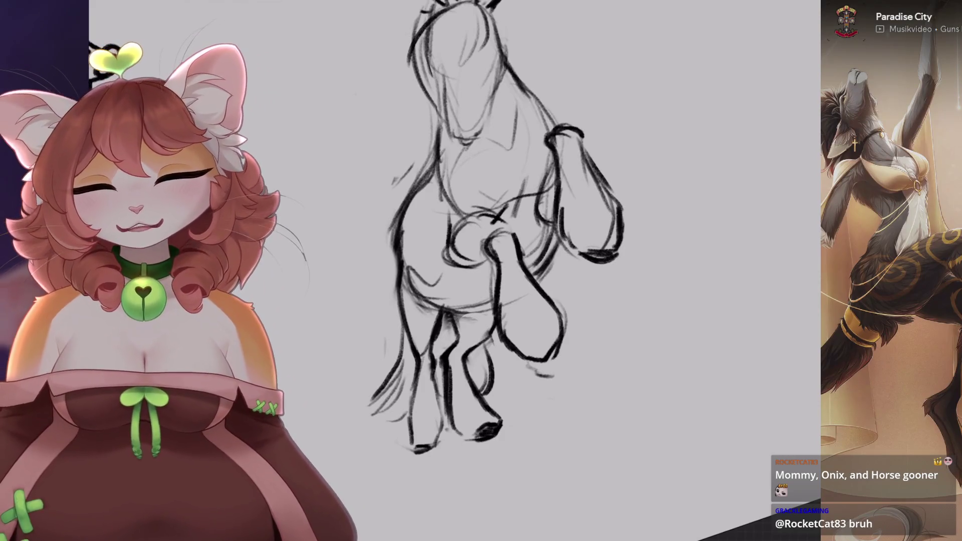
scroll(562, 232, up, 3)
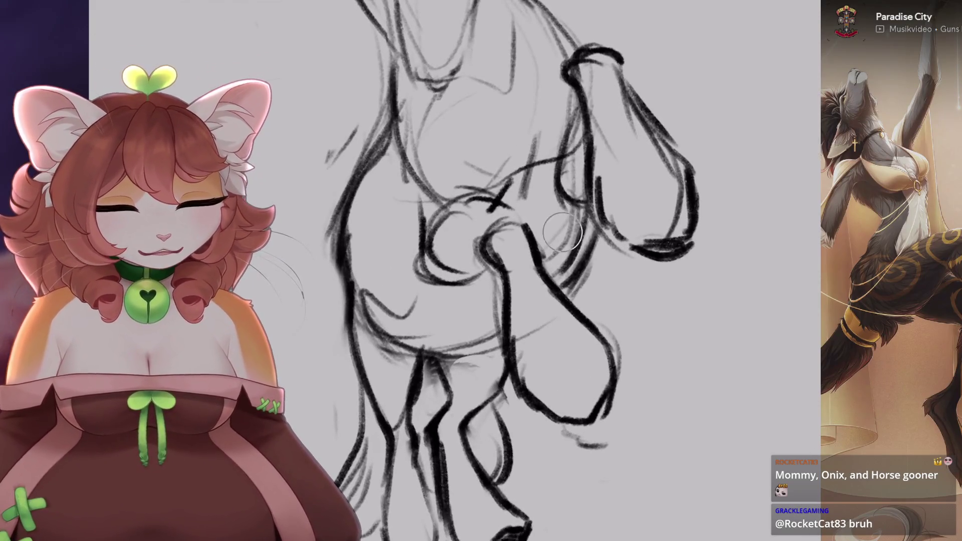
scroll(477, 428, down, 2)
scroll(476, 428, down, 1)
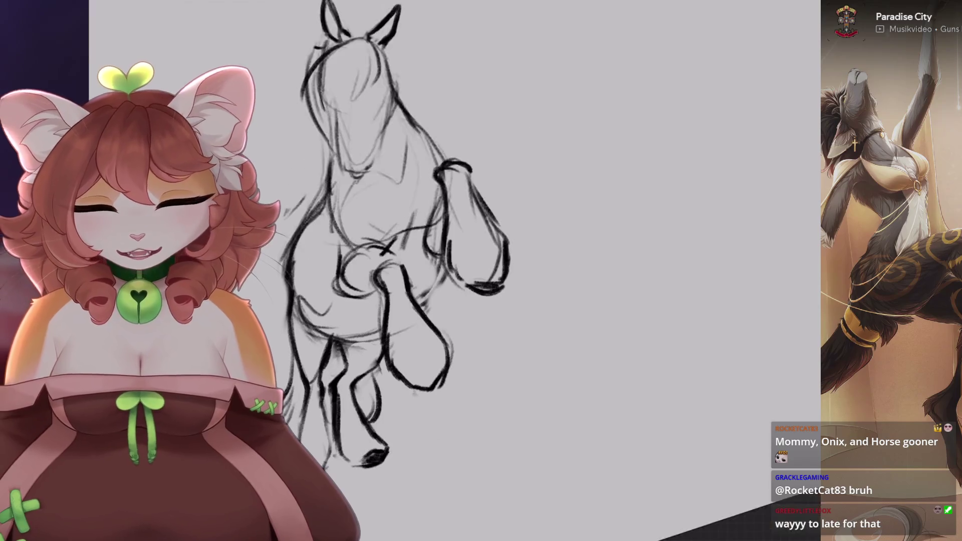
scroll(477, 427, up, 1)
scroll(477, 427, up, 1)
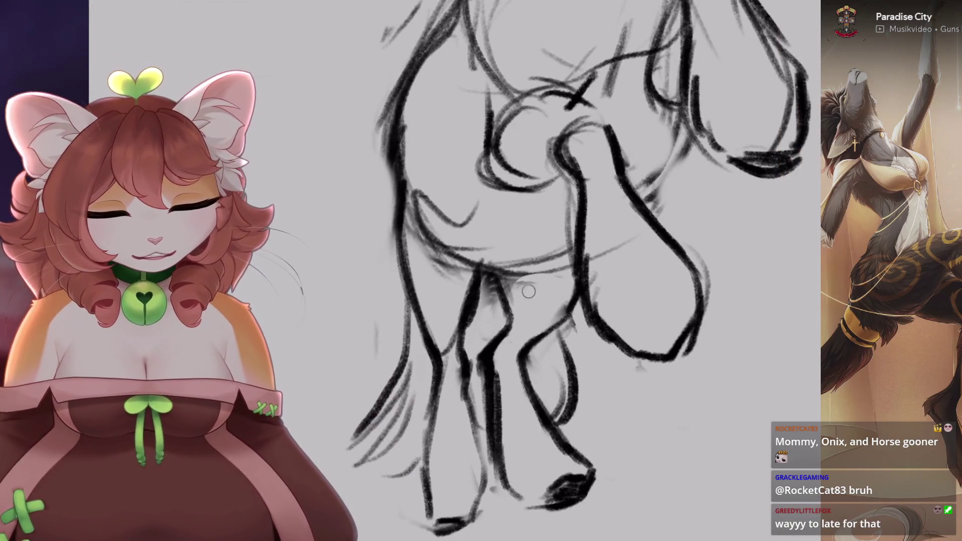
scroll(574, 325, down, 2)
drag(574, 324, 551, 380)
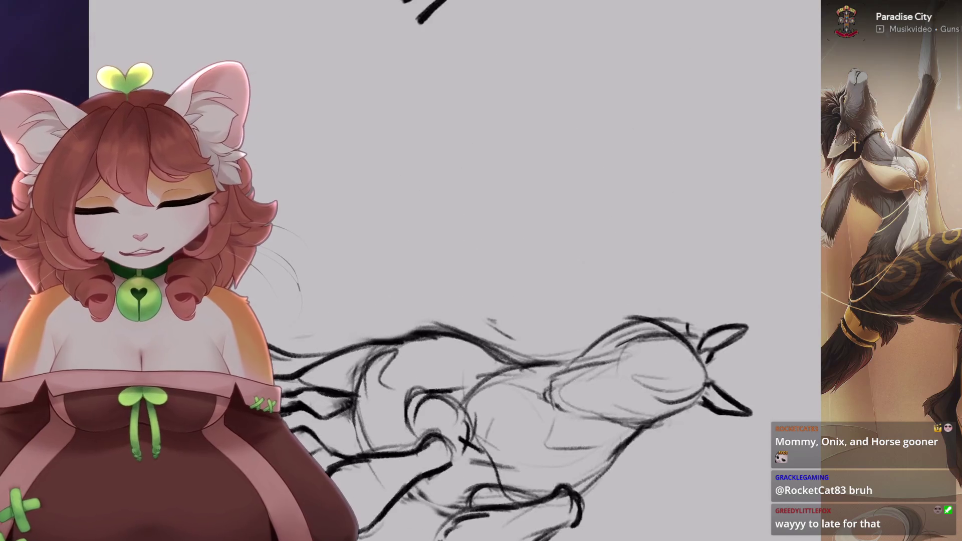
scroll(551, 381, up, 2)
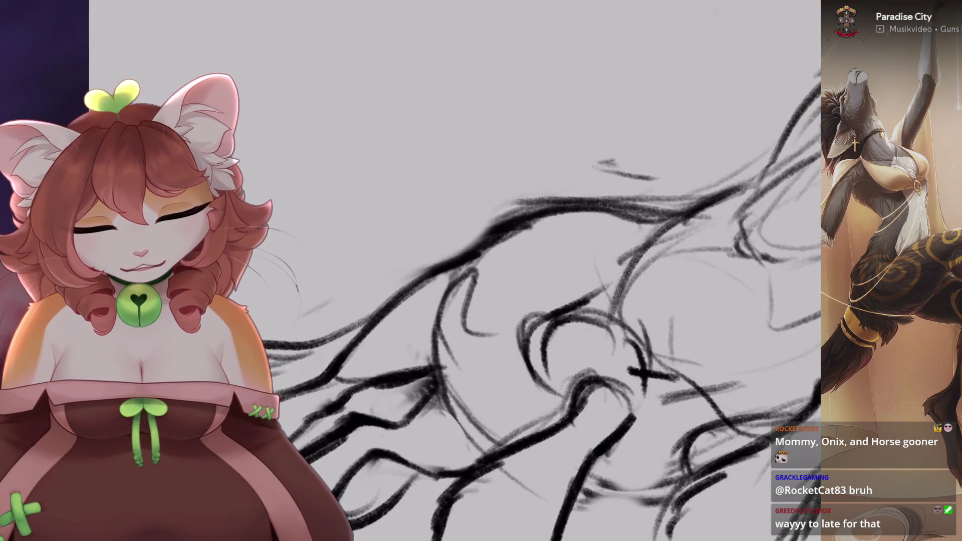
drag(436, 311, 466, 441)
scroll(411, 326, down, 1)
key(ctrl+z)
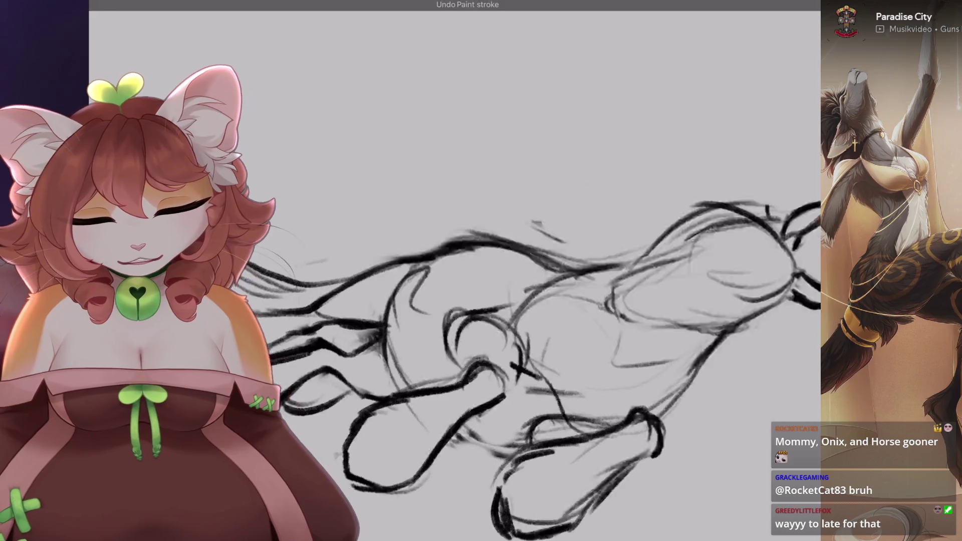
scroll(411, 326, up, 2)
scroll(411, 325, down, 1)
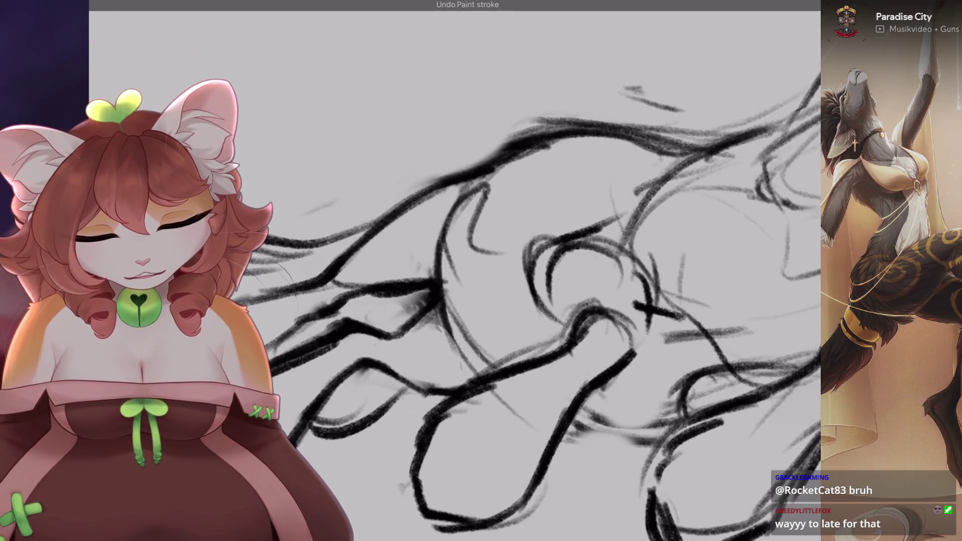
scroll(411, 326, down, 1)
key(5)
key(ctrl+z)
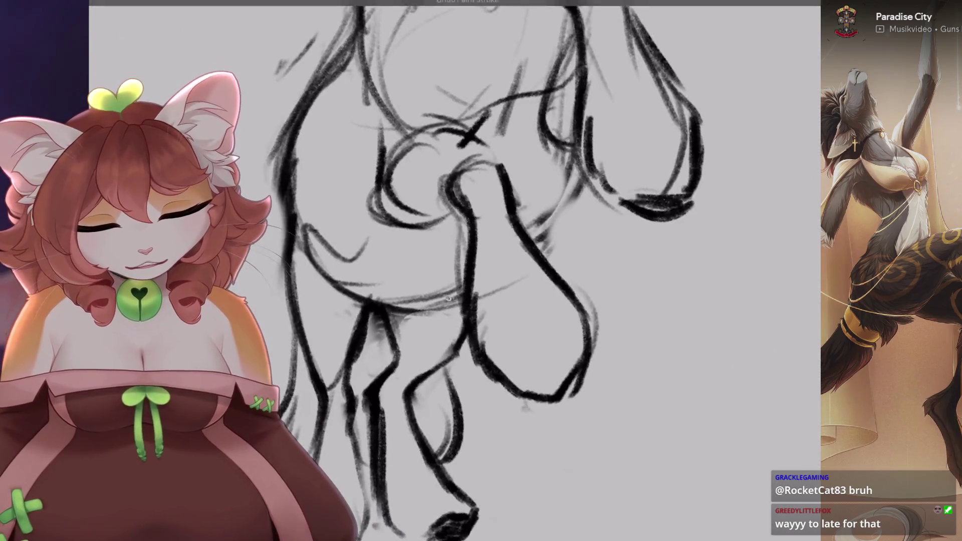
key(ctrl+z)
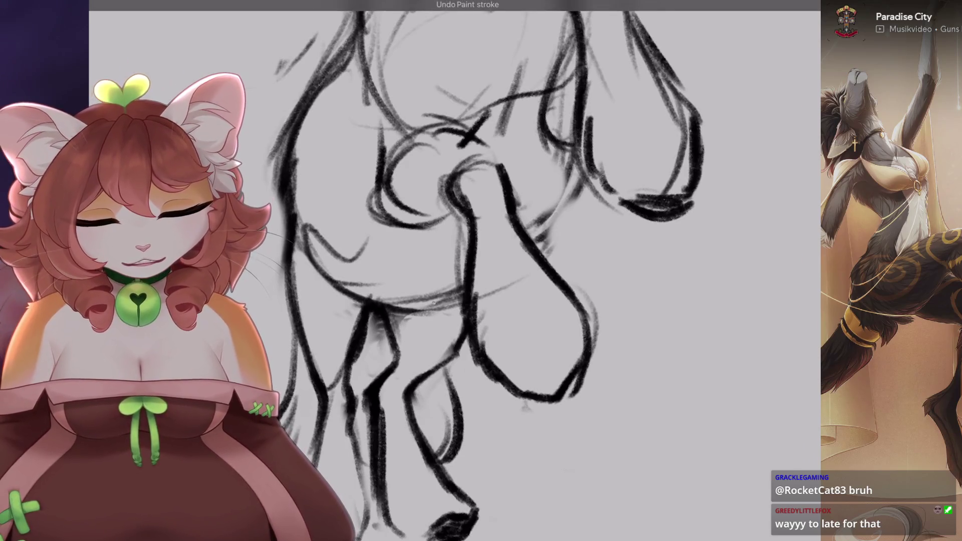
scroll(463, 277, down, 1)
key(ctrl+z)
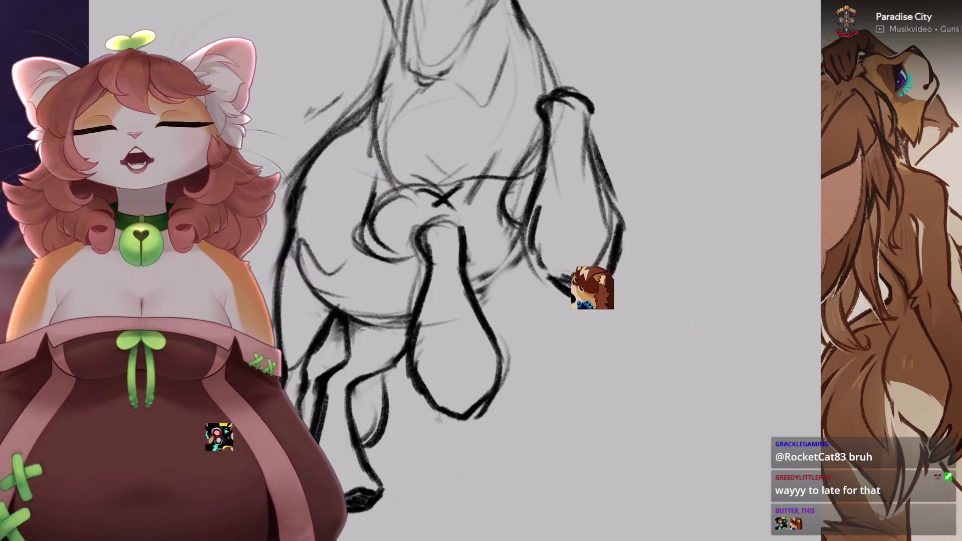
scroll(361, 496, down, 2)
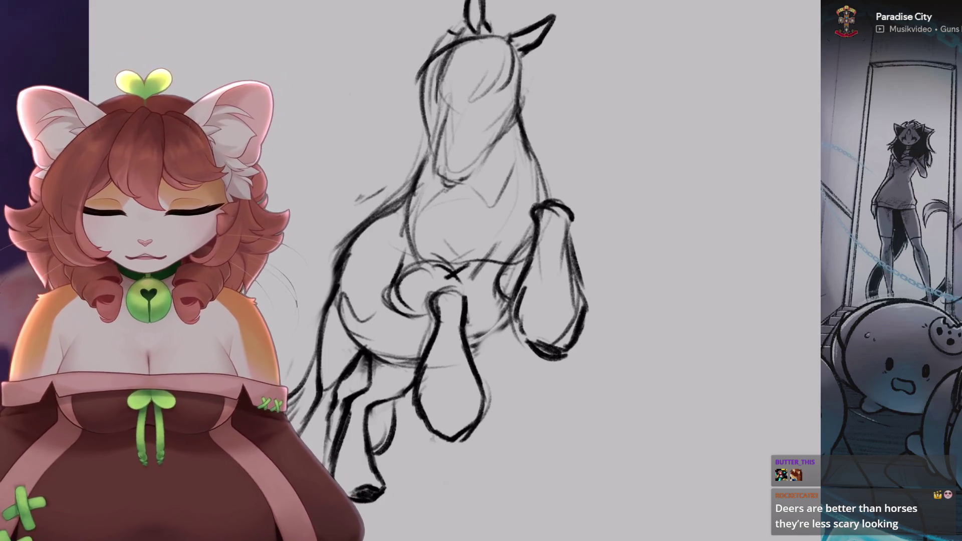
- Undo the most recent paint stroke on the horse's body
scroll(467, 378, up, 5)
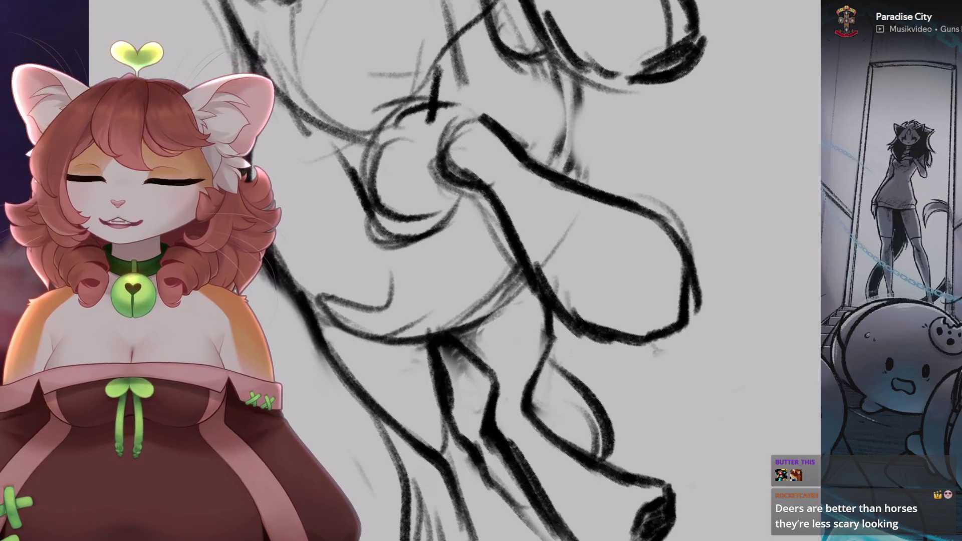
scroll(481, 271, up, 2)
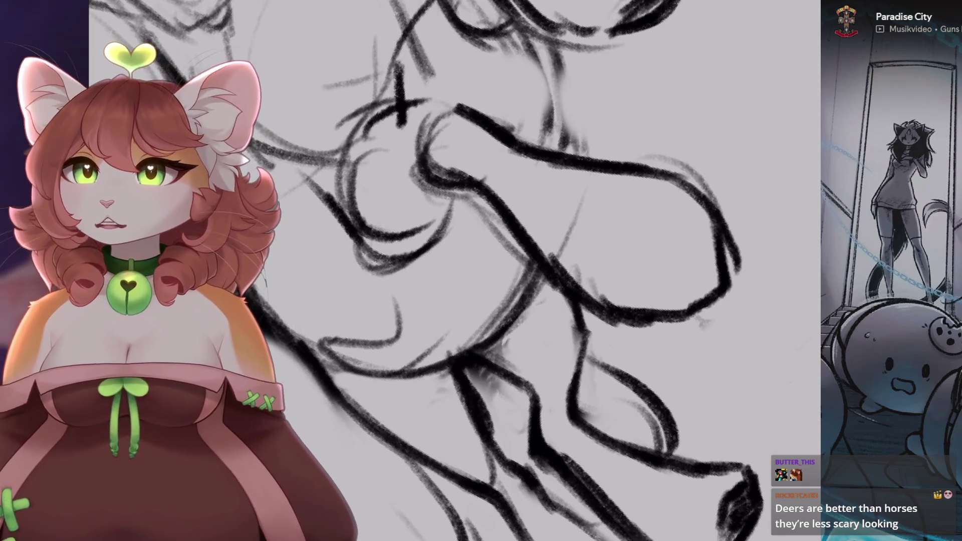
key(ctrl+0)
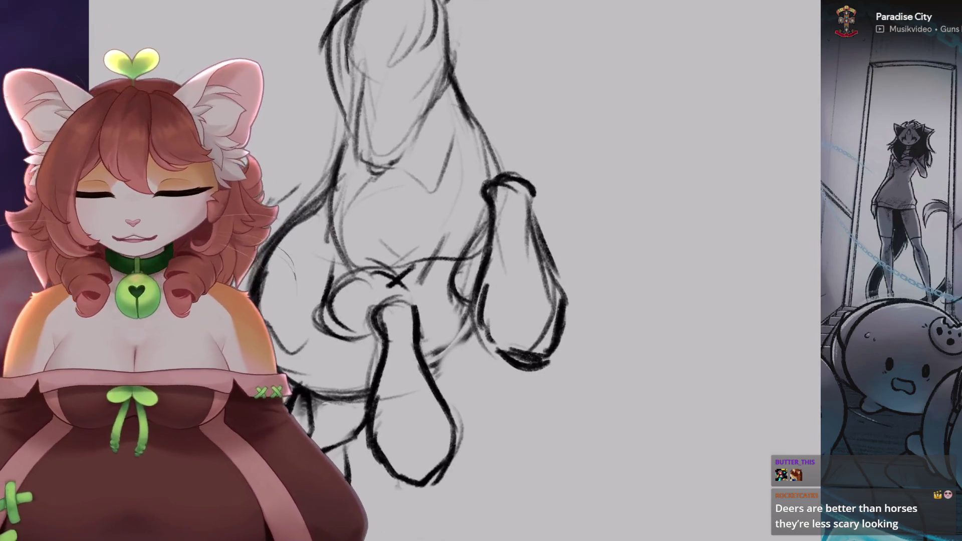
key(ctrl+z)
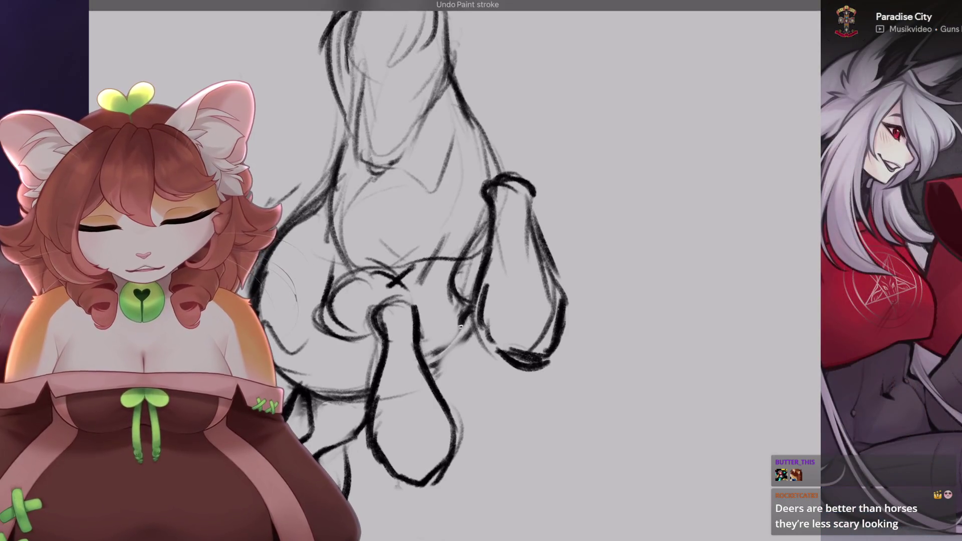
- Outline the belly and chest curving into the raised forelegs, zooming and rotating as needed
scroll(451, 271, up, 5)
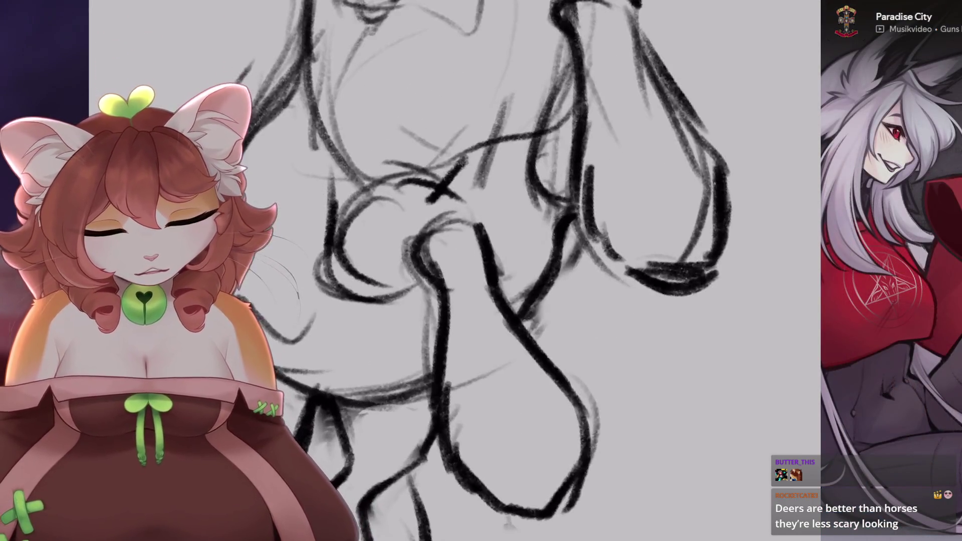
scroll(543, 283, down, 2)
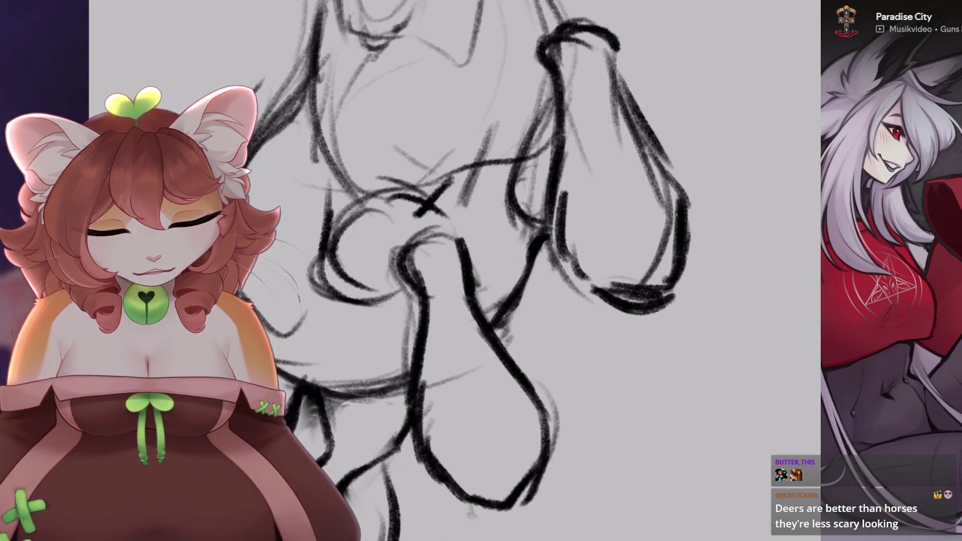
scroll(476, 301, down, 1)
scroll(511, 315, down, 3)
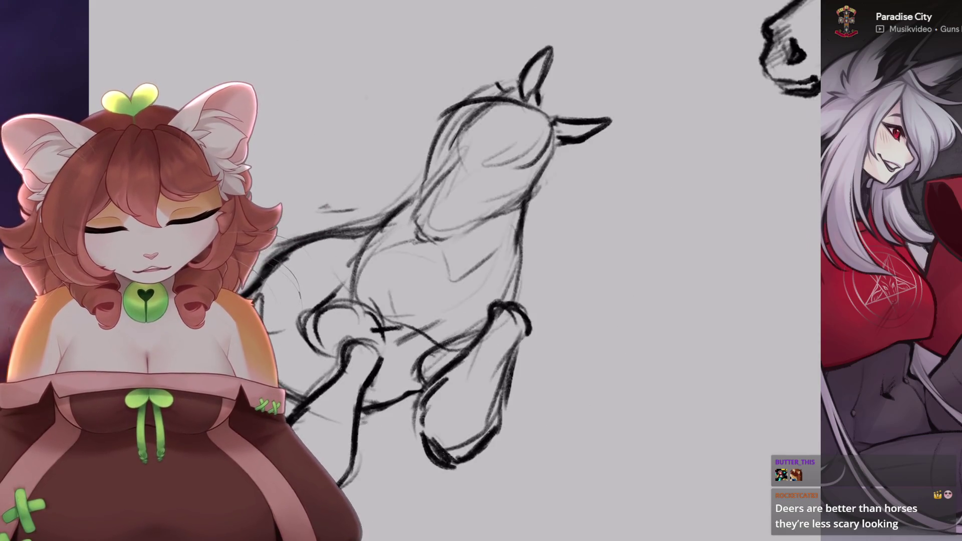
scroll(414, 381, up, 4)
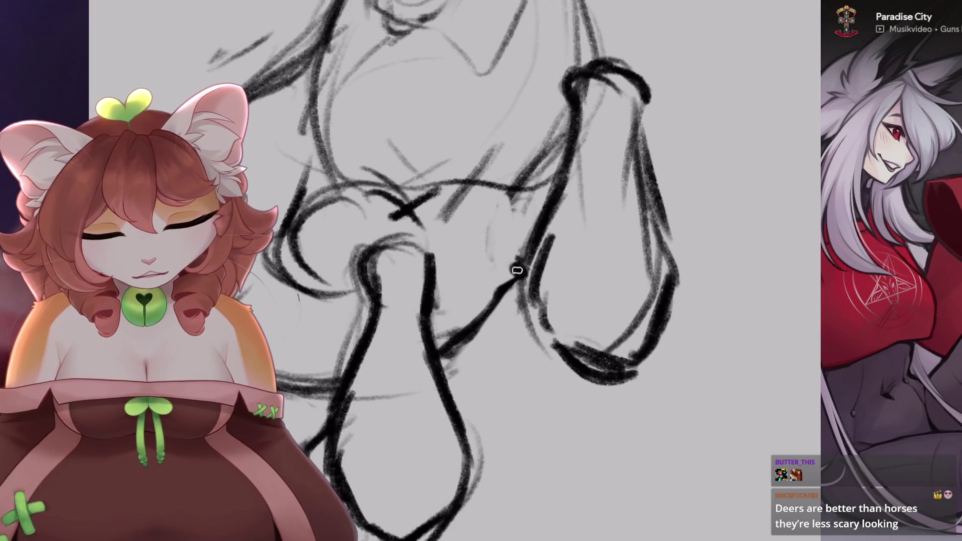
scroll(517, 271, down, 3)
scroll(517, 270, up, 3)
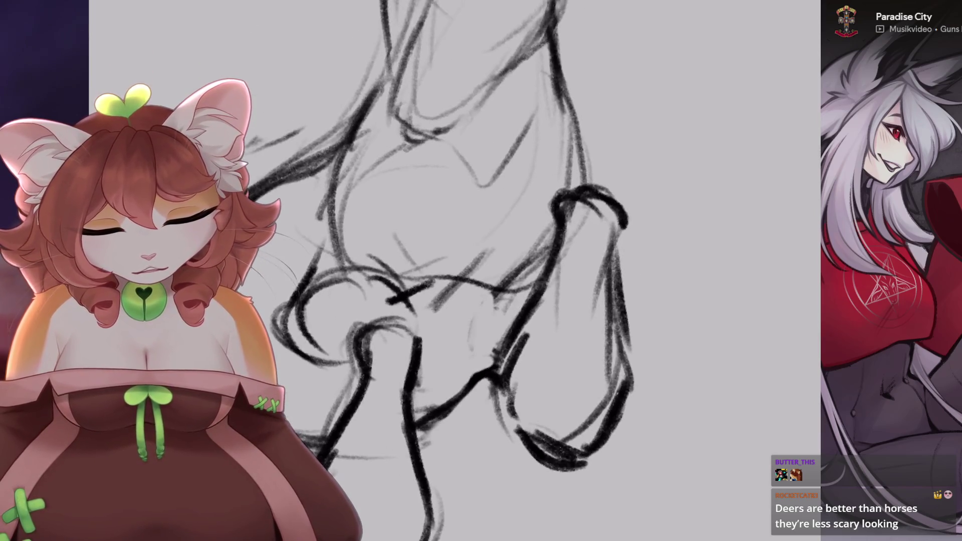
scroll(517, 271, down, 3)
scroll(517, 271, up, 3)
scroll(517, 271, up, 1)
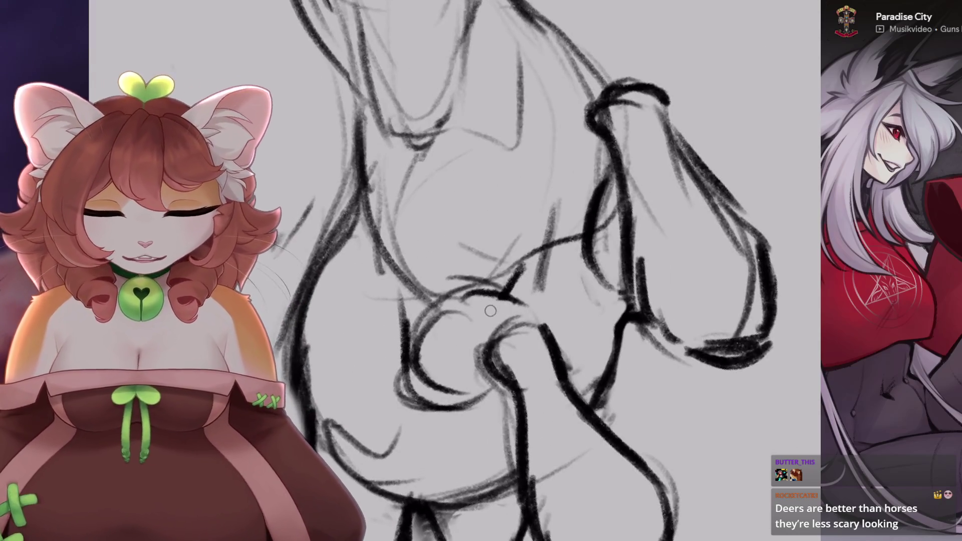
scroll(517, 271, down, 1)
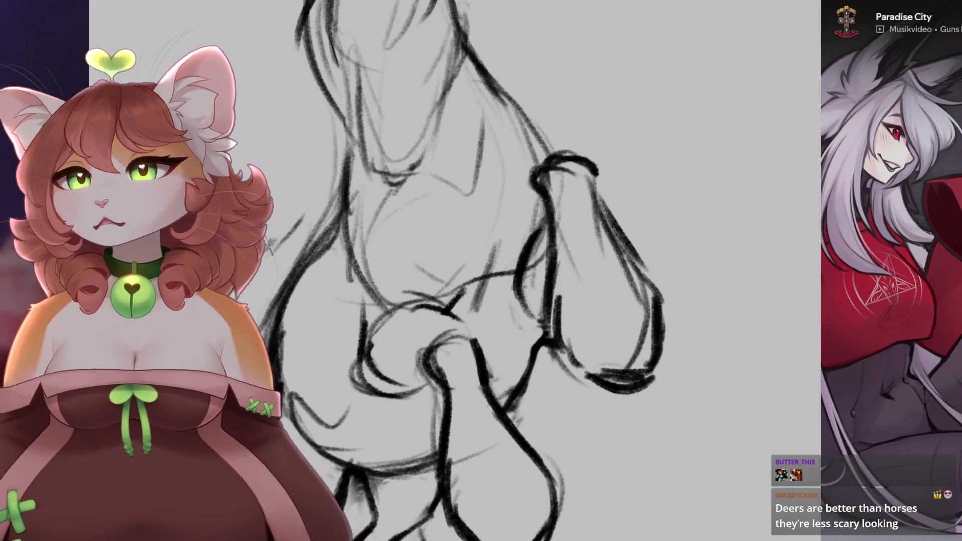
scroll(562, 233, up, 2)
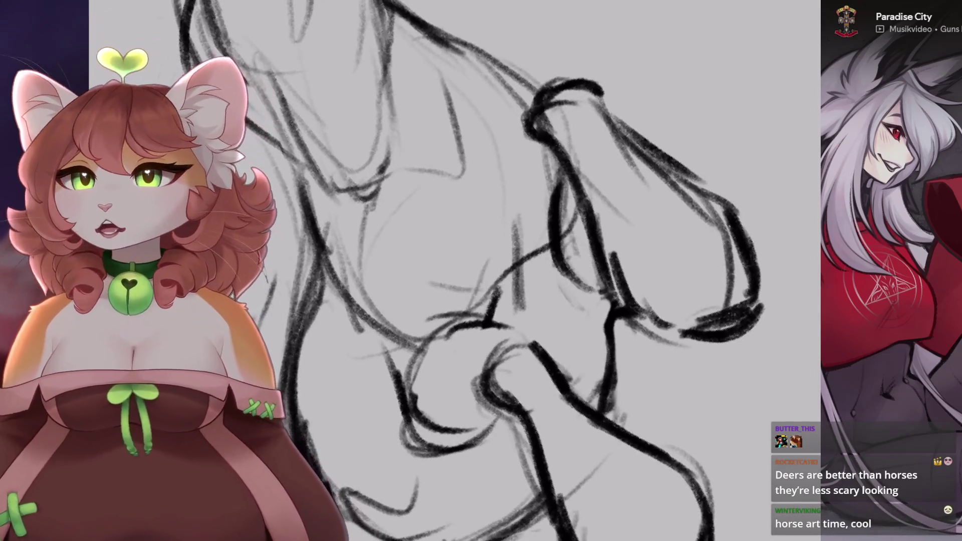
scroll(551, 270, down, 2)
scroll(552, 270, up, 1)
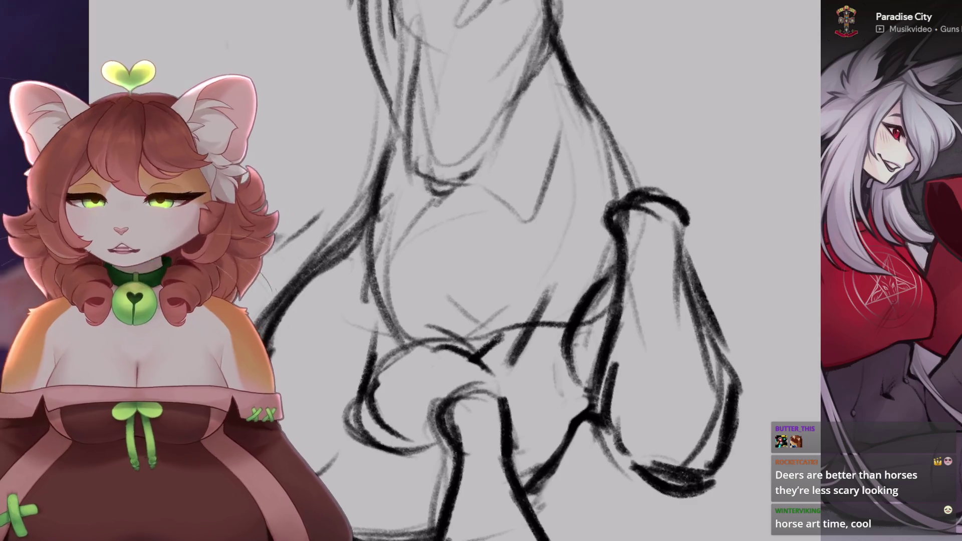
scroll(551, 271, up, 1)
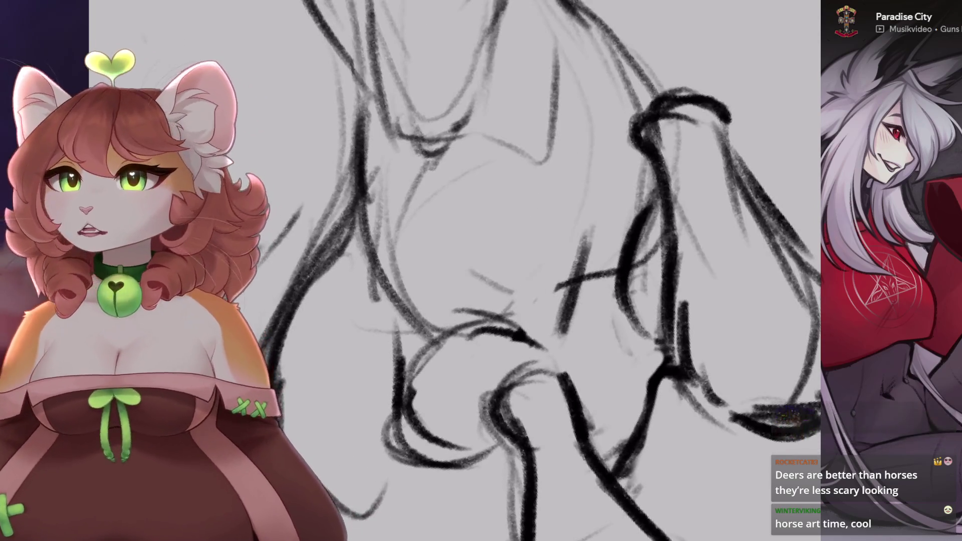
scroll(557, 267, down, 1)
scroll(496, 271, down, 1)
scroll(436, 274, down, 1)
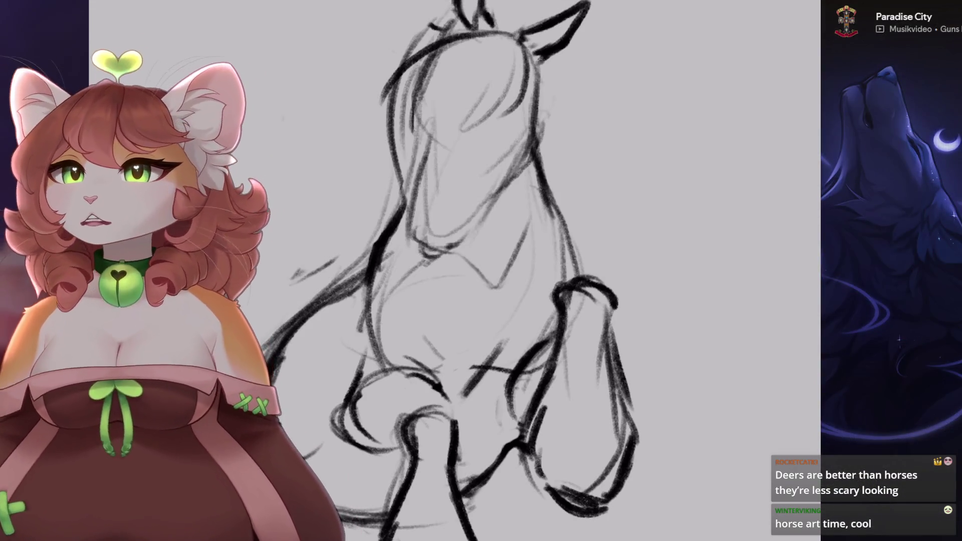
scroll(451, 271, up, 2)
scroll(451, 270, down, 3)
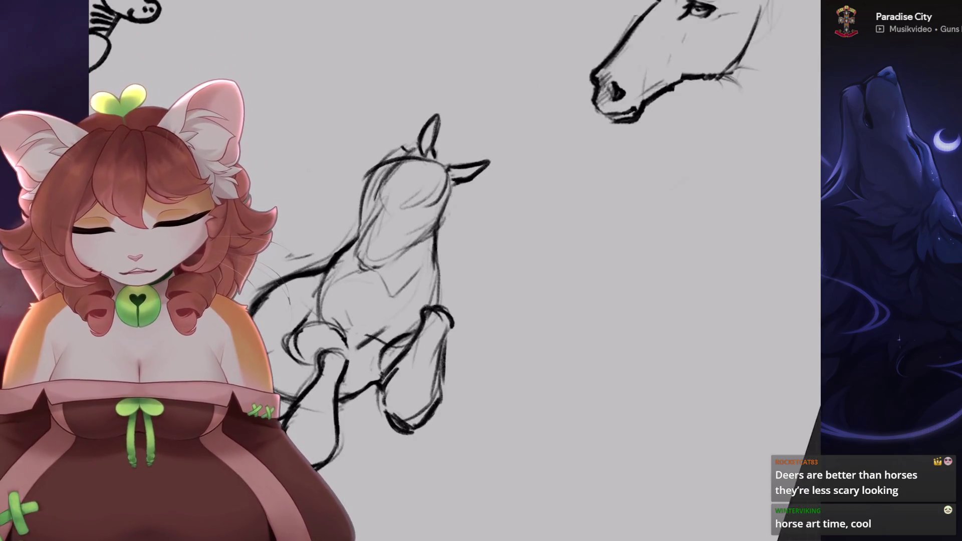
scroll(451, 271, up, 5)
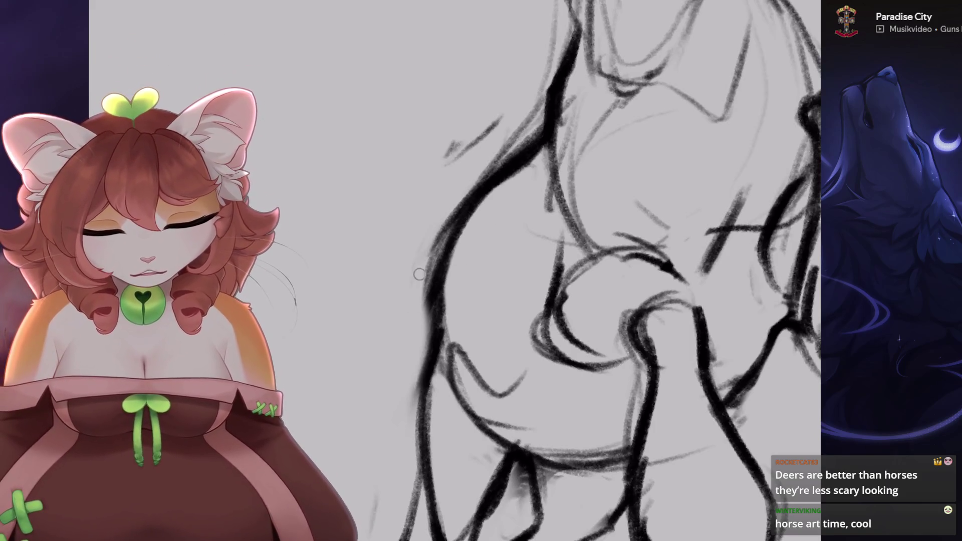
scroll(419, 274, down, 5)
scroll(419, 274, up, 4)
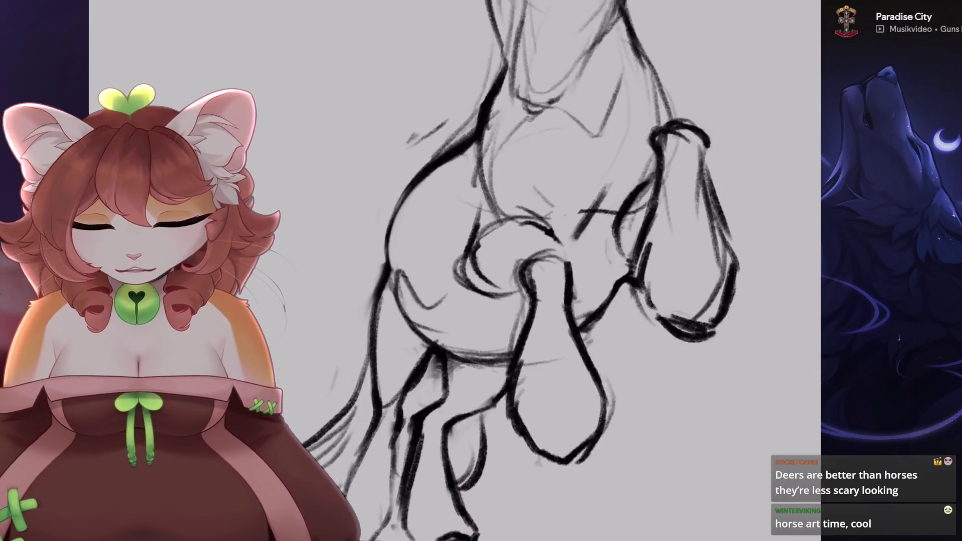
scroll(501, 271, down, 3)
scroll(551, 271, up, 5)
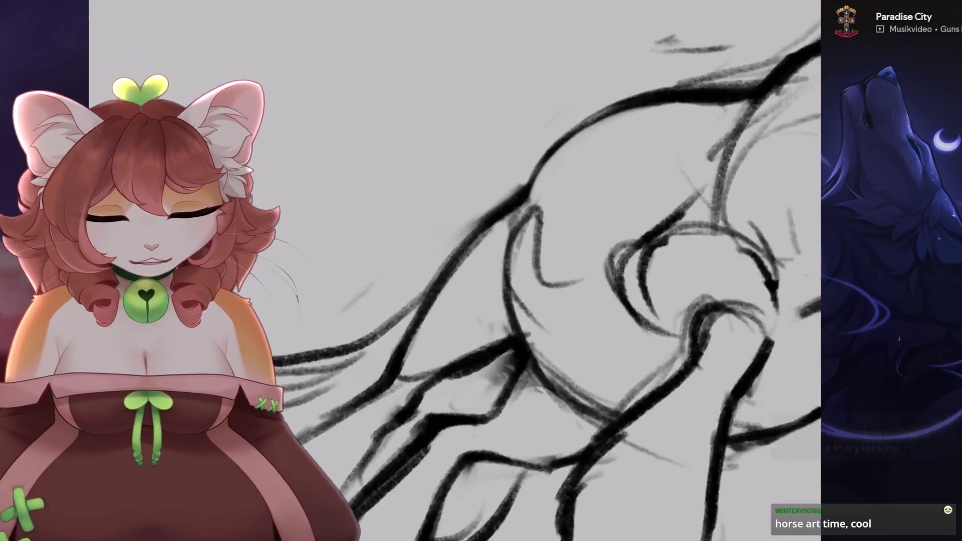
scroll(551, 271, down, 1)
scroll(429, 301, down, 2)
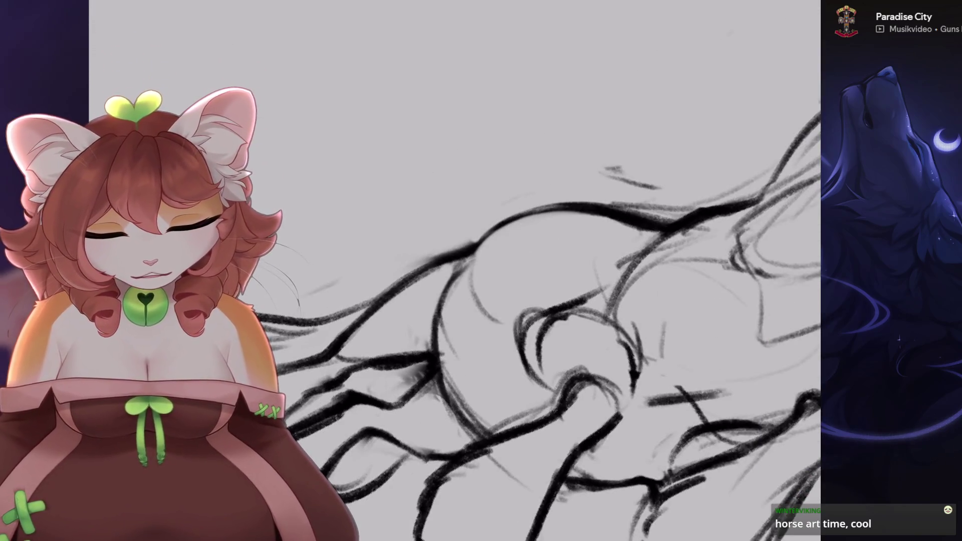
- Turn the canvas back upright and restore the lines just erased
key(ctrl+z)
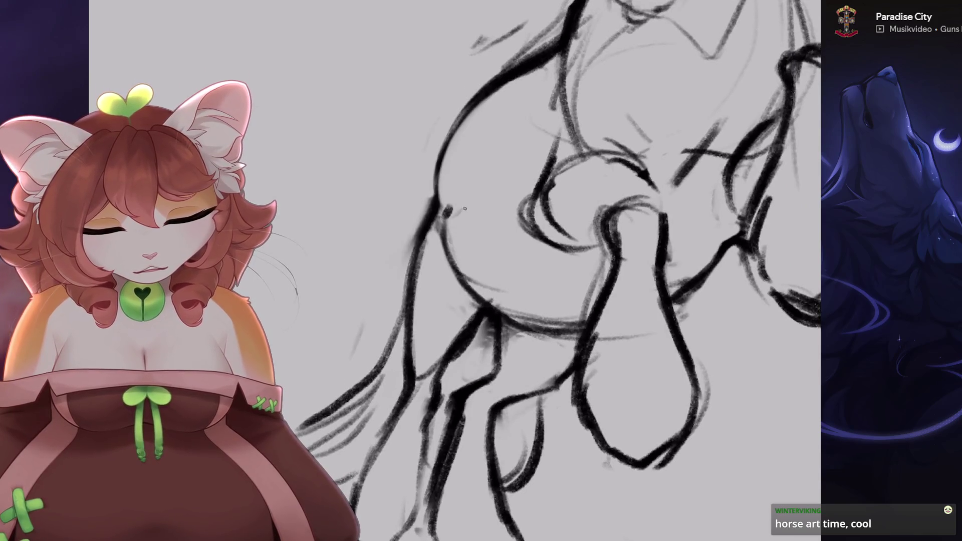
key(ctrl+z)
scroll(501, 271, down, 3)
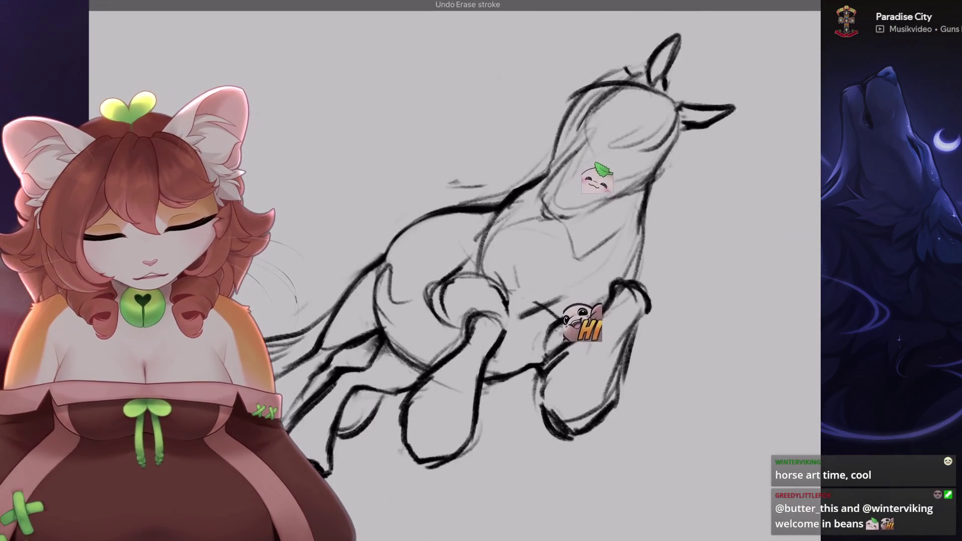
scroll(451, 271, down, 2)
scroll(576, 271, up, 5)
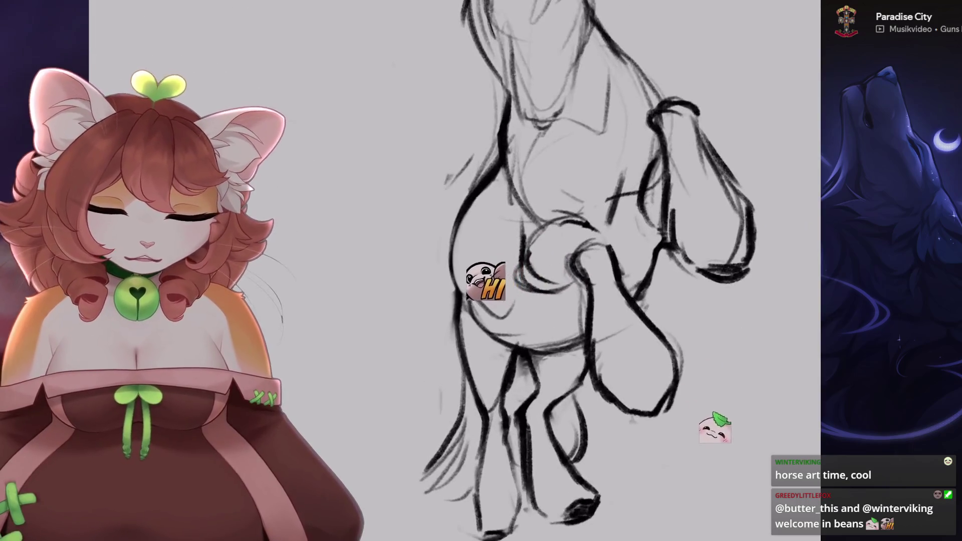
scroll(503, 241, down, 3)
scroll(503, 241, up, 4)
scroll(502, 242, up, 2)
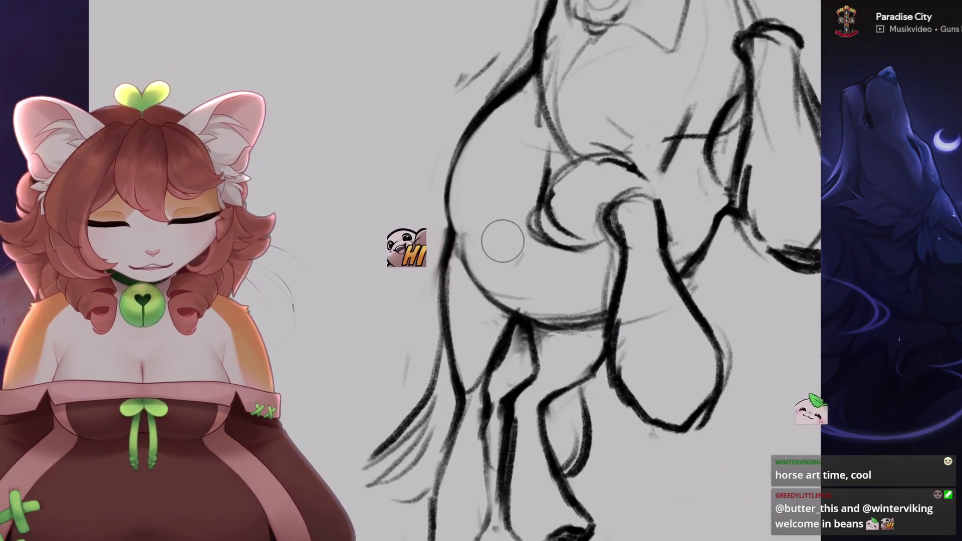
- Freehand-select the chest and rotate it slightly counter-clockwise with Uniform transform, discarding a trial warp
key(s)
scroll(503, 241, down, 3)
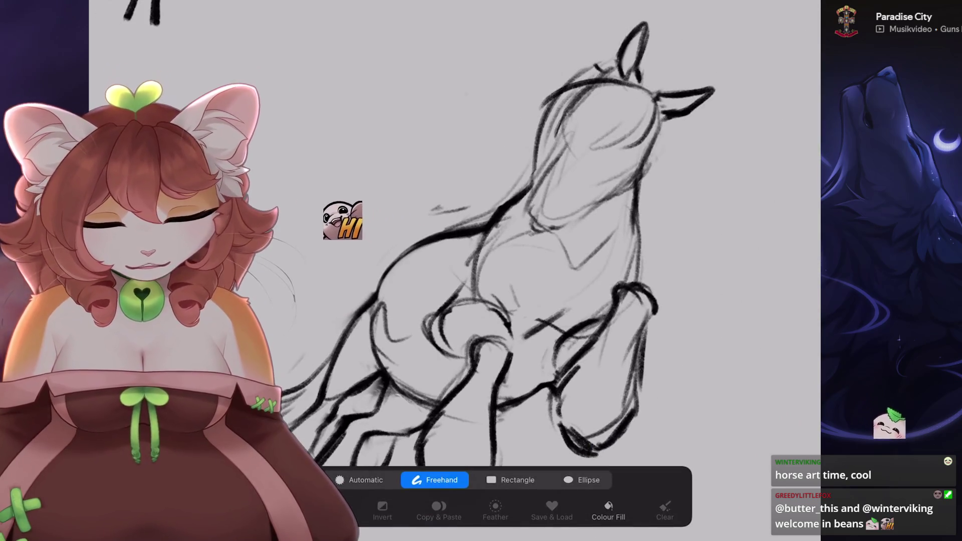
drag(431, 208, 406, 301)
key(v)
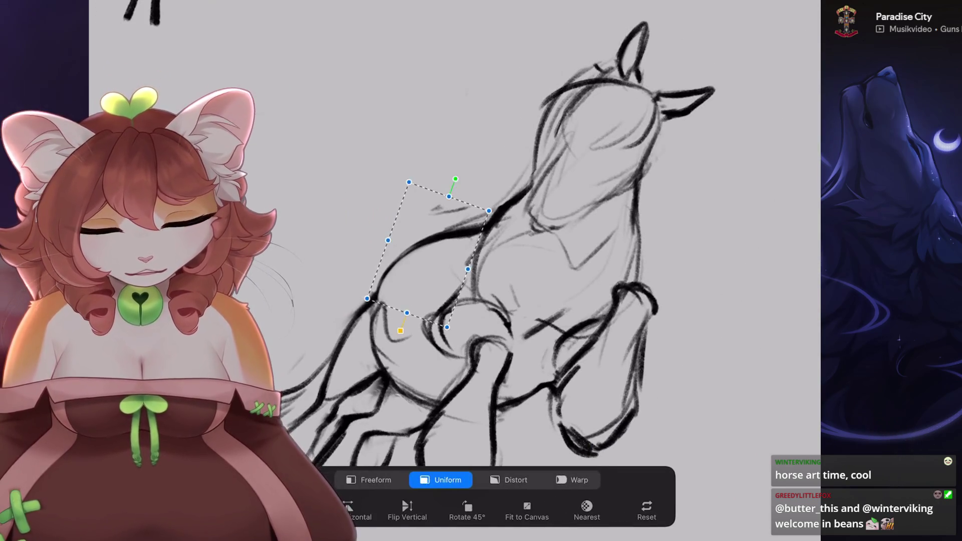
click(572, 479)
drag(451, 225, 446, 236)
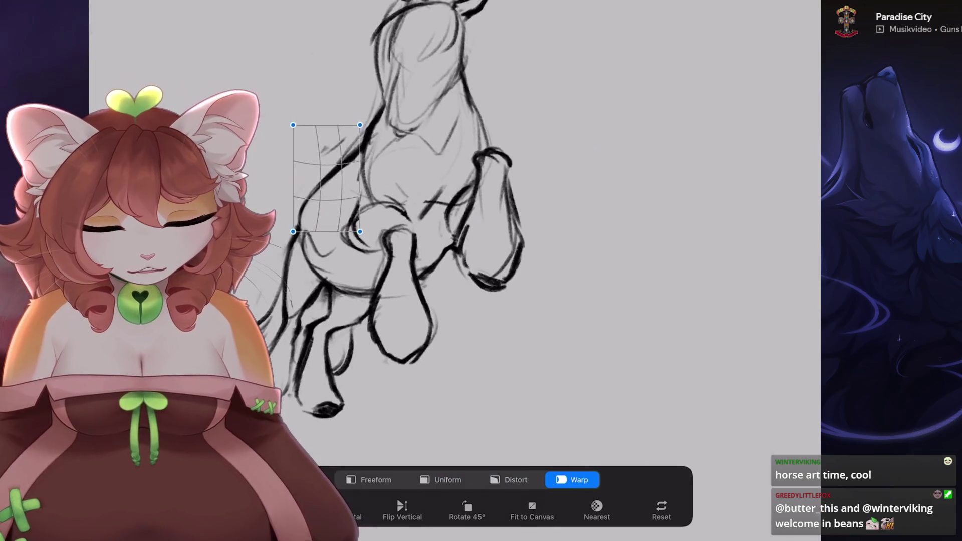
key(ctrl+z)
scroll(501, 226, up, 2)
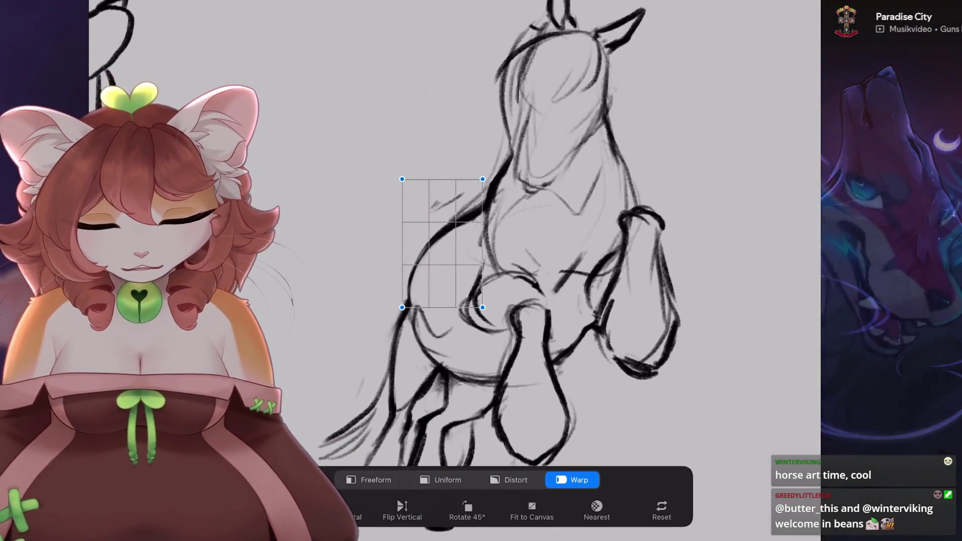
click(440, 480)
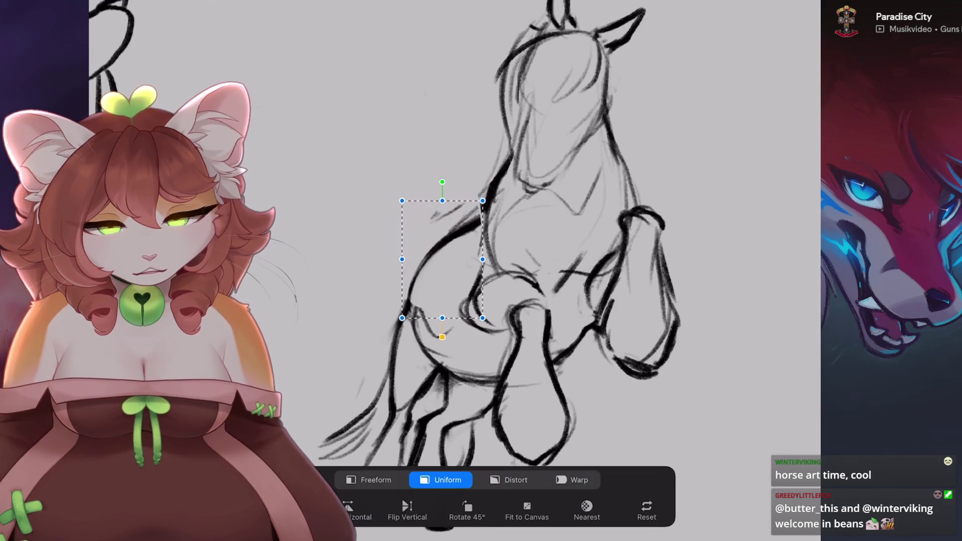
drag(442, 182, 433, 183)
key(Return)
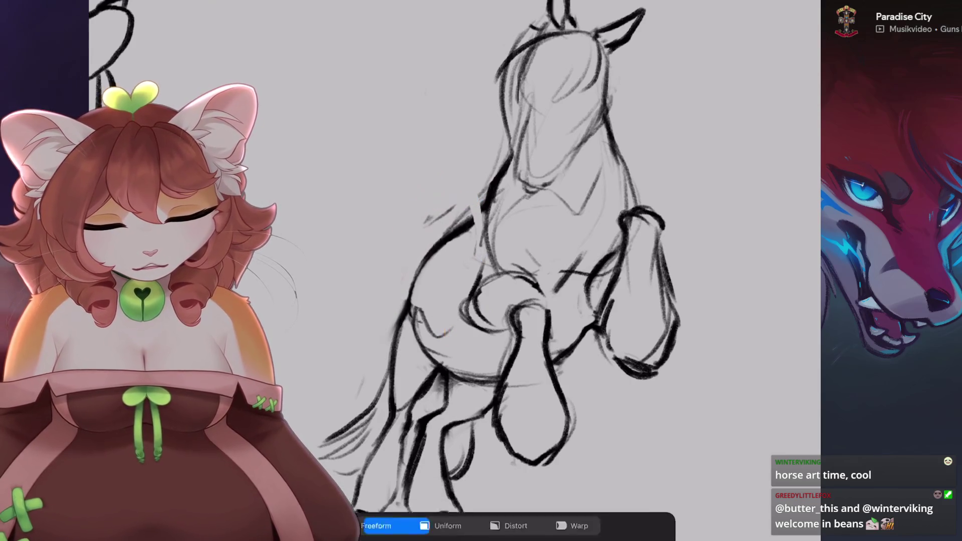
scroll(451, 250, down, 3)
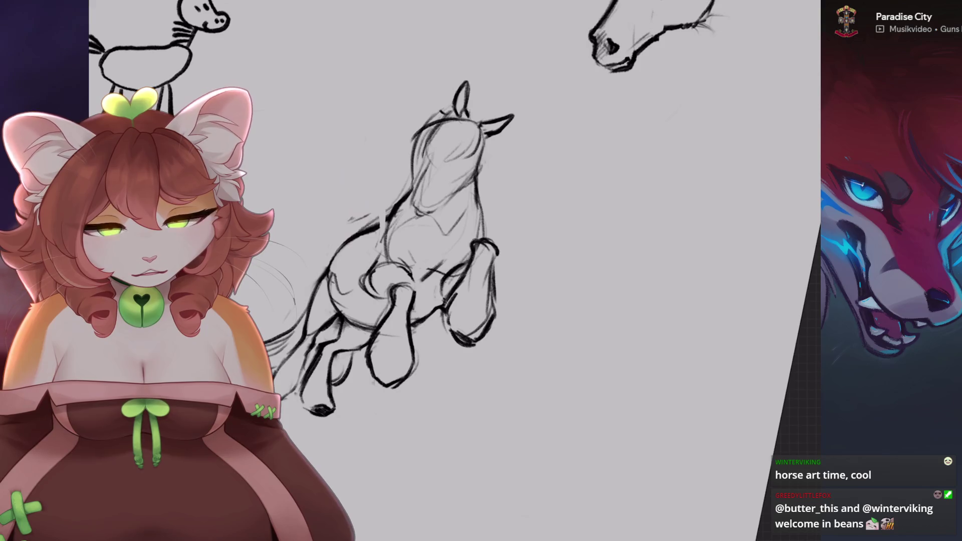
- Erase the stray strokes across the horse's chest and body
scroll(401, 275, up, 3)
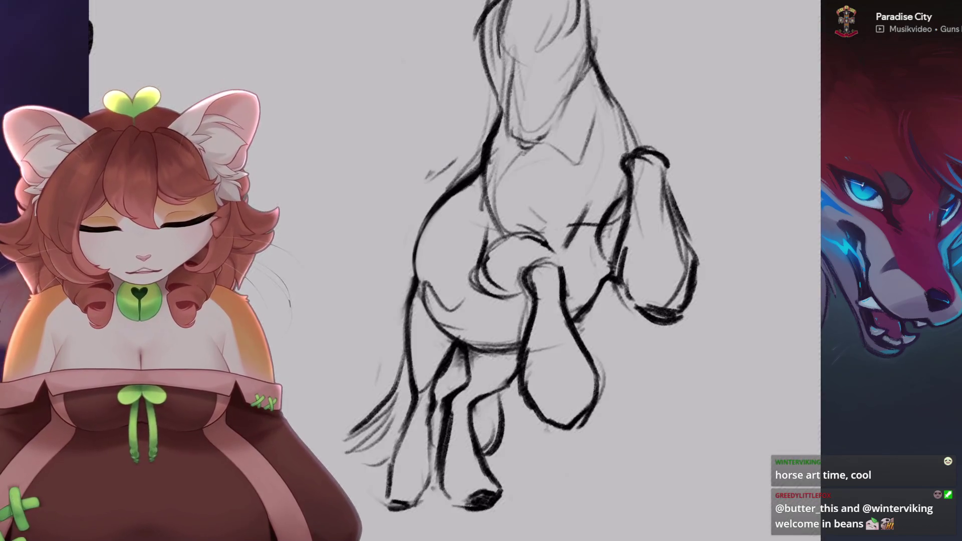
scroll(551, 275, up, 2)
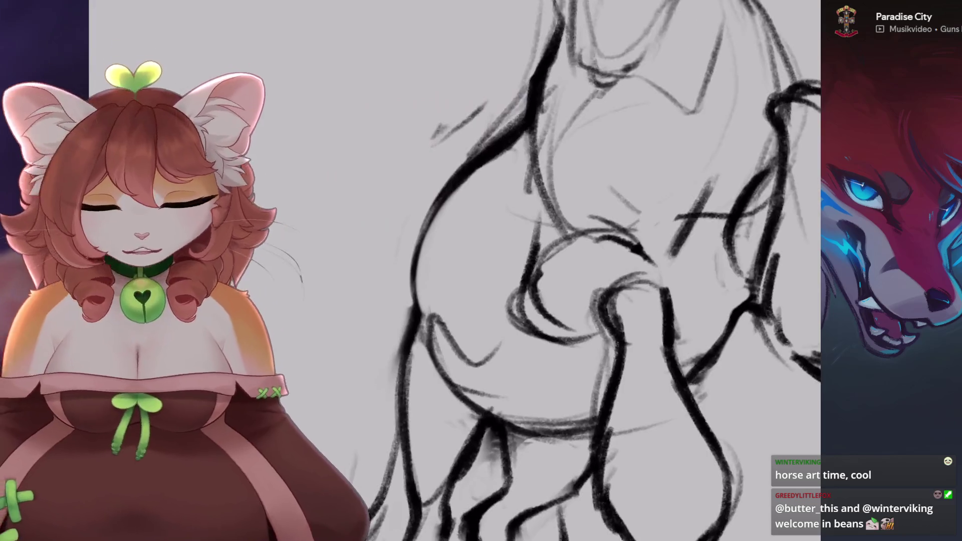
drag(481, 165, 387, 237)
scroll(115, 201, up, 1)
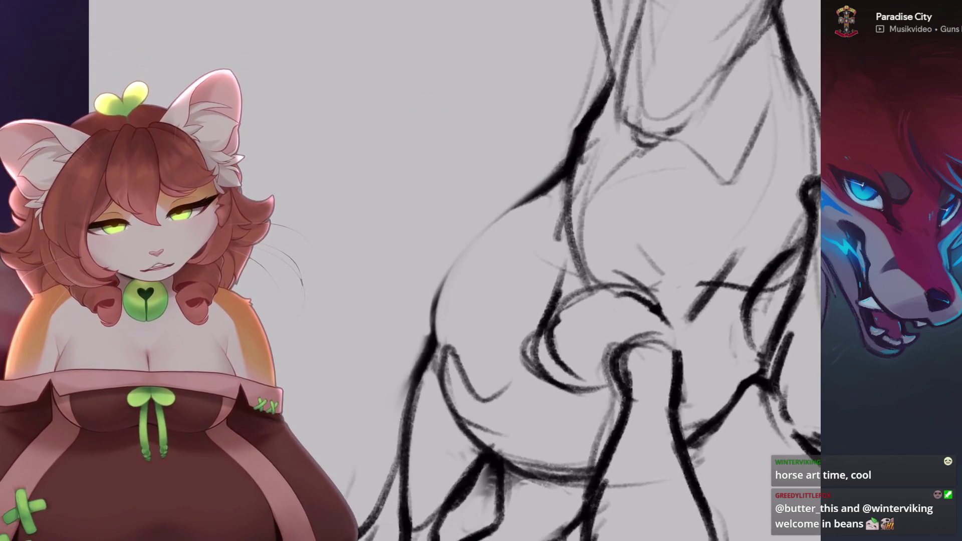
scroll(505, 214, down, 2)
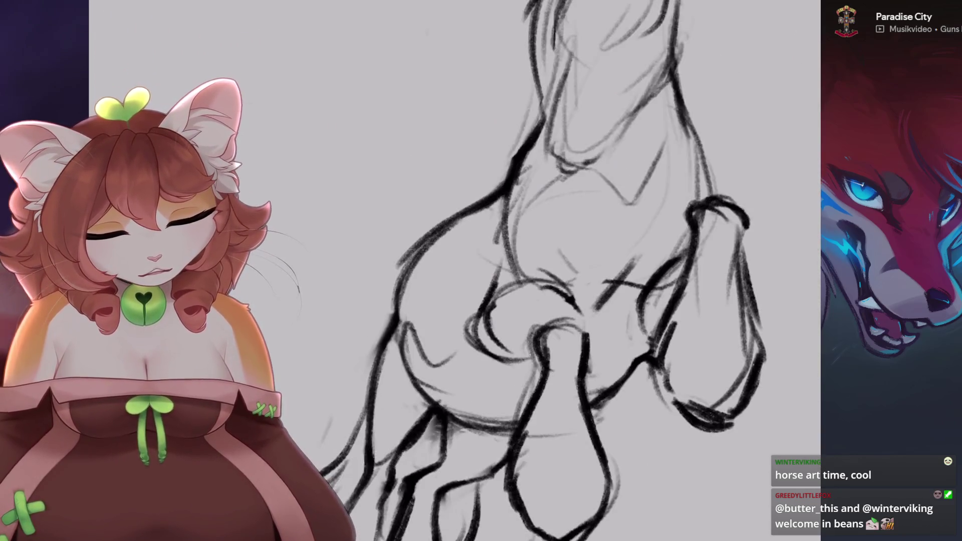
scroll(505, 215, down, 2)
scroll(506, 214, up, 4)
scroll(351, 155, up, 1)
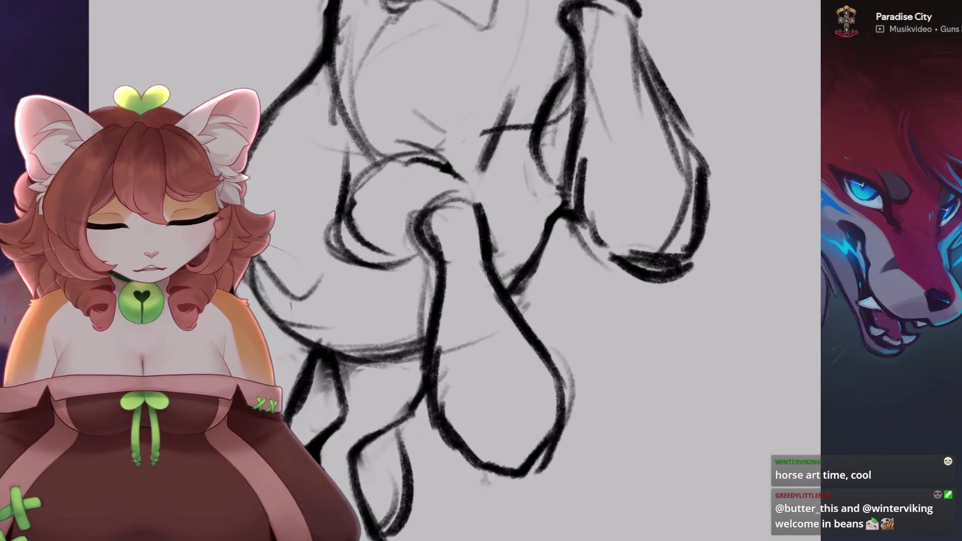
key(ctrl+[)
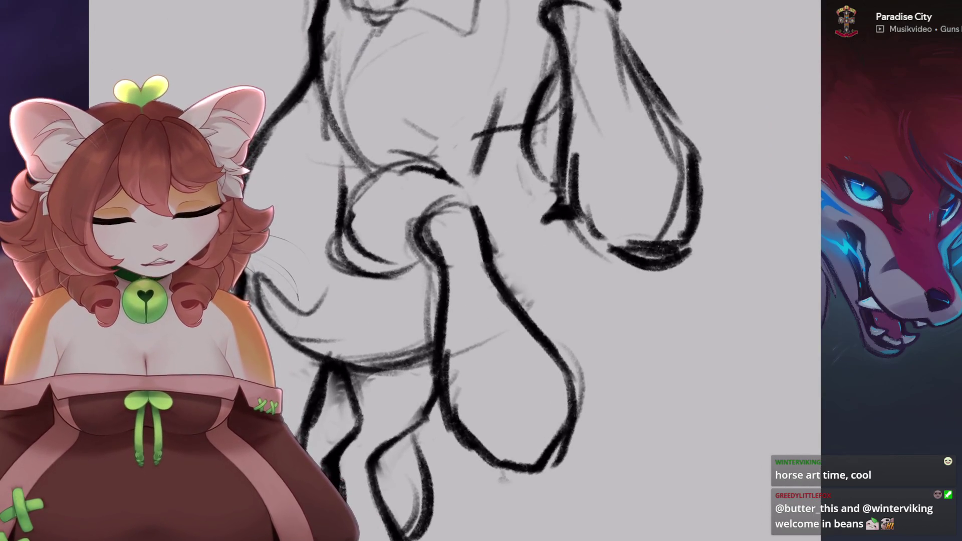
- Undo the misplaced foreleg strokes and redraw the foreleg line
key(ctrl+z)
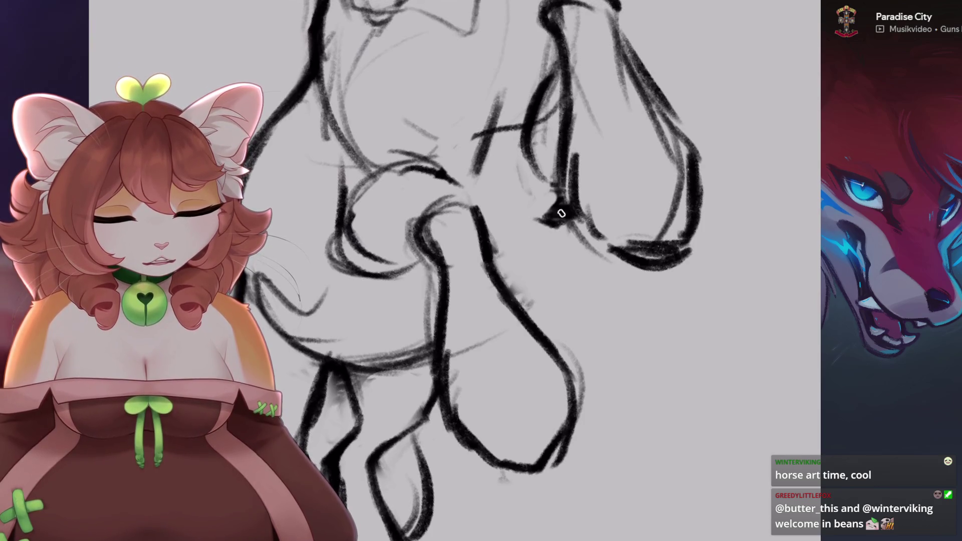
key(ctrl+z)
drag(528, 224, 516, 294)
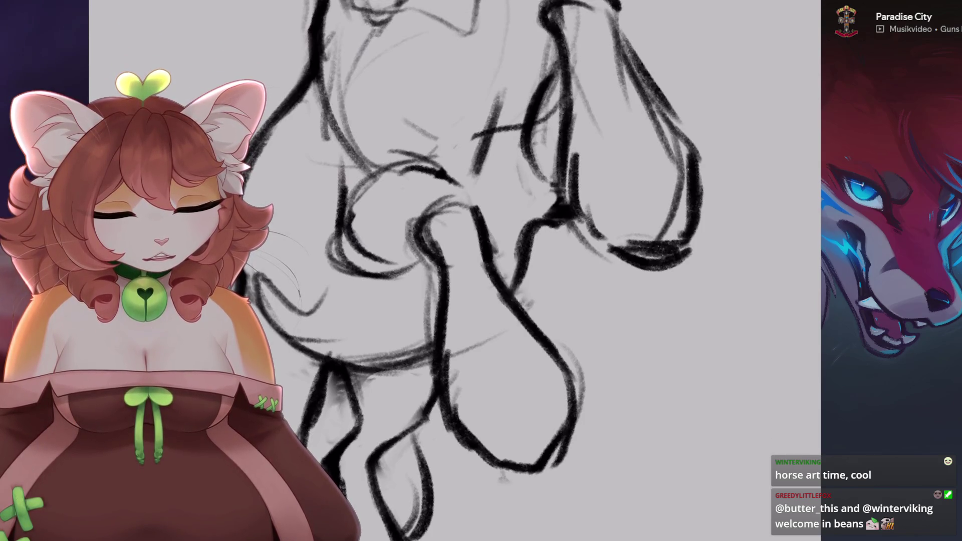
key(2)
key(1)
key(ctrl+z)
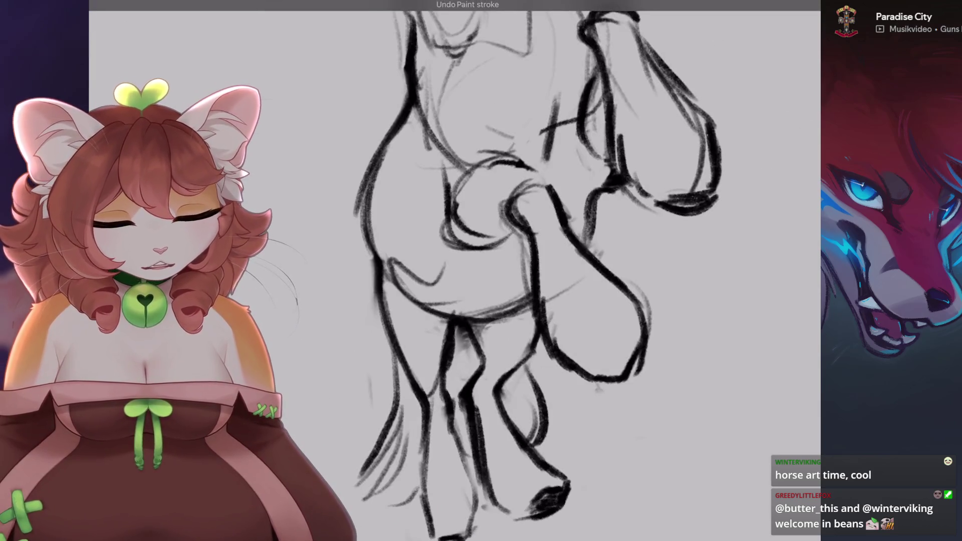
- Zoom between the whole sketch page and a close-up of the horse's legs
key(2)
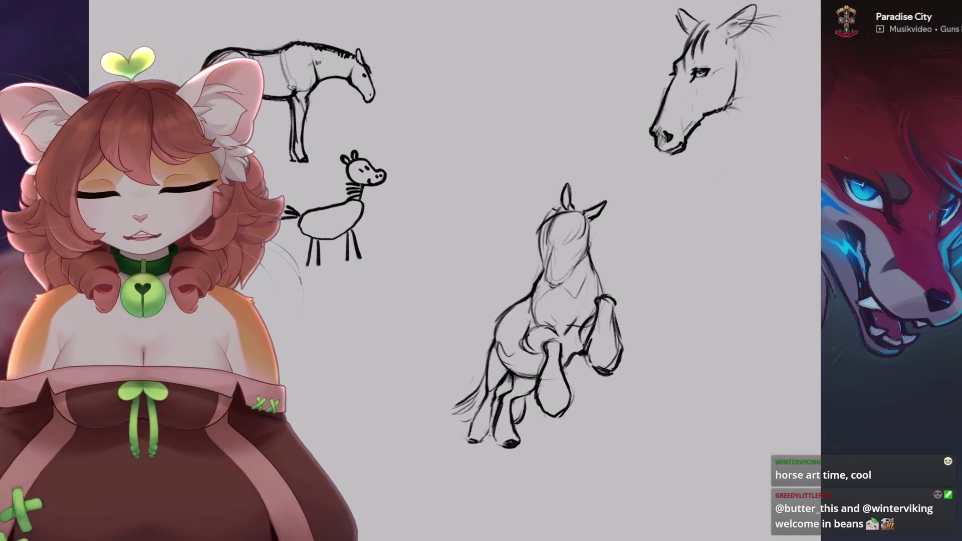
key(1)
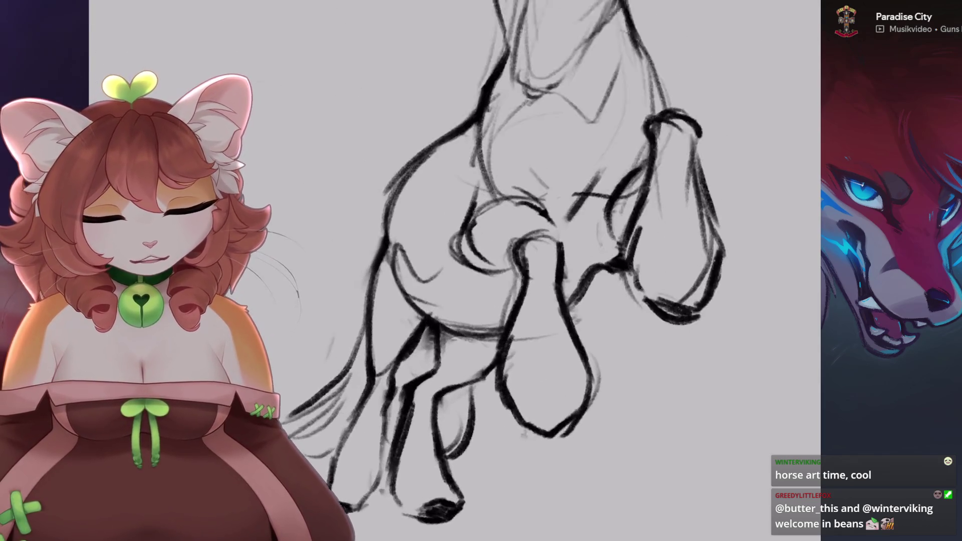
key(equal)
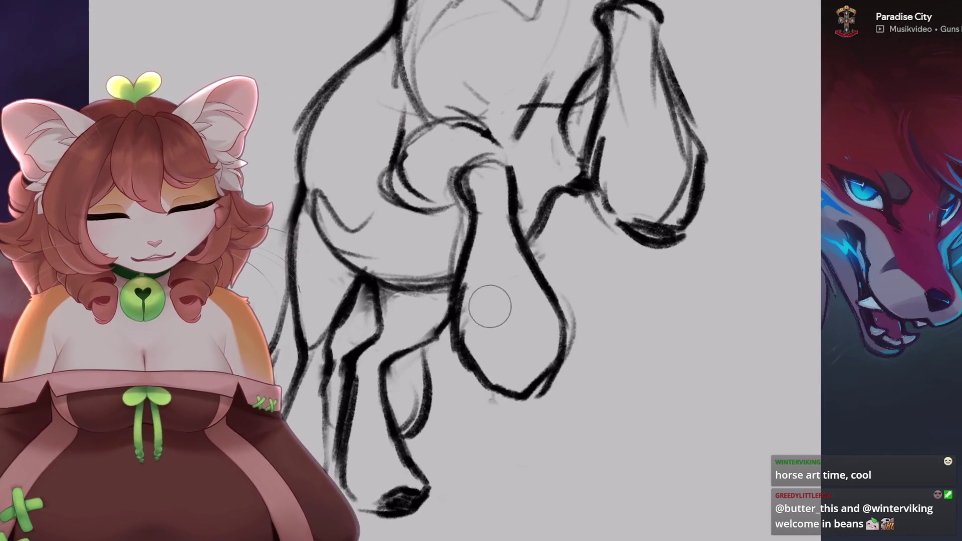
key(2)
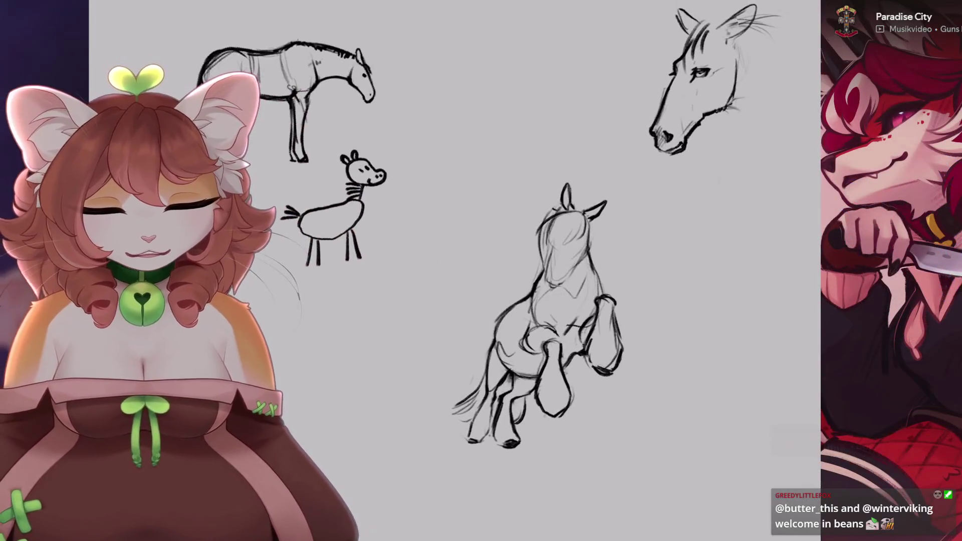
key(equal)
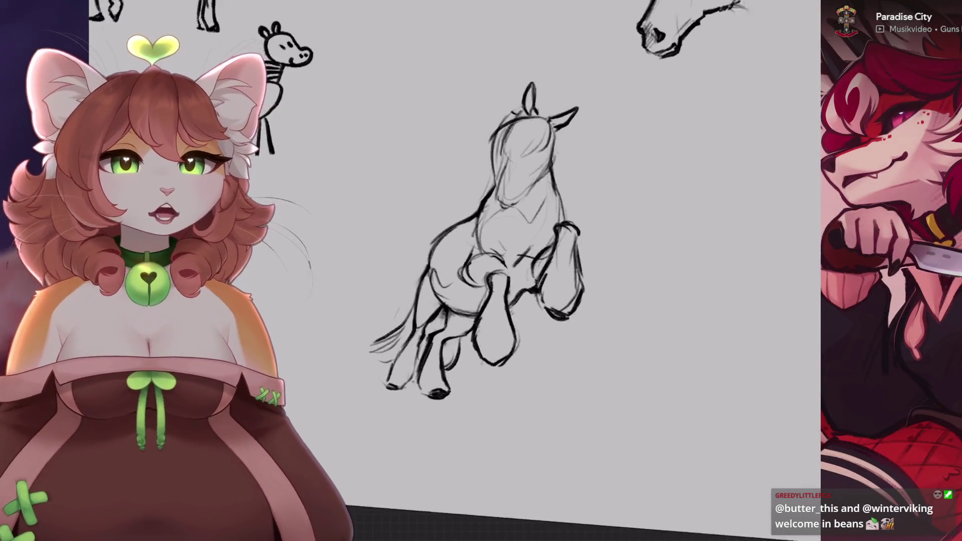
key(equal)
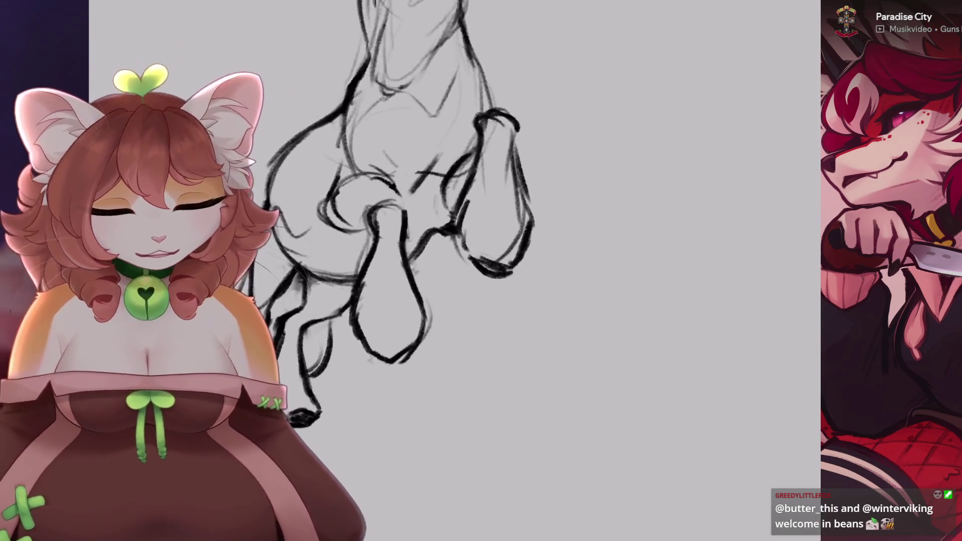
- Set the brush size to 3% while zoomed in on the horse's legs
key(bracketleft)
key(equal)
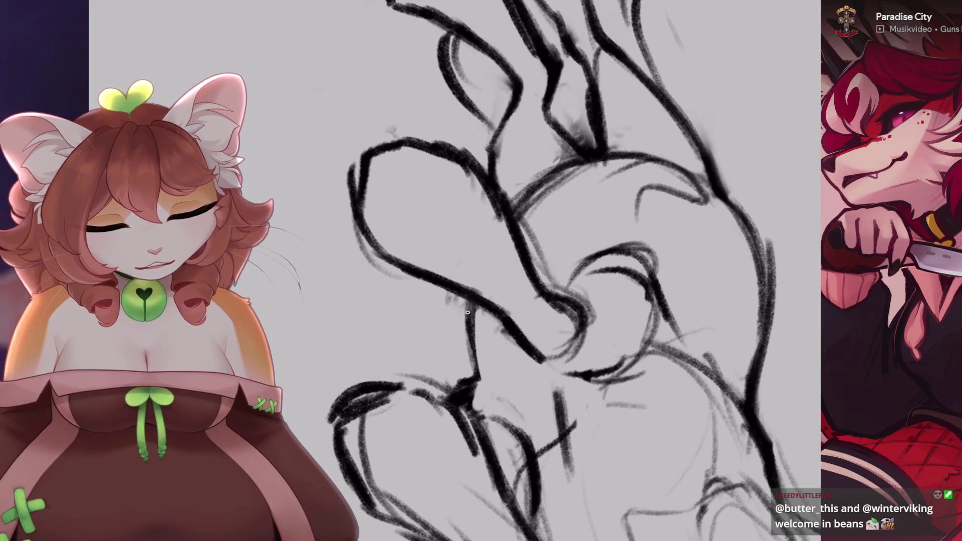
key(minus)
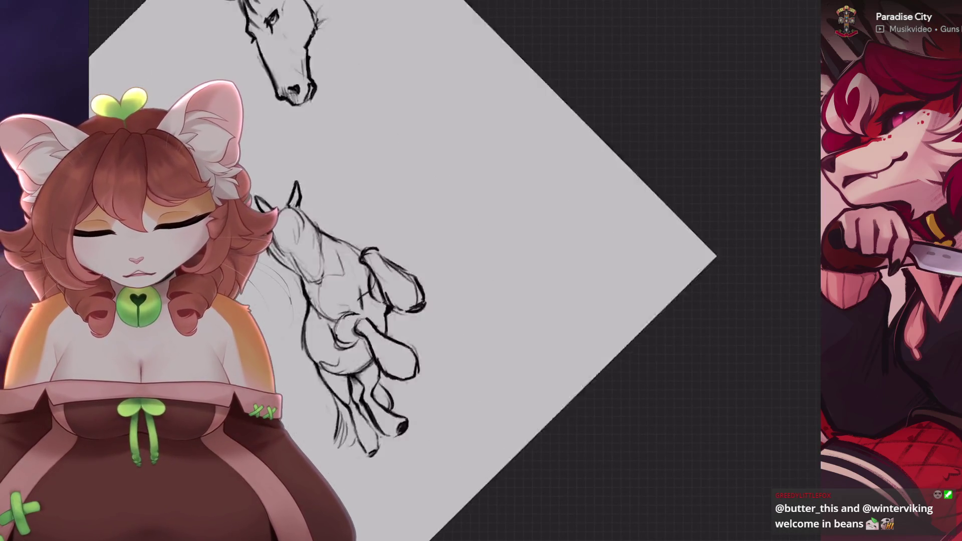
key(equal)
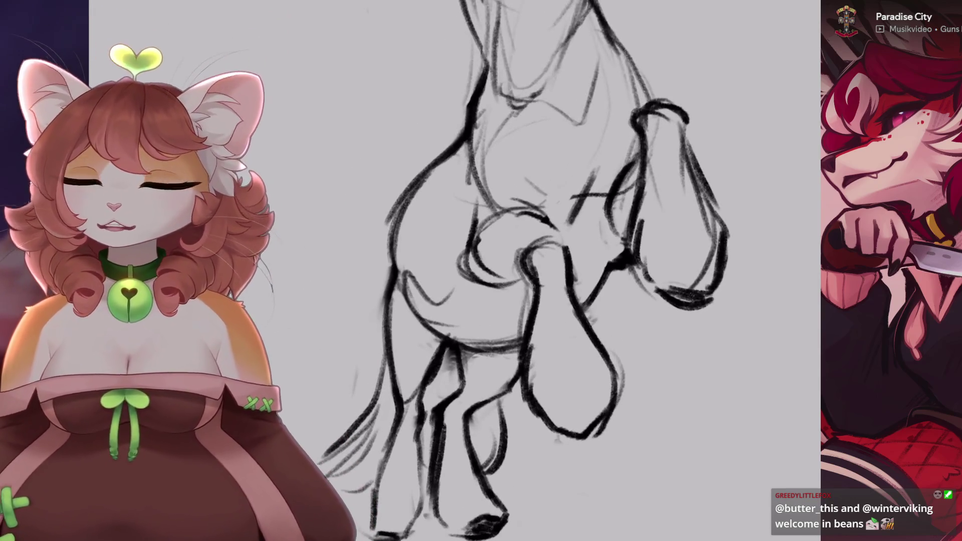
key(minus)
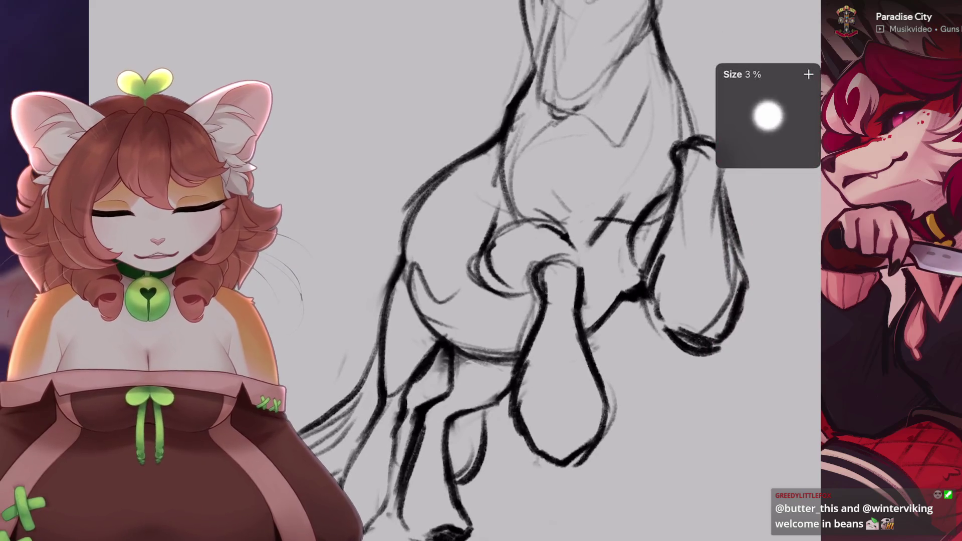
key(s)
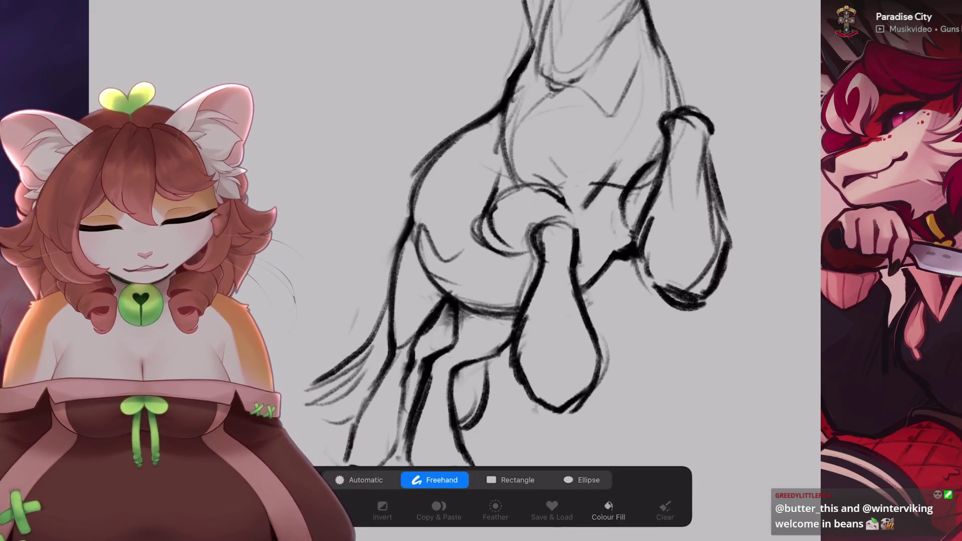
- Check the brush library, then replace a short stroke with a longer curve down the foreleg
key(b)
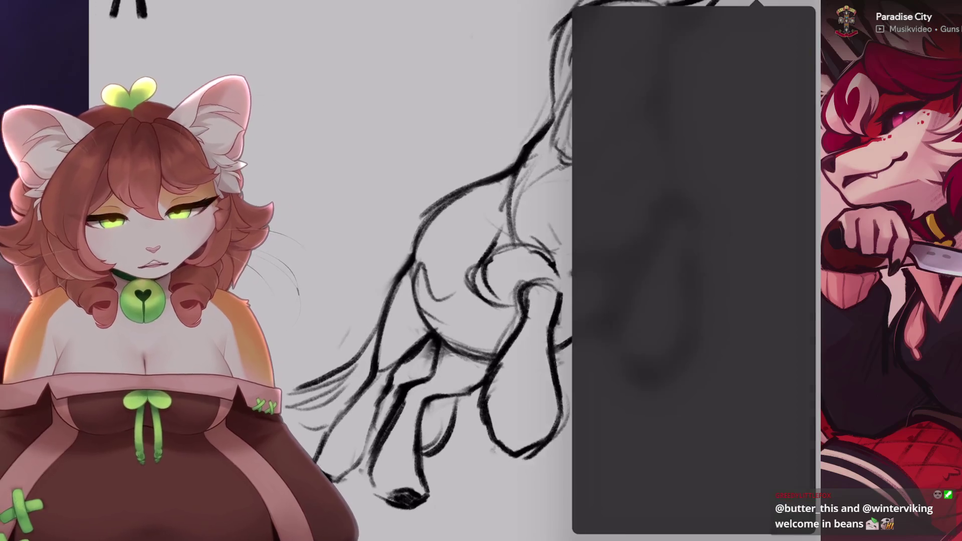
key(b)
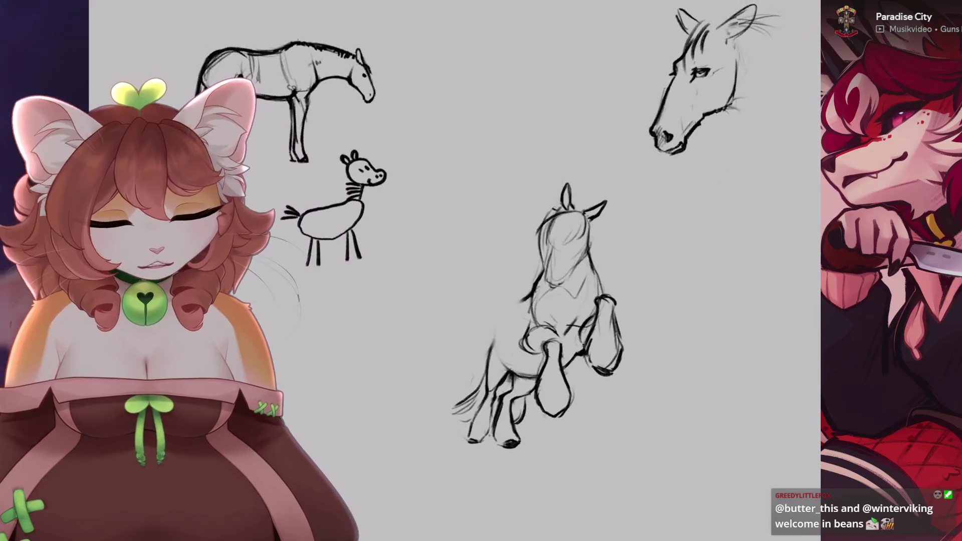
scroll(578, 261, up, 2)
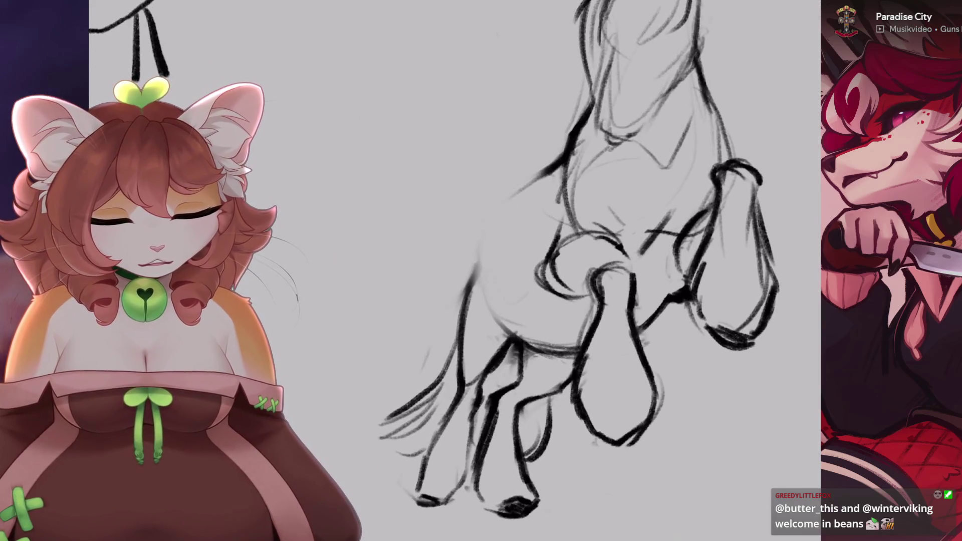
key(ctrl+z)
drag(549, 172, 467, 274)
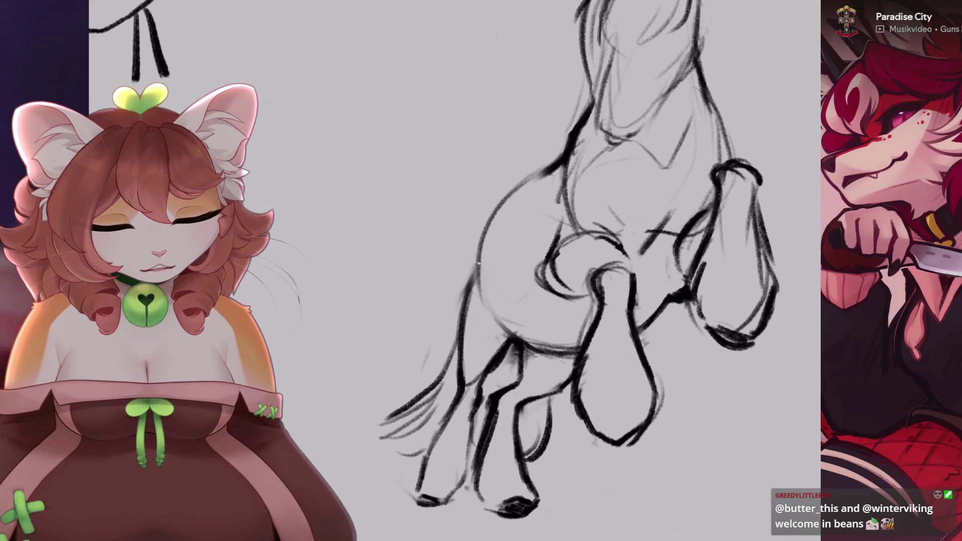
- Redraw the upper chest line several times, undoing each unsatisfying attempt
key(ctrl+z)
drag(526, 185, 473, 268)
key(ctrl+z)
drag(524, 189, 473, 266)
key(ctrl+z)
key(ctrl+z)
drag(539, 173, 476, 263)
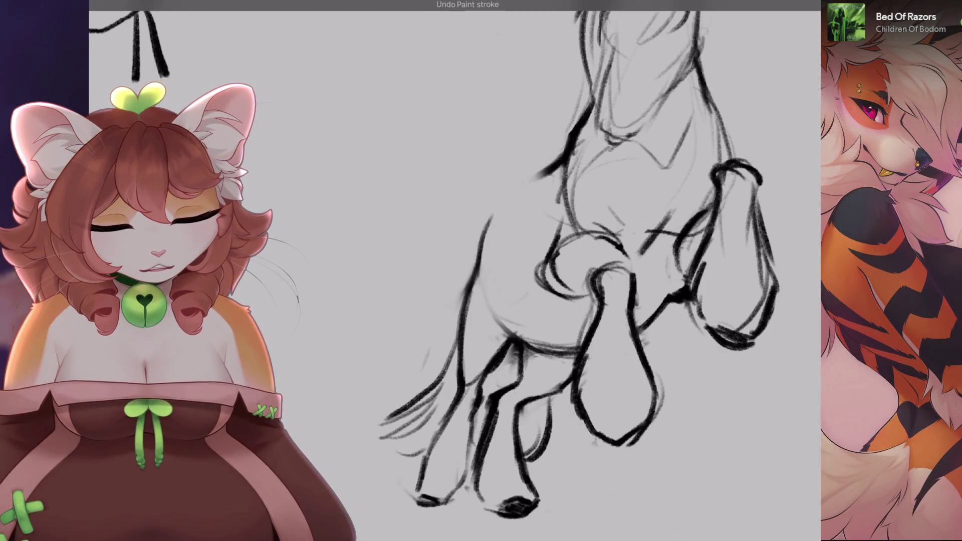
key(ctrl+z)
mouse_move(539, 173)
mouse_down()
mouse_move(479, 248)
mouse_move(481, 238)
mouse_up()
key(ctrl+z)
key(ctrl+z)
key(ctrl+z)
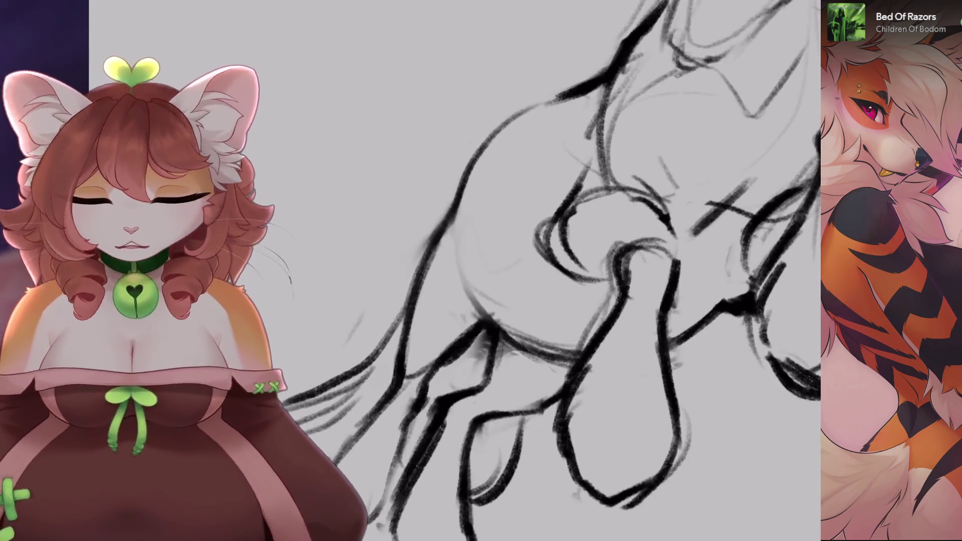
key(ctrl+z)
key(ctrl+z)
- Try a faint chest line, then remove it and the small stroke near the foreleg loop
drag(460, 273, 453, 202)
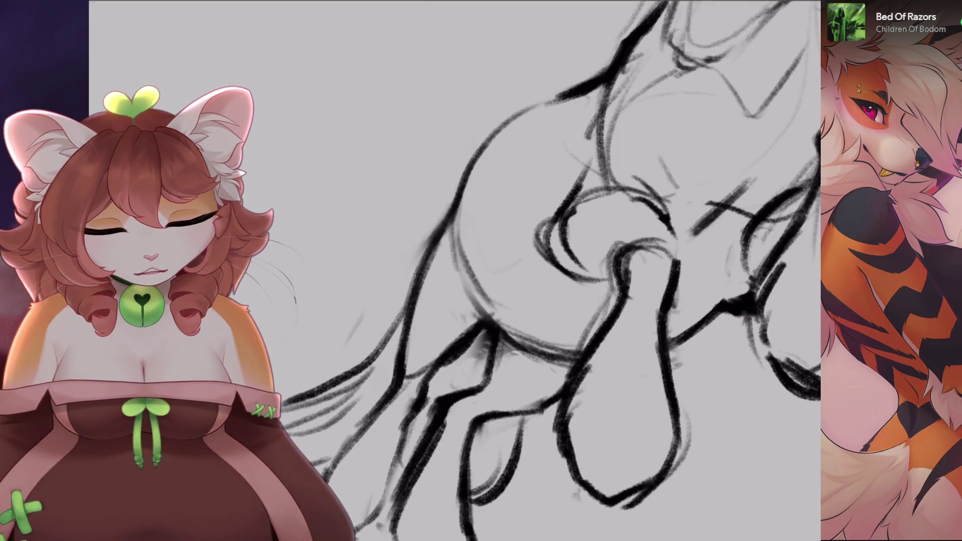
key(ctrl+z)
scroll(454, 271, down, 3)
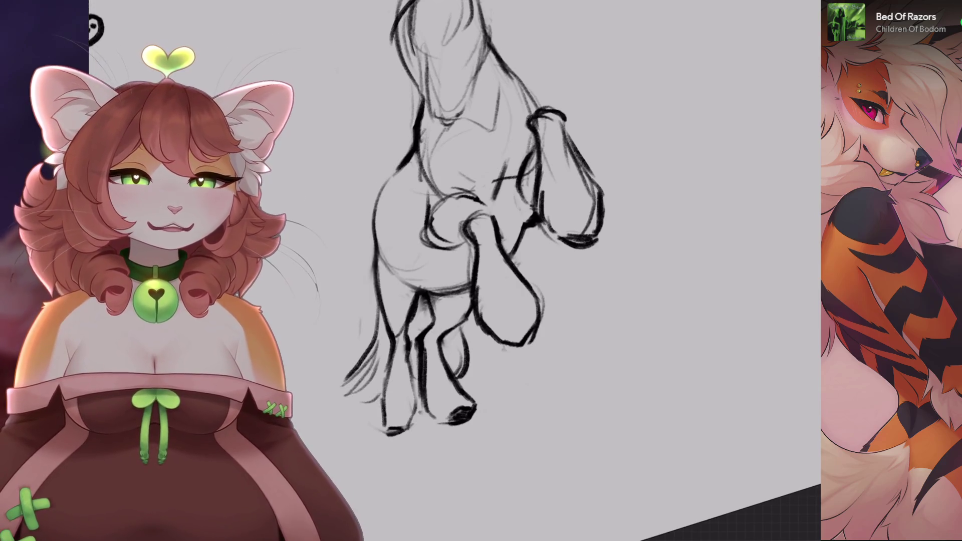
scroll(455, 271, down, 3)
scroll(454, 270, up, 5)
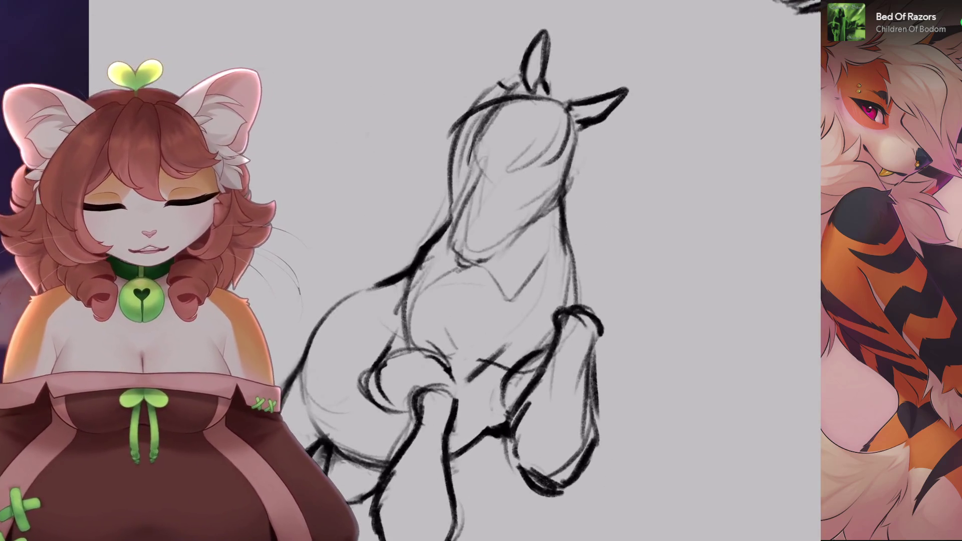
scroll(455, 271, down, 3)
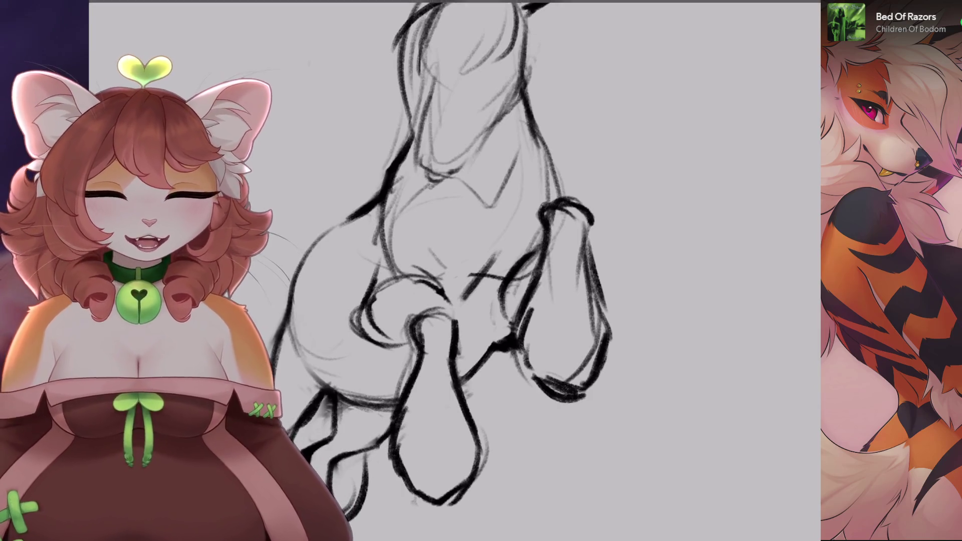
scroll(455, 271, down, 1)
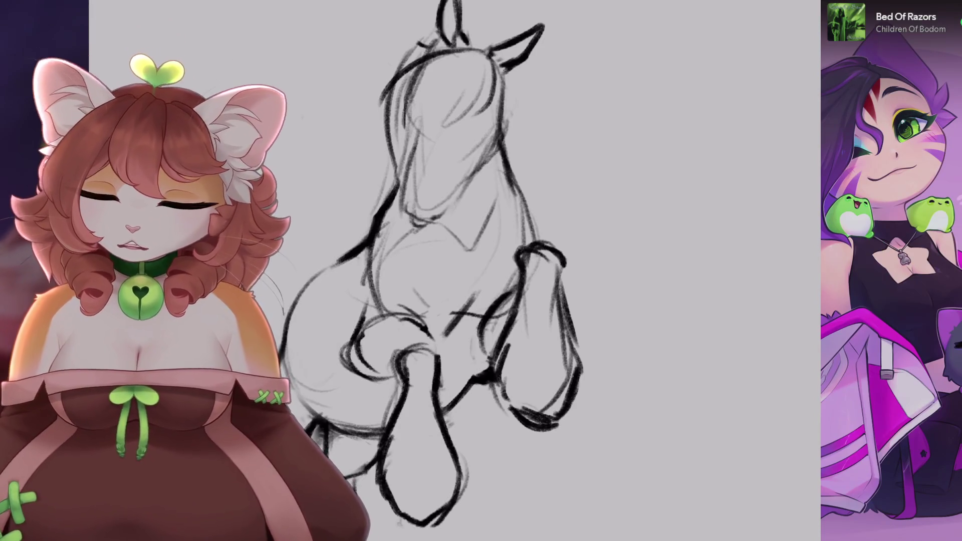
scroll(371, 371, up, 3)
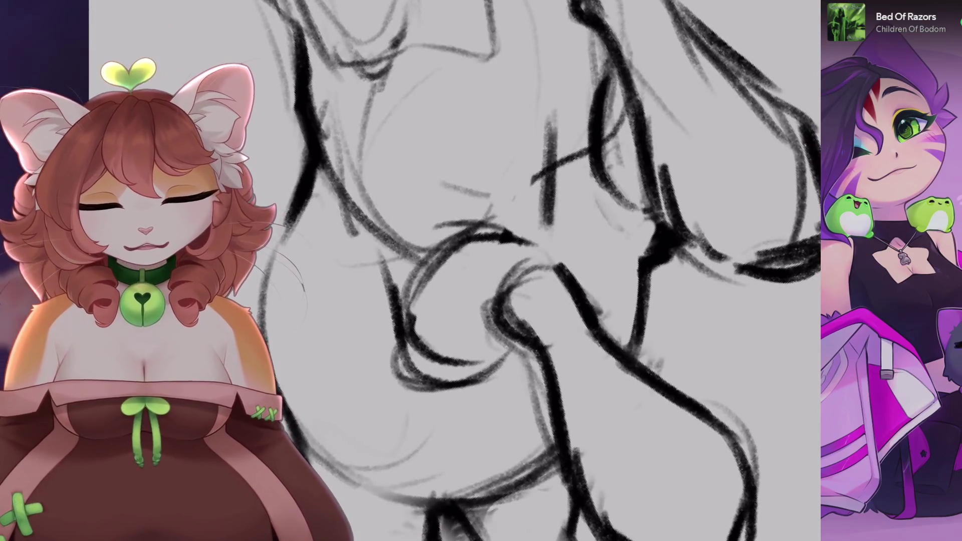
scroll(455, 271, down, 1)
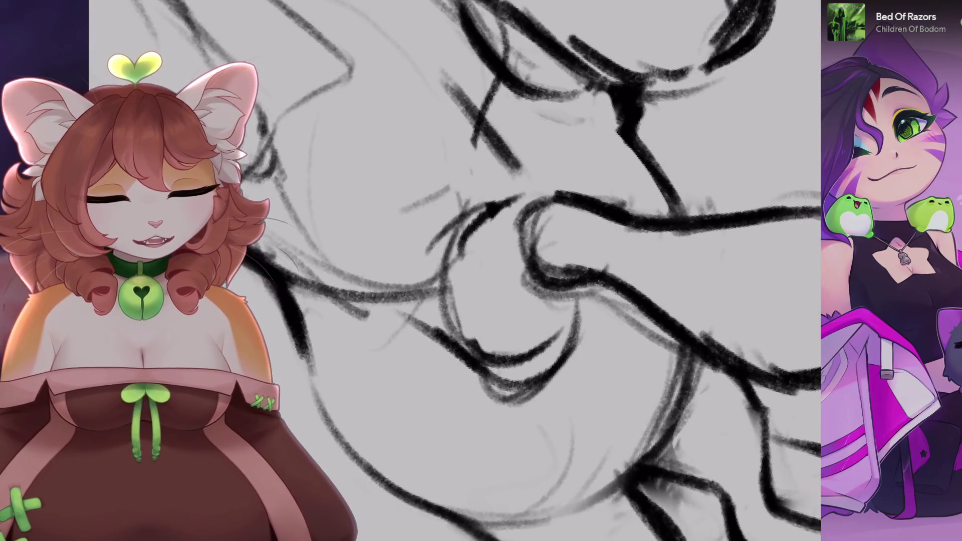
key(ctrl+z)
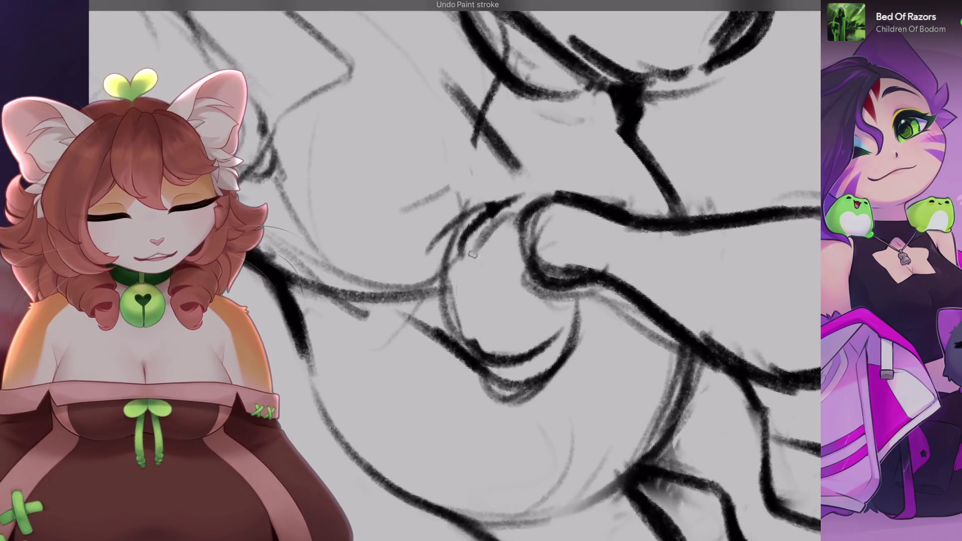
- Draw darker lines along the foreleg and the top of the foreleg loop
drag(472, 255, 459, 339)
scroll(454, 271, down, 2)
scroll(425, 214, up, 2)
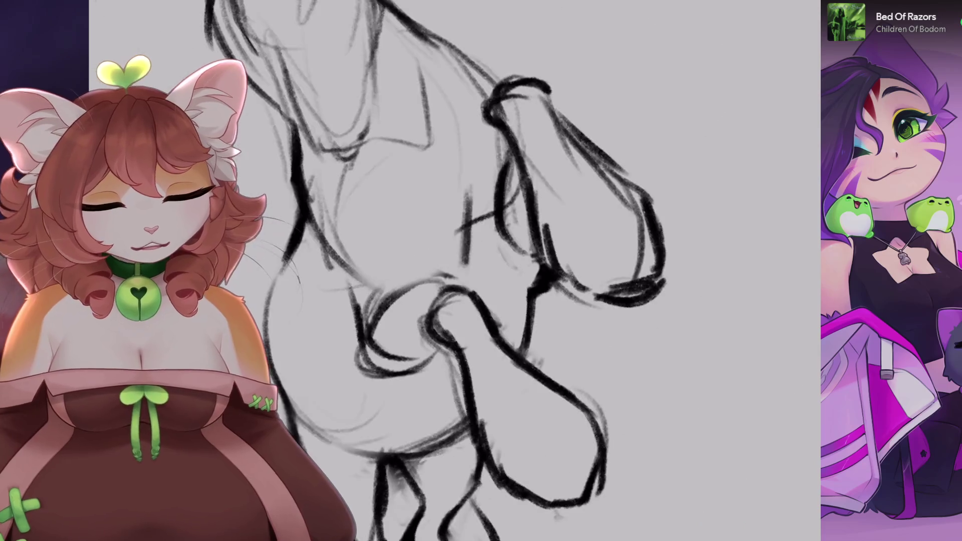
scroll(454, 271, down, 2)
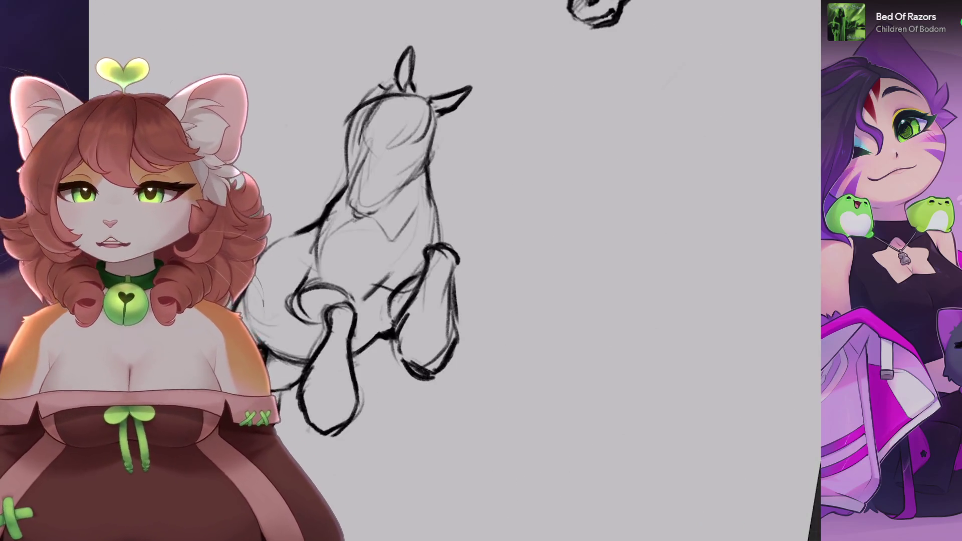
scroll(455, 270, up, 2)
scroll(547, 220, up, 2)
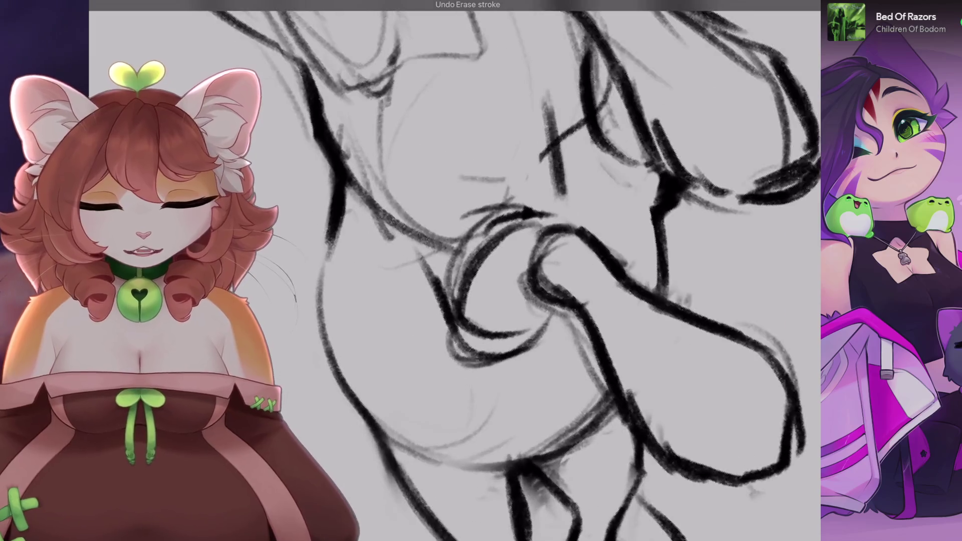
drag(451, 281, 547, 221)
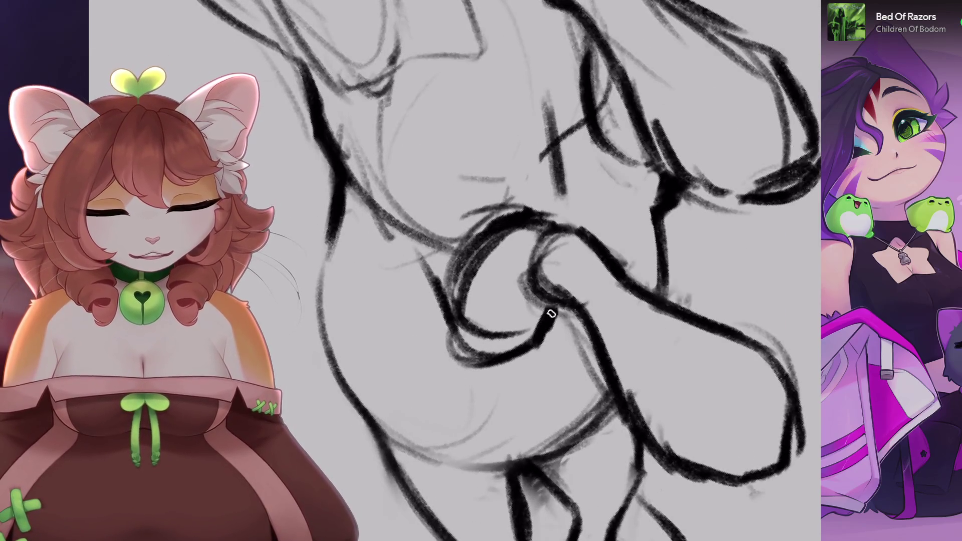
scroll(551, 314, down, 3)
scroll(552, 313, up, 3)
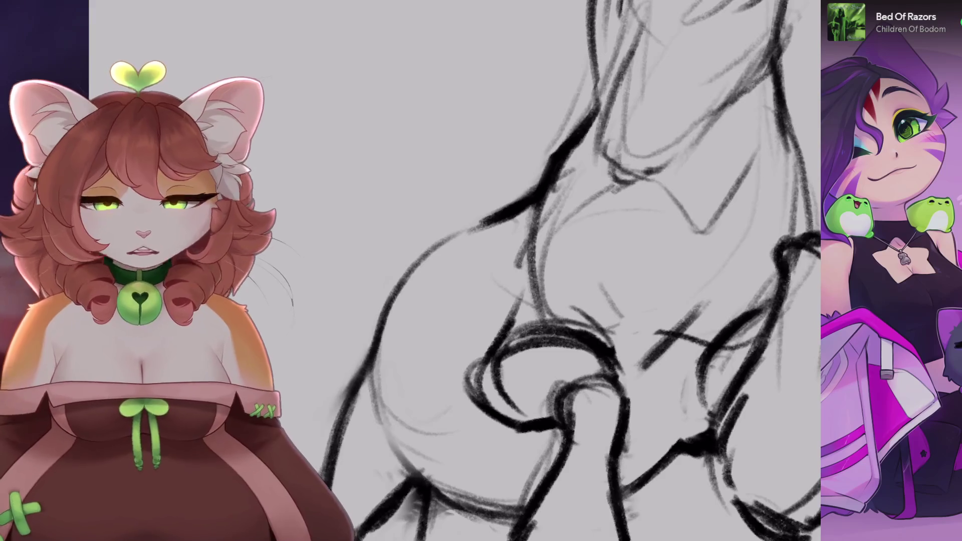
scroll(551, 271, down, 2)
- Switch to a very fine brush and undo the stray thin chest strokes, keeping the last foreleg stroke
key([)
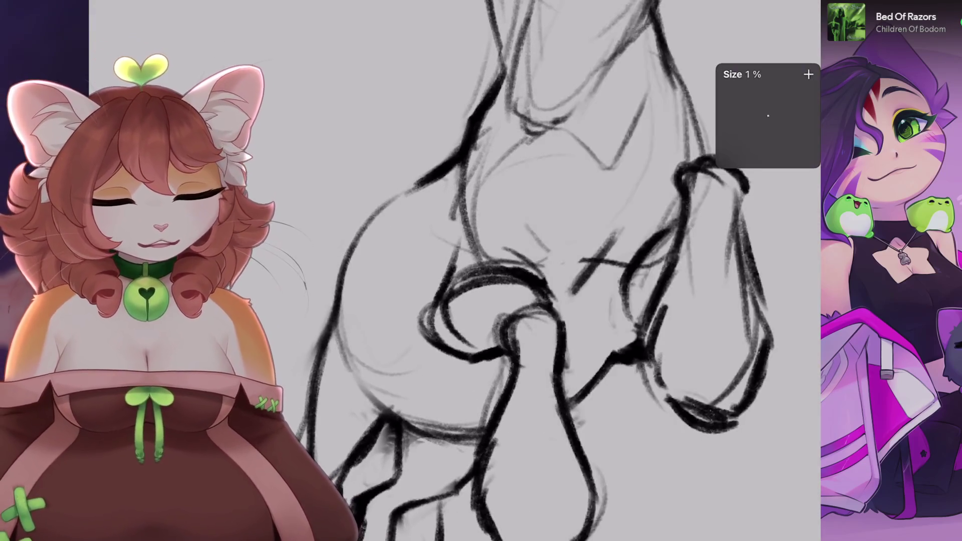
scroll(526, 271, down, 1)
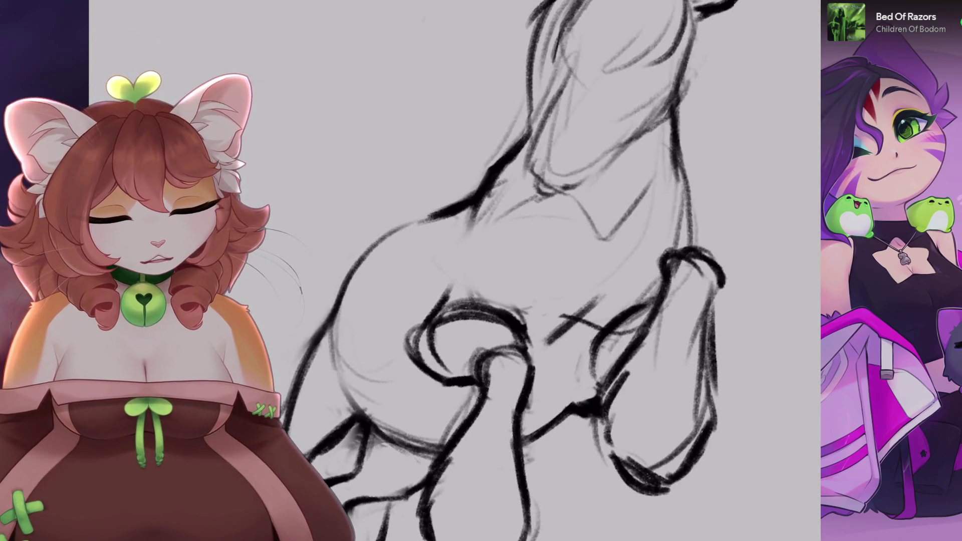
key(ctrl+z)
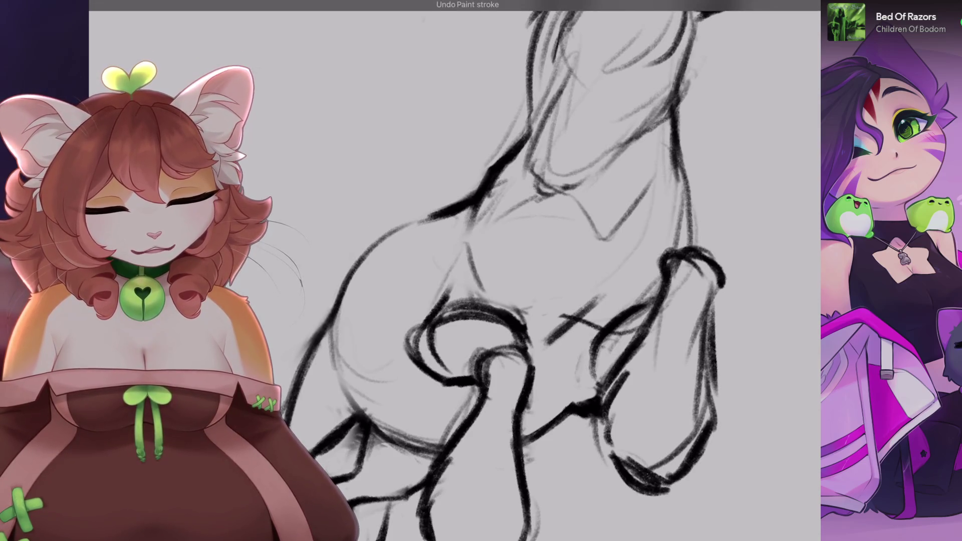
scroll(501, 271, down, 3)
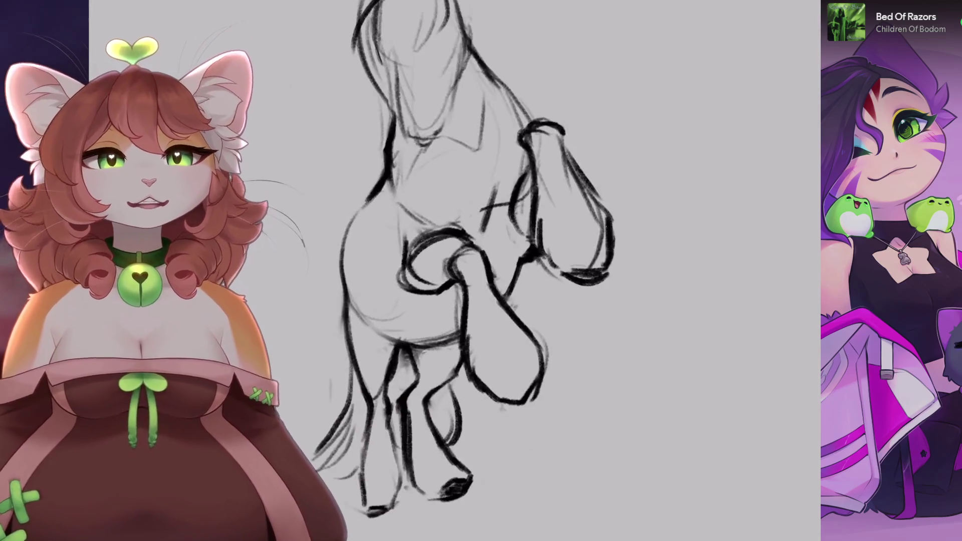
key(ctrl+z)
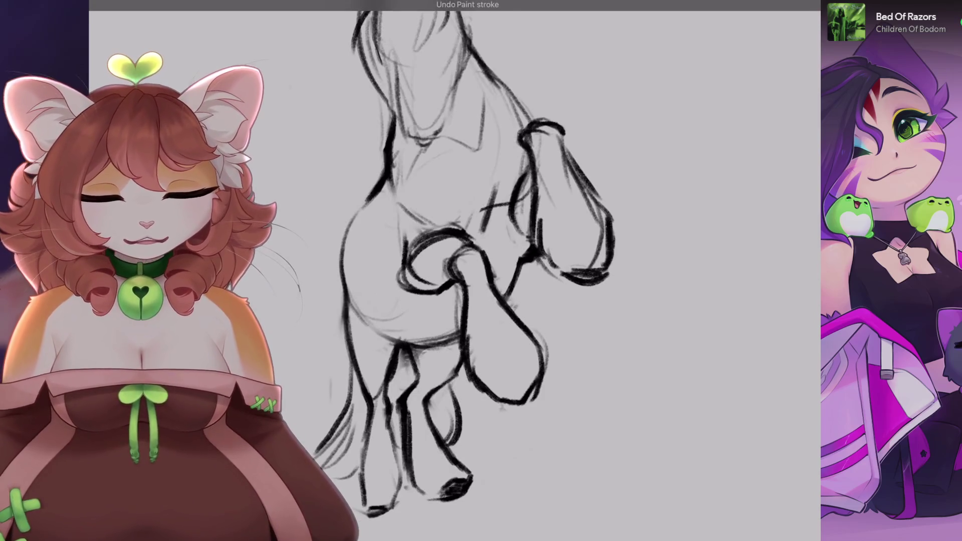
key(ctrl+z)
scroll(502, 270, up, 2)
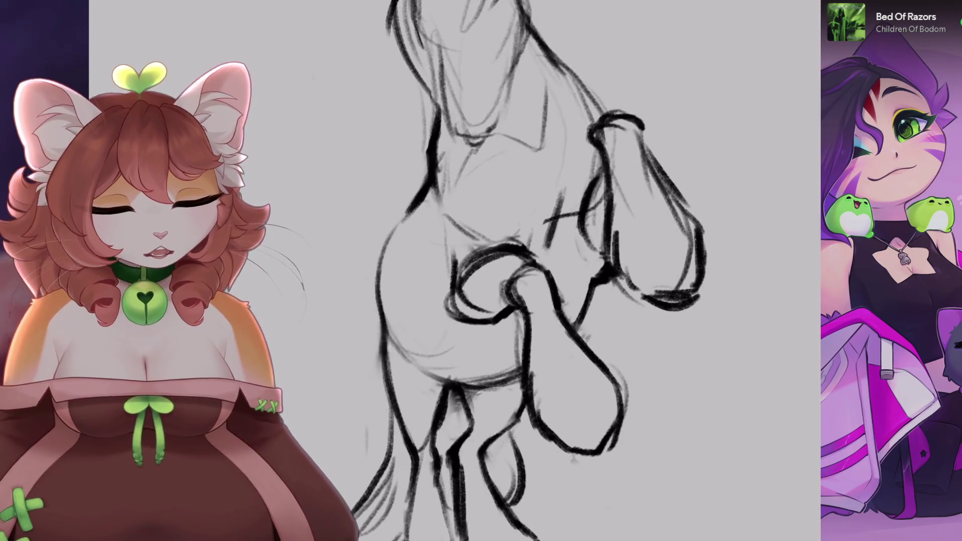
scroll(548, 225, down, 2)
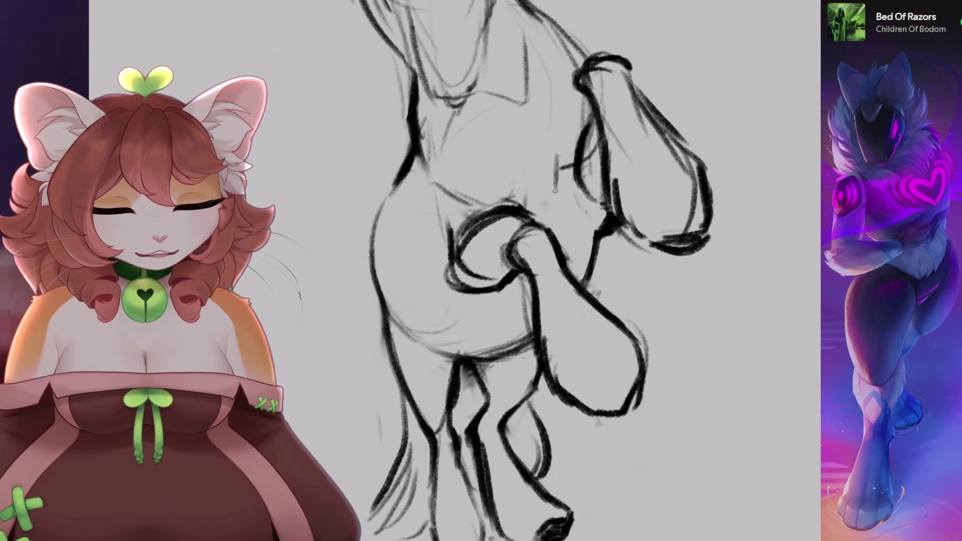
key(ctrl+z)
key(ctrl+shift+z)
- Zoom out to view the rearing horse alongside the other horse studies
scroll(501, 271, down, 3)
scroll(501, 271, up, 3)
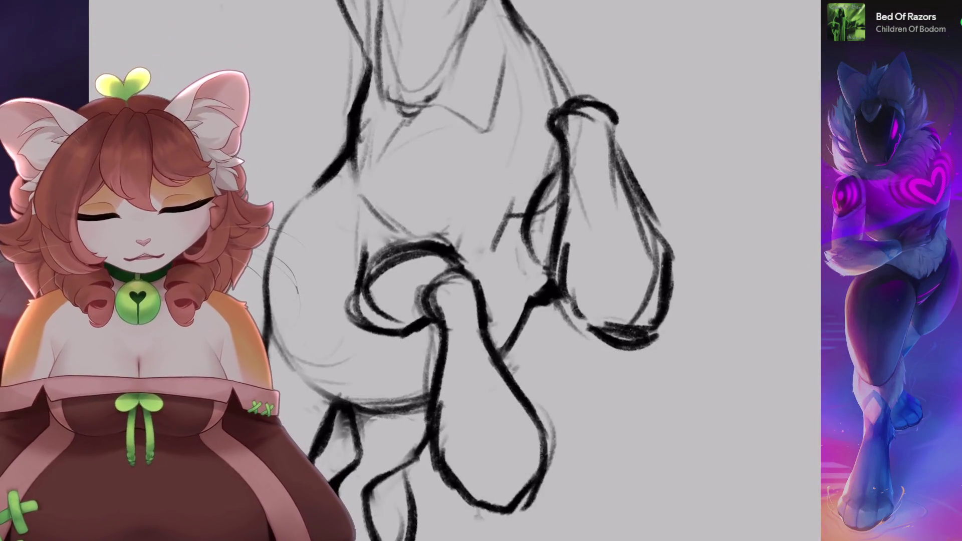
scroll(501, 270, up, 1)
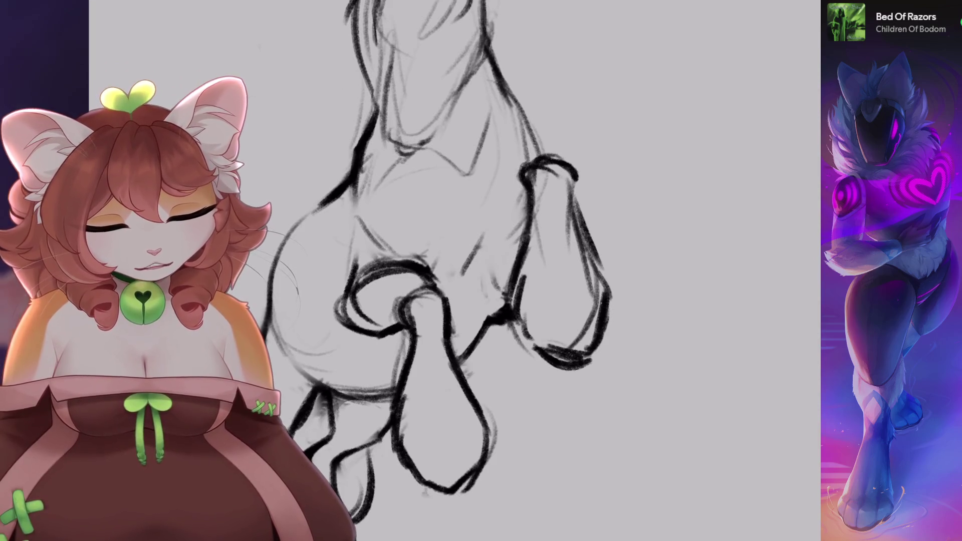
scroll(501, 270, down, 3)
scroll(501, 270, up, 3)
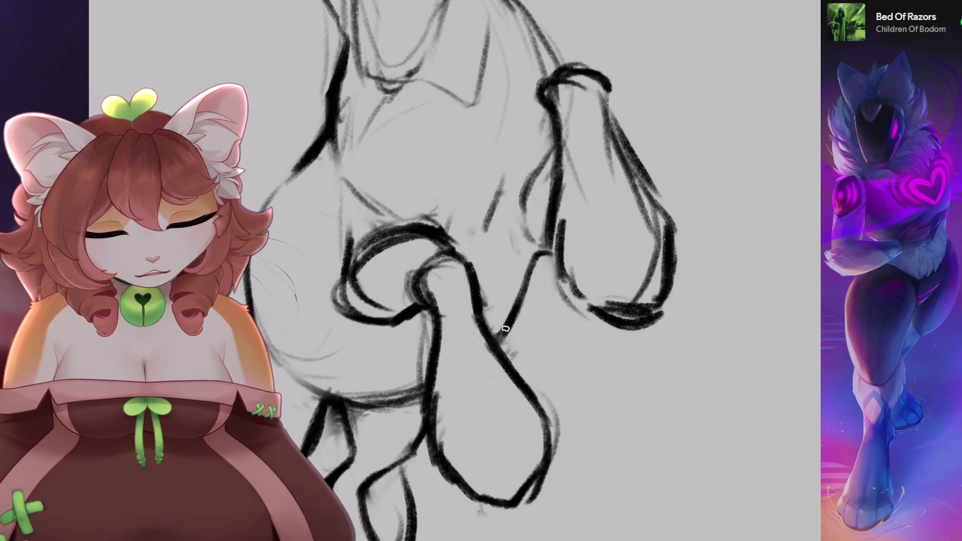
scroll(505, 329, down, 3)
scroll(505, 328, down, 2)
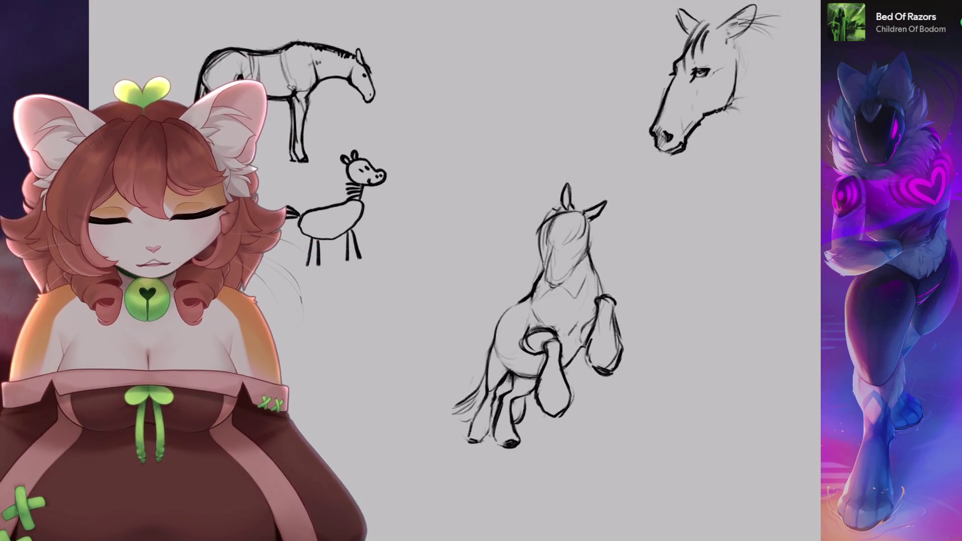
- Erase the tangled lines around the foreleg loop and redraw it with short strokes
scroll(576, 325, up, 2)
scroll(576, 326, up, 3)
mouse_move(481, 311)
mouse_down()
mouse_move(548, 290)
mouse_move(501, 226)
mouse_up()
scroll(551, 276, up, 1)
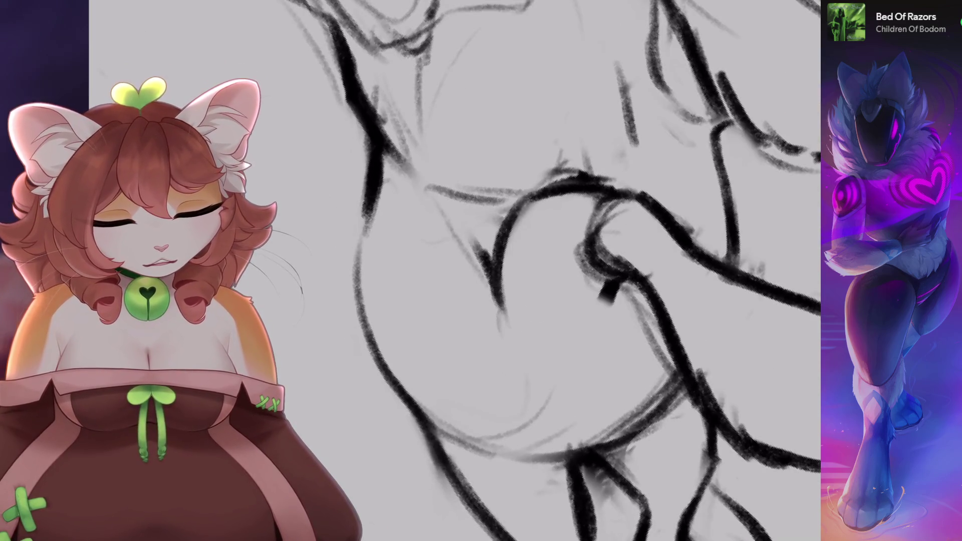
mouse_move(516, 333)
mouse_down()
mouse_move(569, 325)
mouse_move(612, 276)
mouse_up()
scroll(551, 300, down, 3)
scroll(501, 301, up, 2)
scroll(501, 301, up, 1)
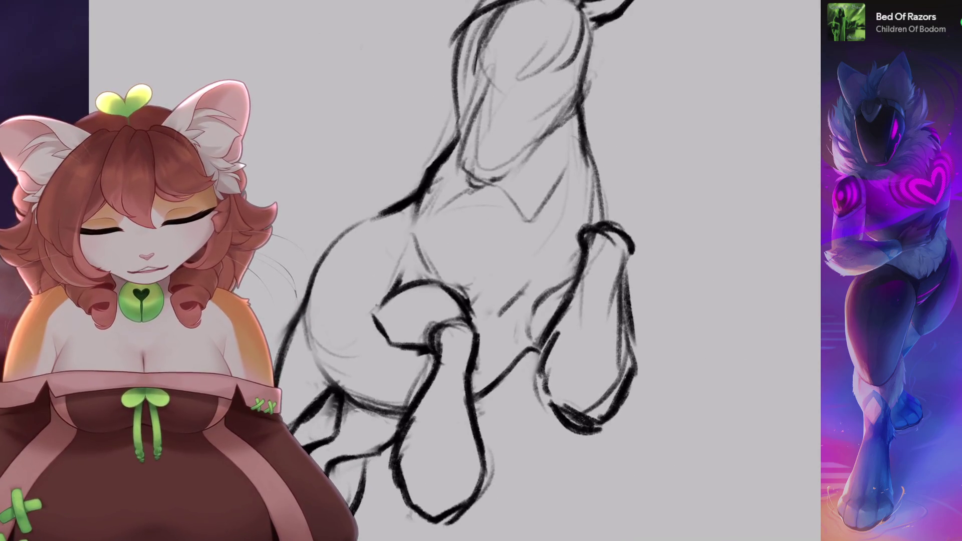
scroll(501, 275, up, 2)
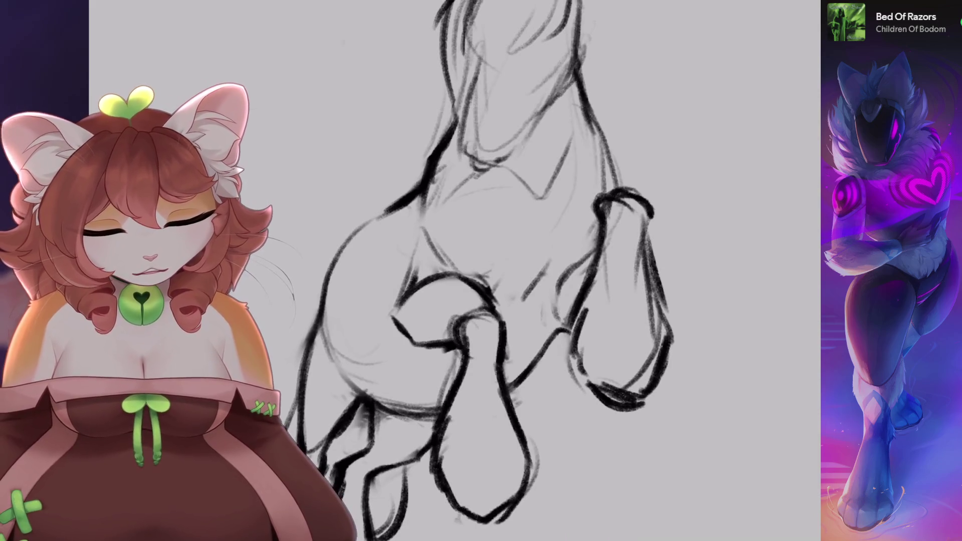
scroll(501, 275, down, 1)
scroll(388, 262, down, 3)
scroll(388, 262, up, 3)
scroll(301, 291, up, 1)
- Thin the thick neck stroke, discard a retry, and darken the right neck outline
drag(361, 280, 393, 232)
scroll(393, 232, up, 1)
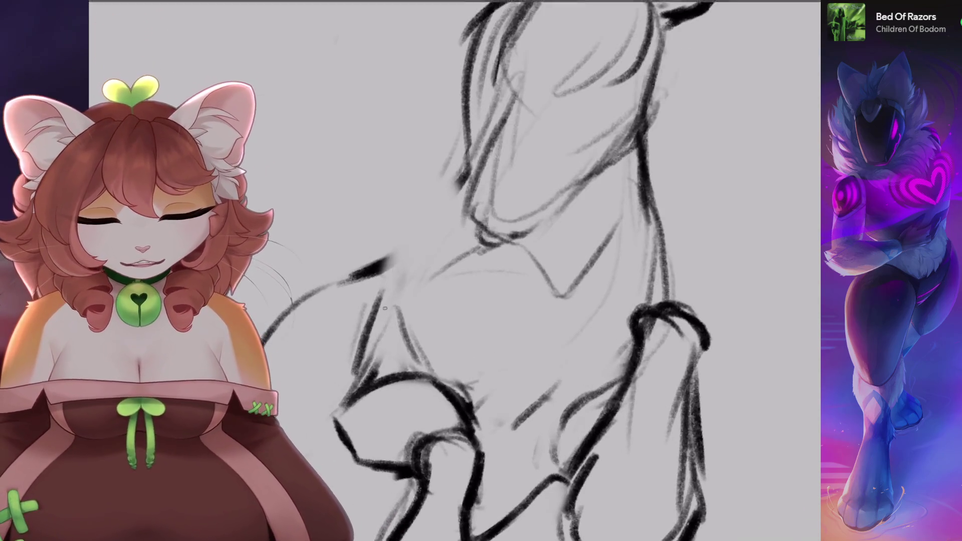
key(ctrl+z)
mouse_move(472, 150)
mouse_down()
mouse_move(421, 223)
mouse_move(396, 323)
mouse_up()
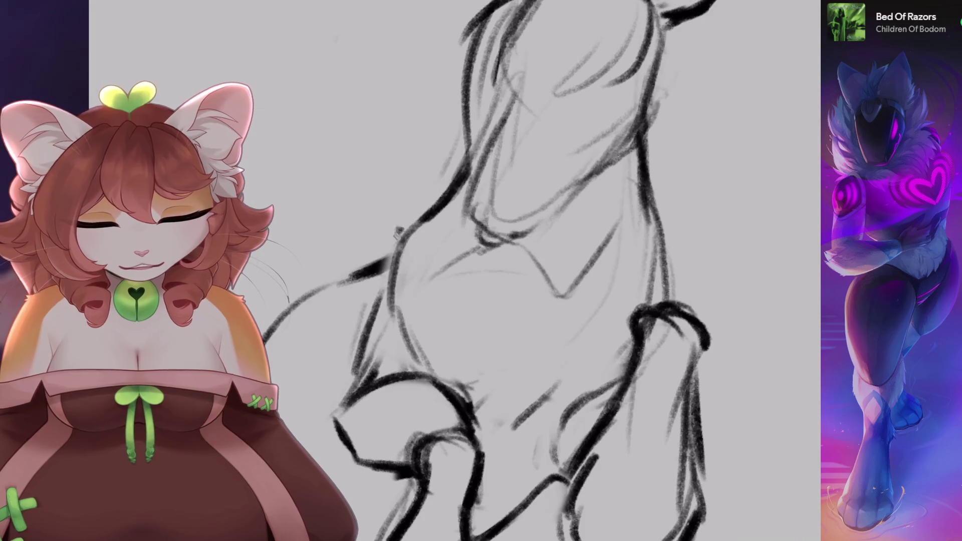
key(ctrl+z)
scroll(451, 271, down, 2)
scroll(451, 276, up, 2)
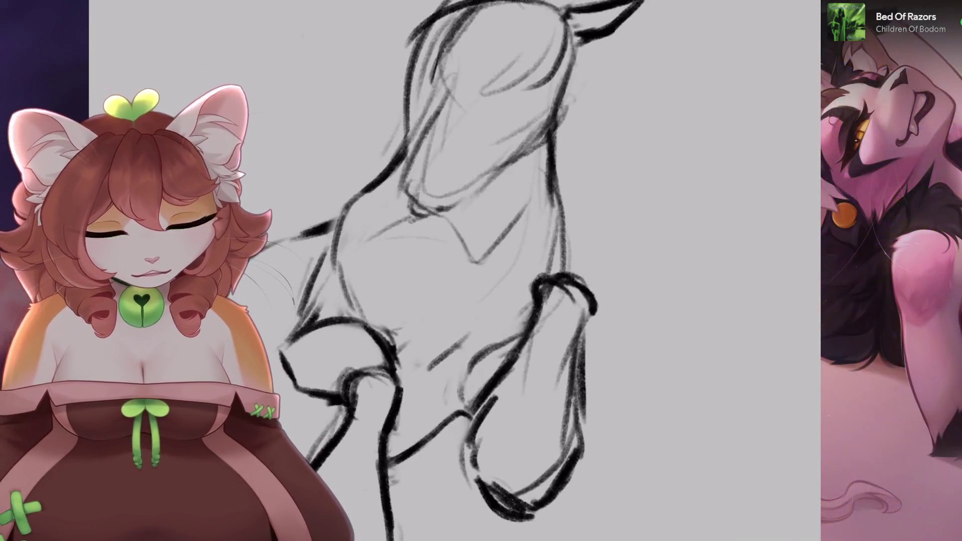
mouse_move(551, 123)
mouse_down()
mouse_move(543, 216)
mouse_move(557, 278)
mouse_up()
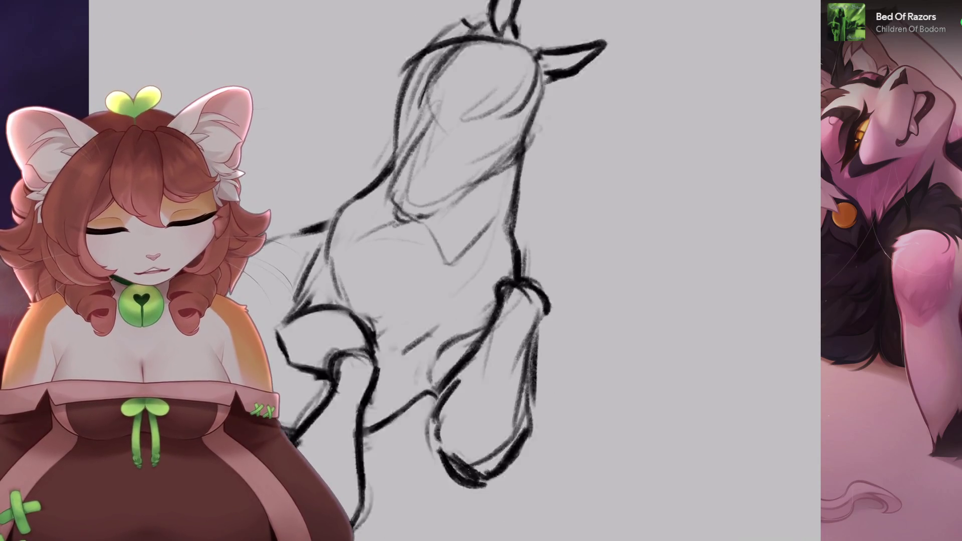
- Sketch darker lines across the horse's face, removing the last unwanted stroke
scroll(451, 270, down, 3)
scroll(451, 270, up, 3)
scroll(426, 301, up, 1)
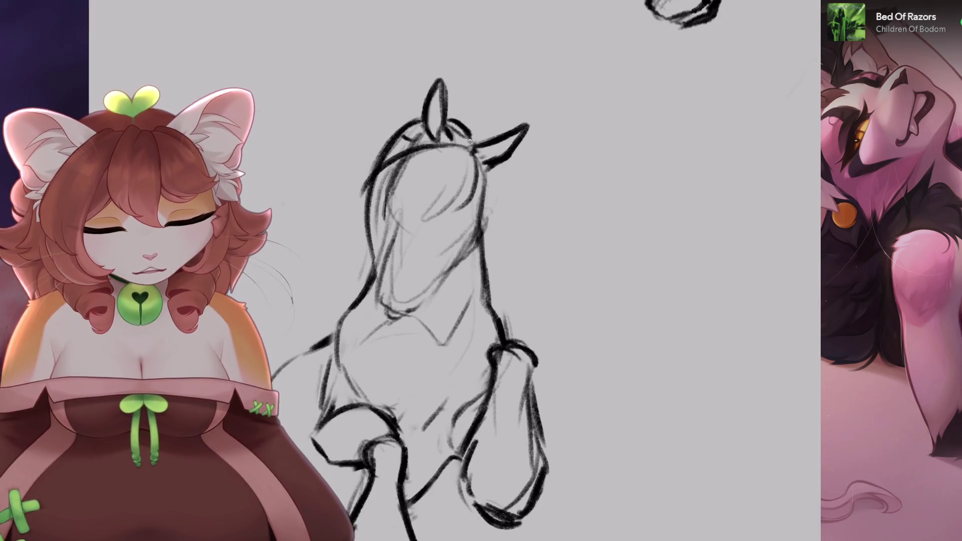
scroll(470, 142, down, 2)
scroll(451, 251, up, 3)
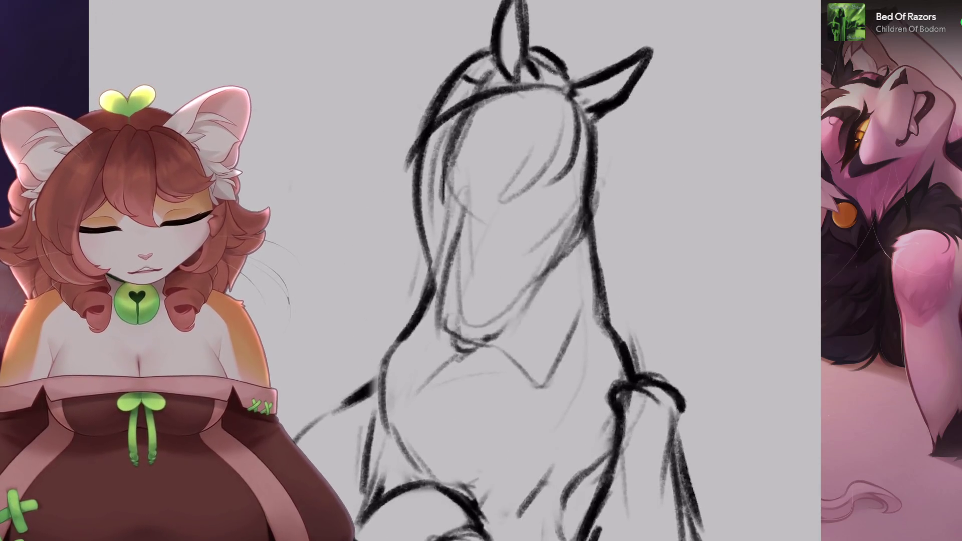
drag(518, 160, 473, 235)
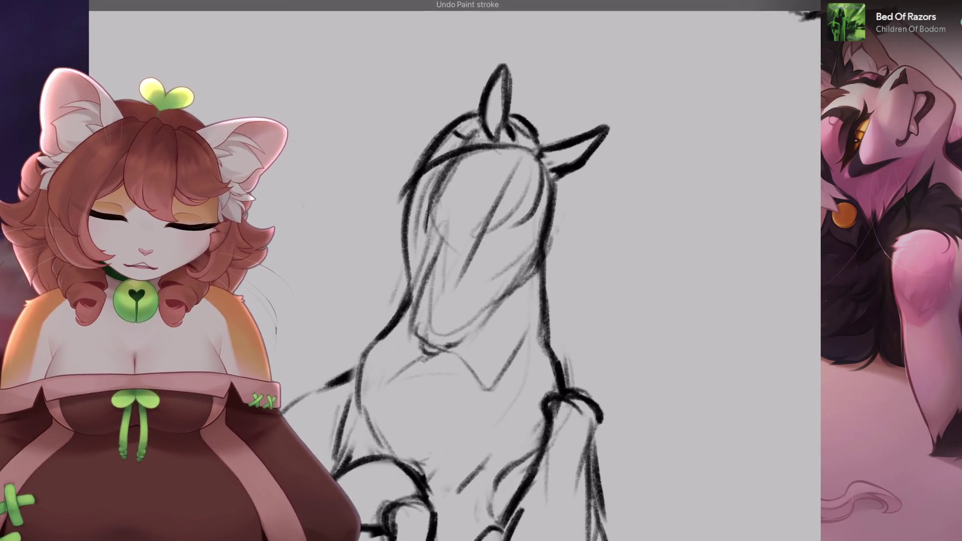
drag(471, 150, 443, 236)
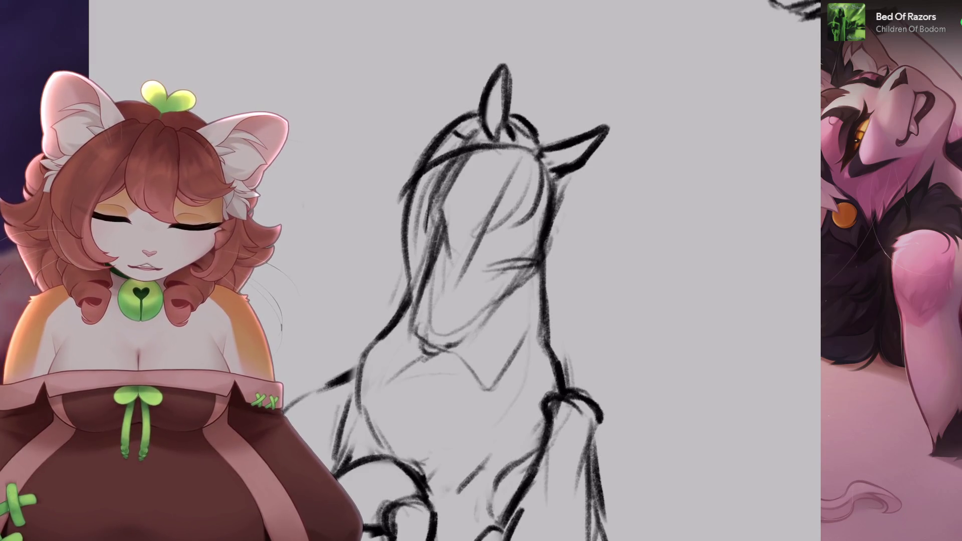
drag(501, 300, 466, 251)
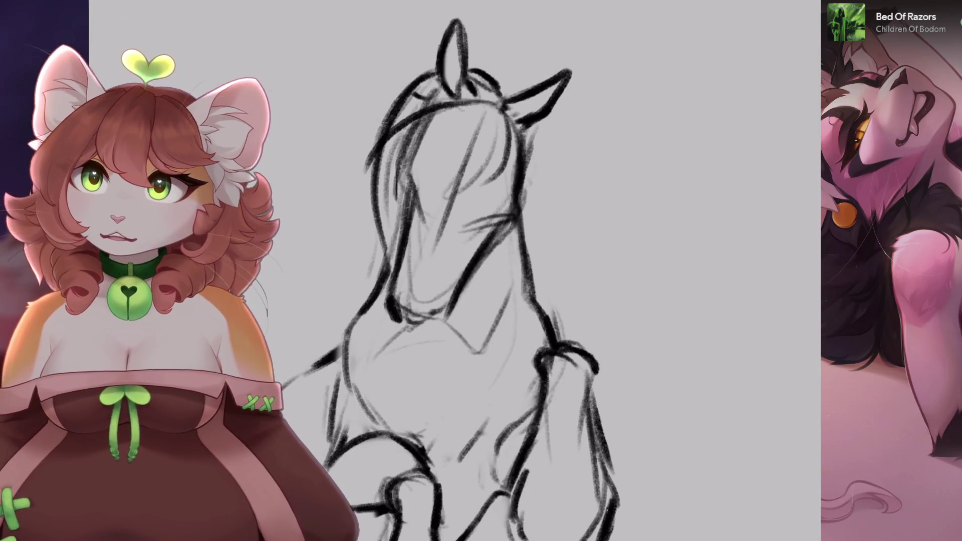
key(ctrl+z)
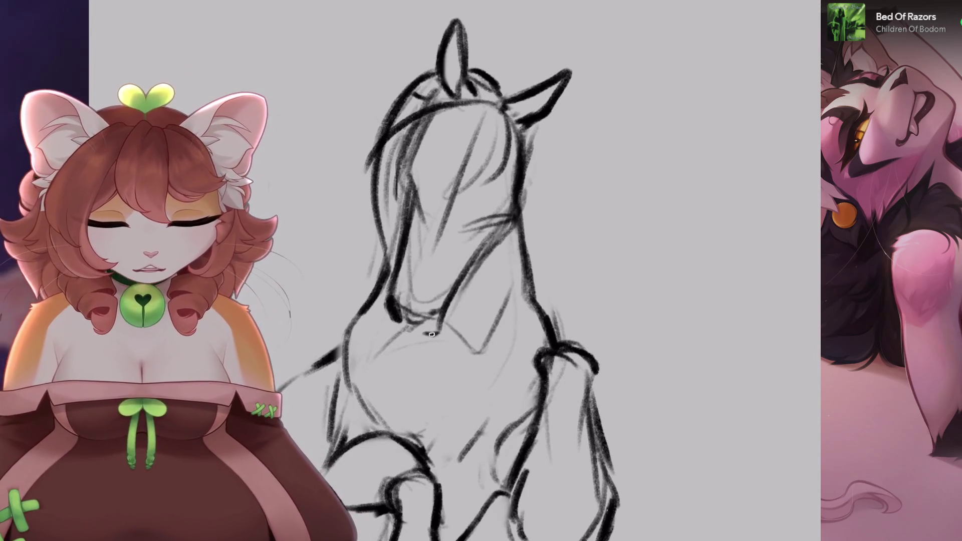
- Check another horse-head sketch for reference, then lasso the right ear
scroll(451, 300, up, 5)
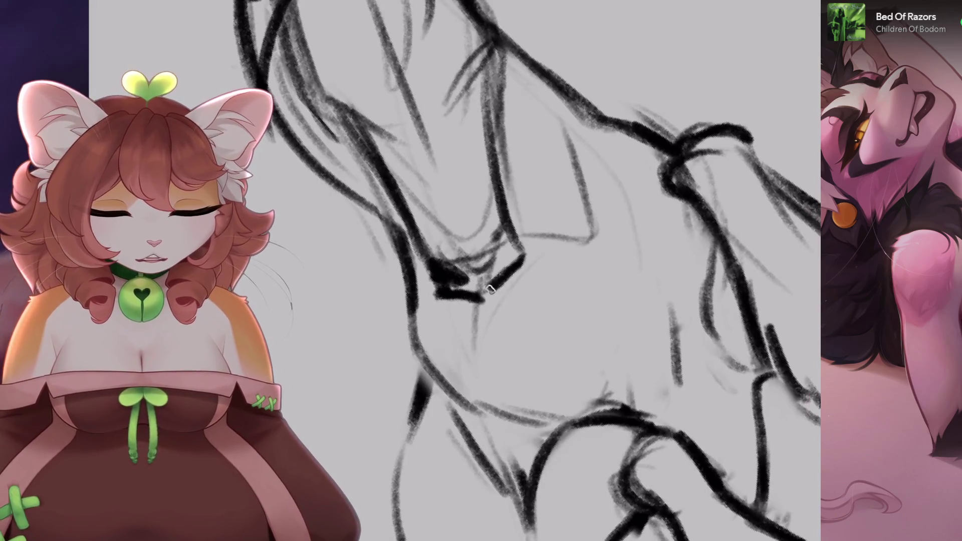
scroll(490, 289, down, 5)
drag(491, 290, 451, 200)
scroll(451, 200, up, 5)
scroll(476, 300, up, 5)
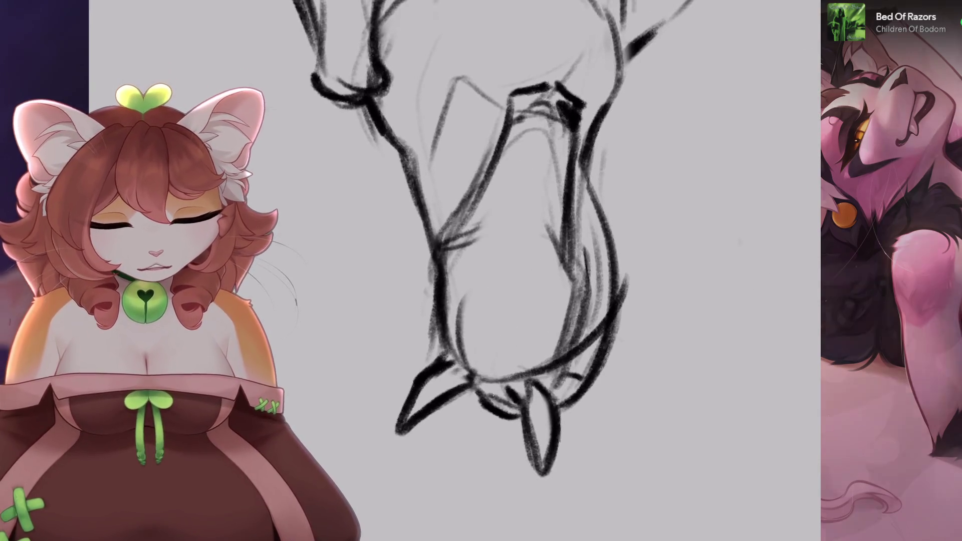
scroll(501, 362, down, 5)
scroll(452, 301, up, 4)
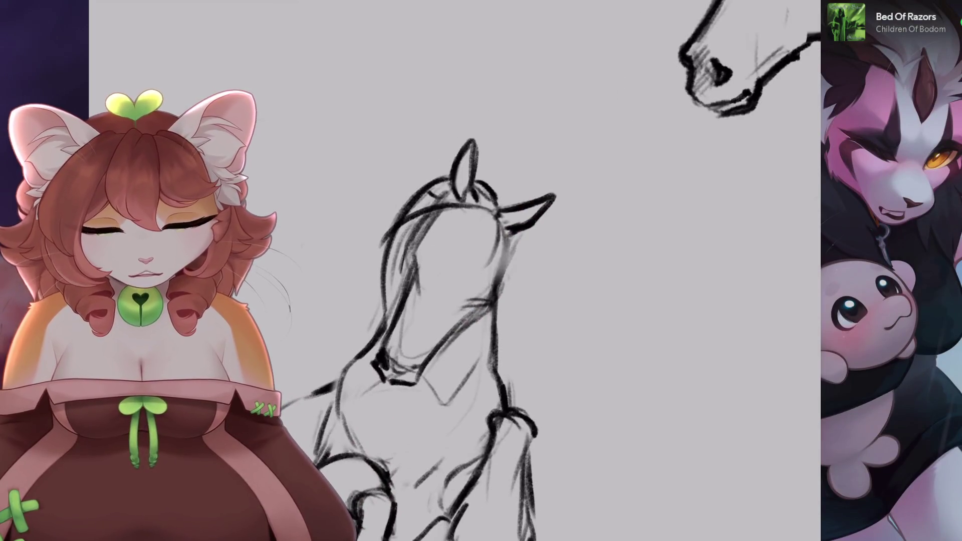
key(s)
scroll(451, 250, up, 3)
mouse_move(454, 223)
mouse_down()
mouse_move(554, 118)
mouse_move(453, 223)
mouse_up()
- Enlarge and angle the right ear outward with a Uniform transform, then apply it
key(v)
click(516, 480)
scroll(451, 250, down, 2)
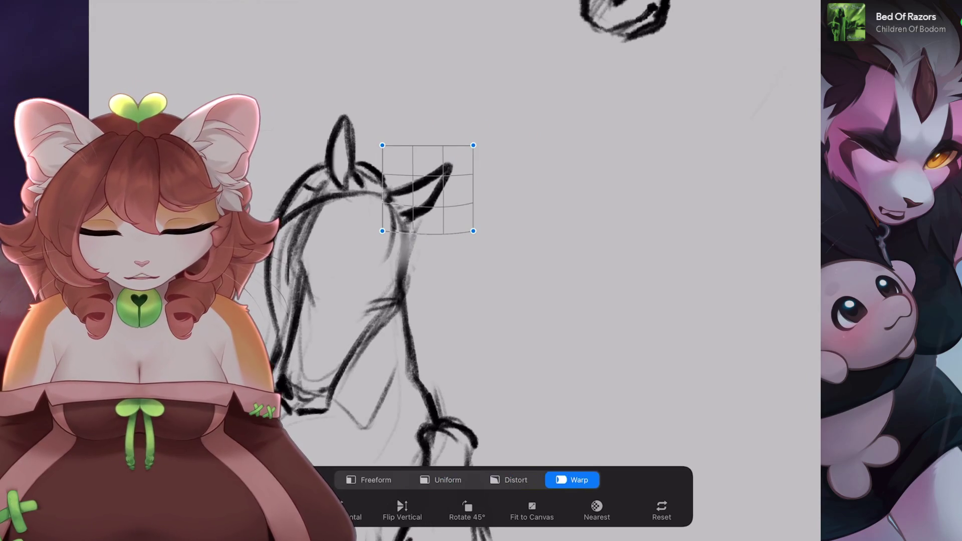
click(441, 480)
drag(473, 146, 502, 150)
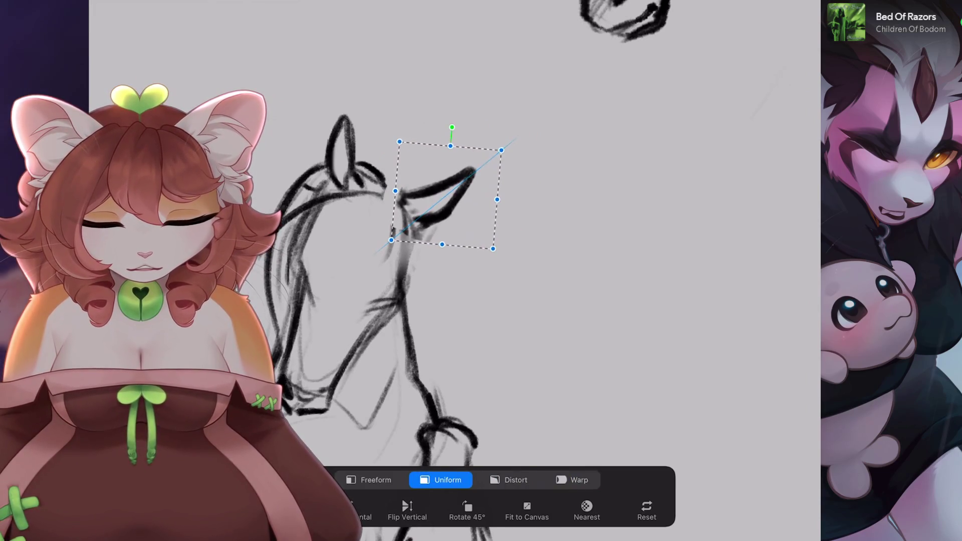
key(v)
- Lasso the left ear and rotate it slightly clockwise
scroll(451, 251, up, 1)
key(s)
mouse_move(417, 123)
mouse_down()
mouse_move(425, 156)
mouse_move(418, 123)
mouse_move(427, 115)
mouse_up()
key(v)
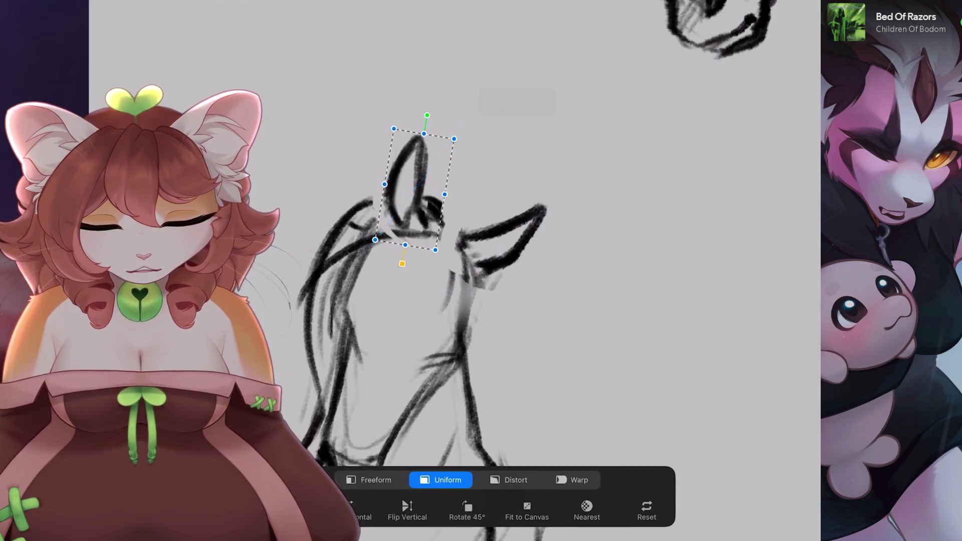
key(v)
scroll(451, 251, down, 3)
scroll(451, 251, up, 3)
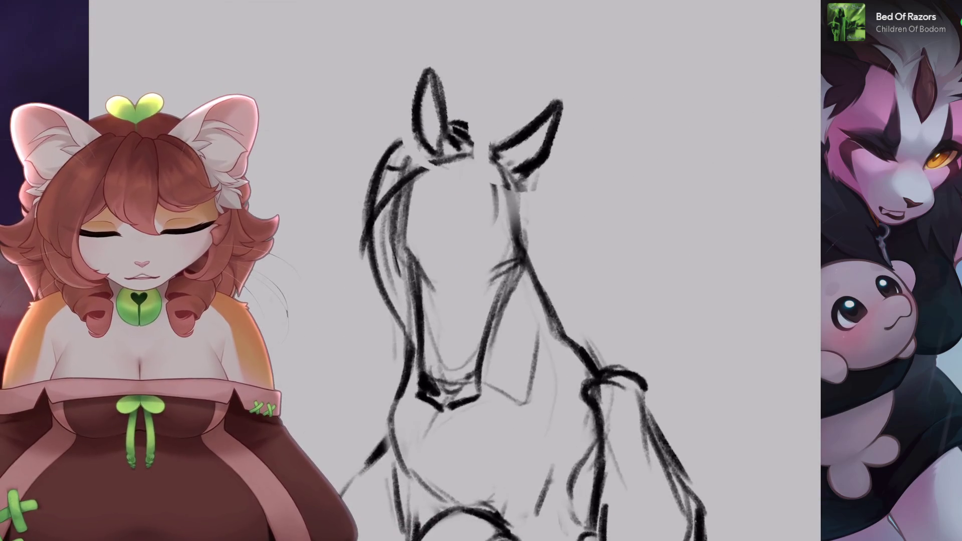
- Remove the latest pencil stroke on the horse's head, checking it at different zoom levels
key(ctrl+z)
key(ctrl+shift+z)
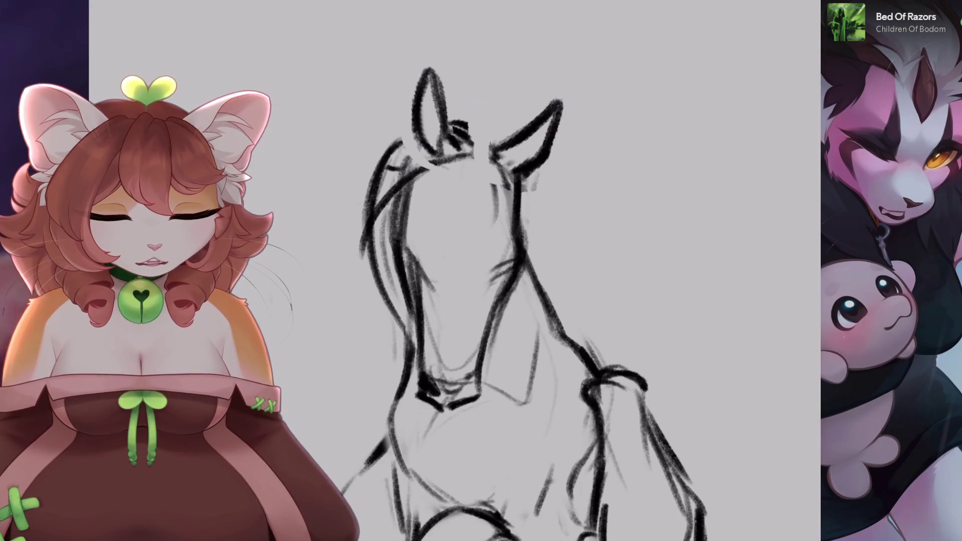
key(ctrl+z)
scroll(536, 286, down, 2)
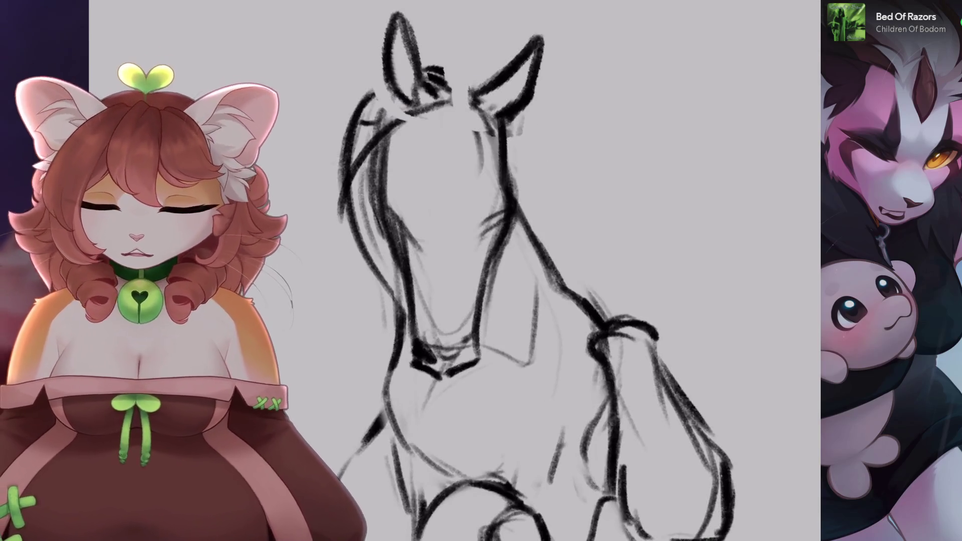
scroll(477, 328, up, 2)
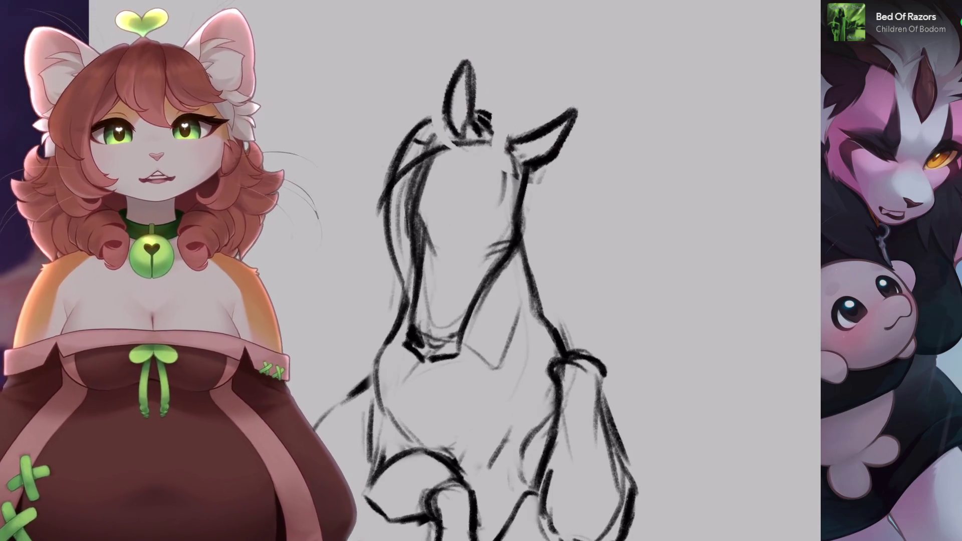
scroll(451, 285, up, 2)
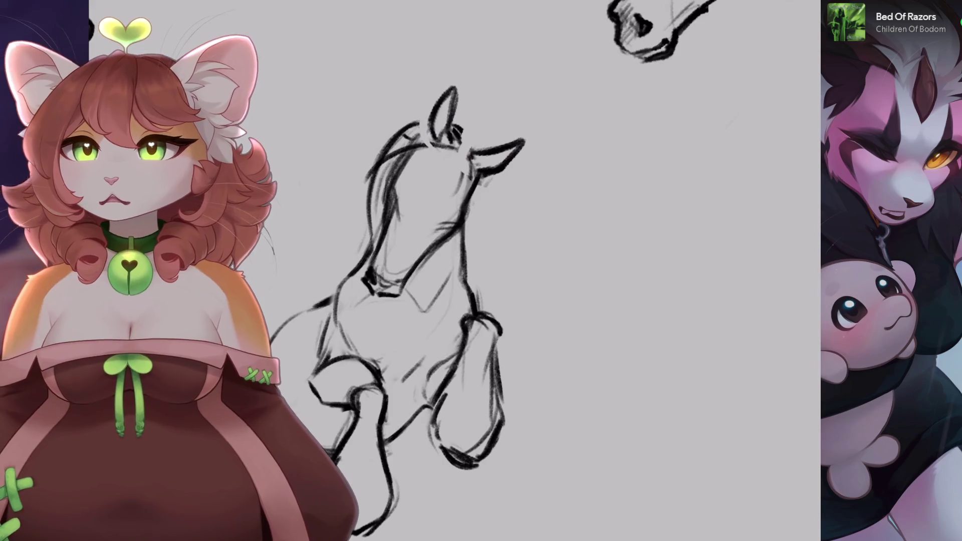
scroll(451, 286, down, 2)
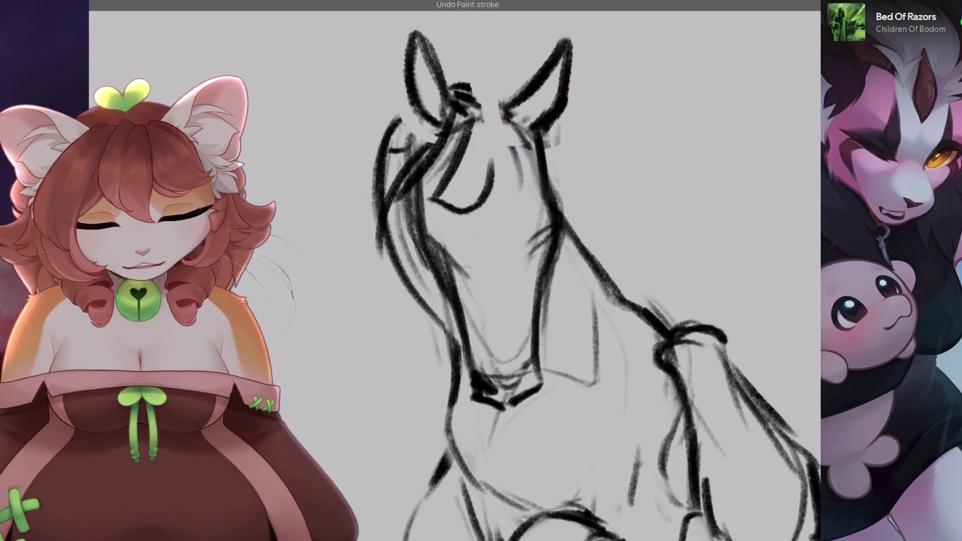
scroll(451, 286, down, 2)
scroll(451, 286, up, 5)
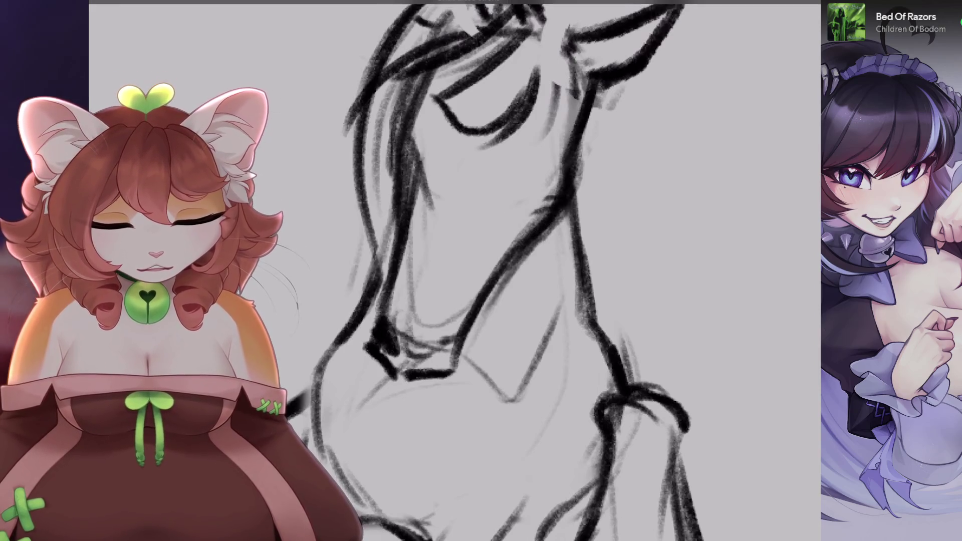
- Rotate the canvas to frame the horse's face and undo a small stray stroke there
mouse_move(565, 206)
mouse_down()
mouse_move(572, 213)
mouse_move(471, 196)
mouse_up()
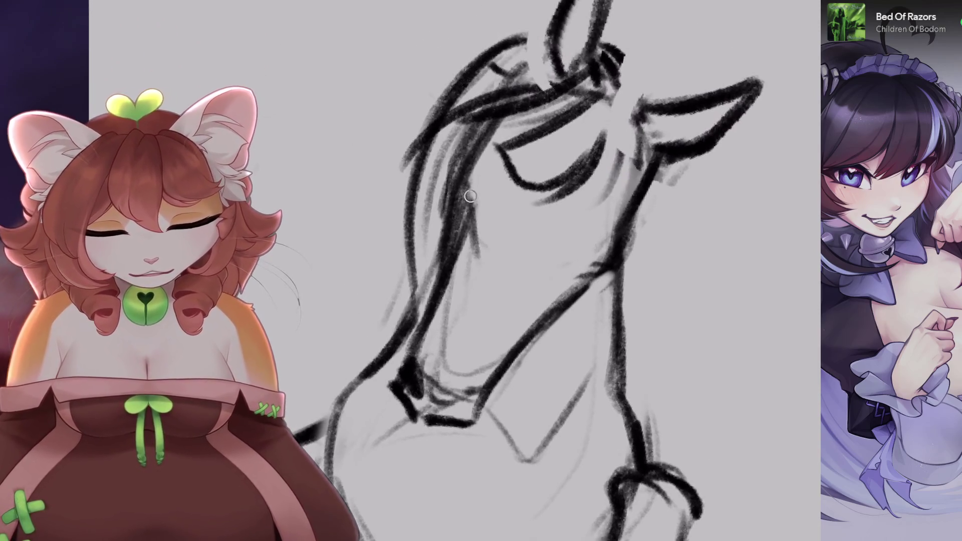
mouse_move(552, 250)
mouse_down()
mouse_move(502, 180)
mouse_move(461, 173)
mouse_up()
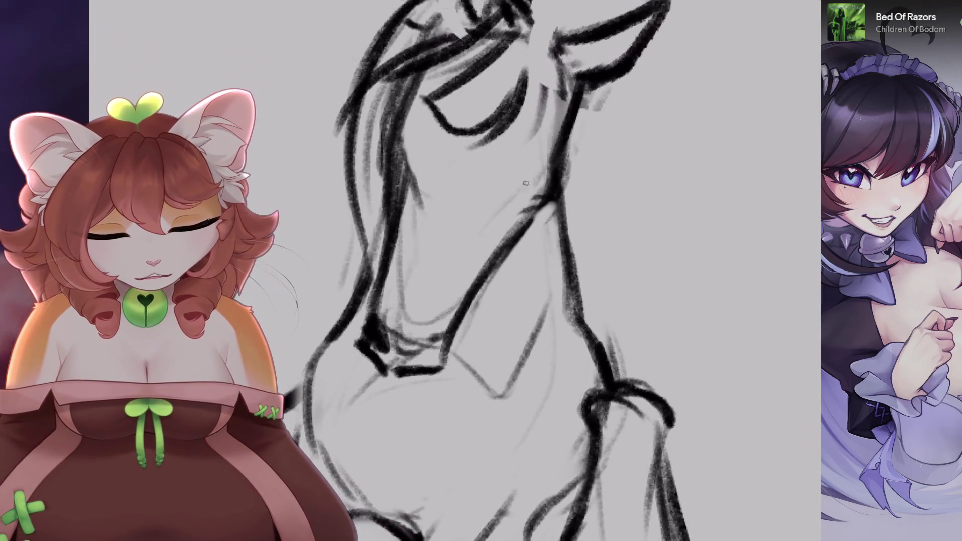
key(ctrl+z)
key(ctrl+z)
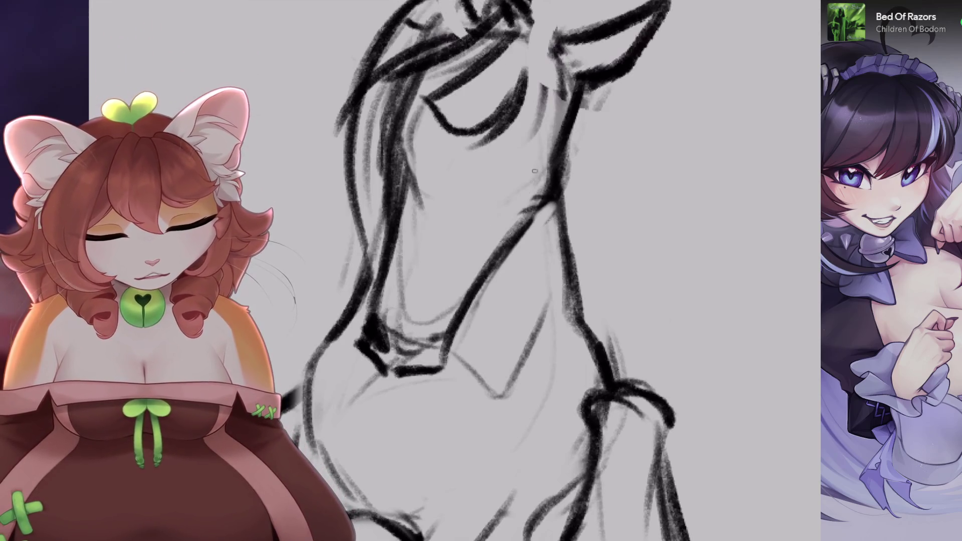
key(5)
key(4)
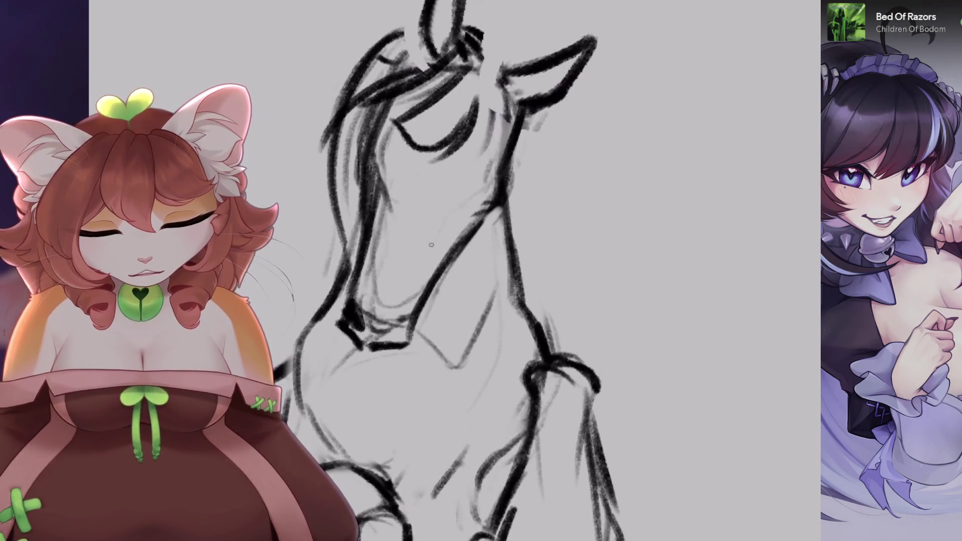
- Undo two more unwanted strokes, add a short dark jaw stroke, and zoom out to review the head
key(ctrl+z)
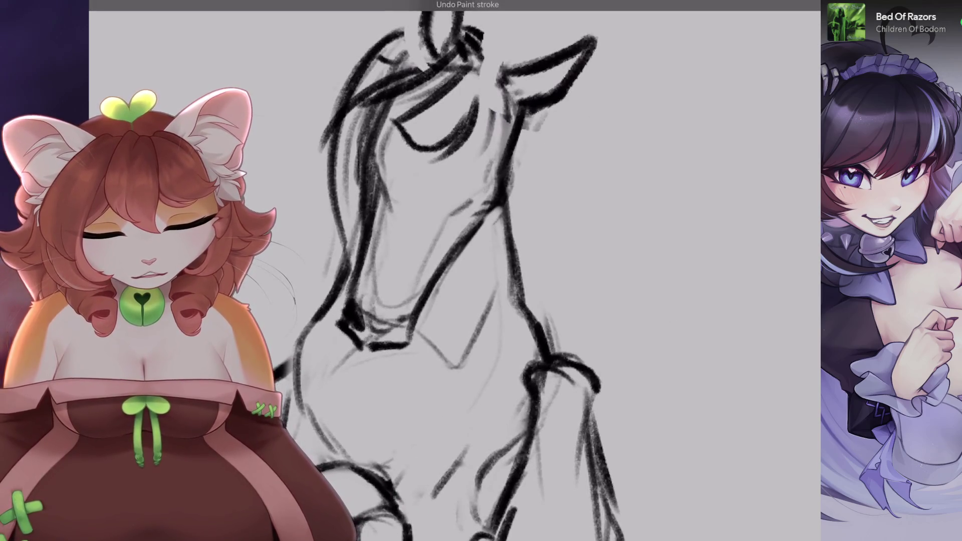
key(4)
key(ctrl+z)
drag(534, 201, 507, 226)
key(5)
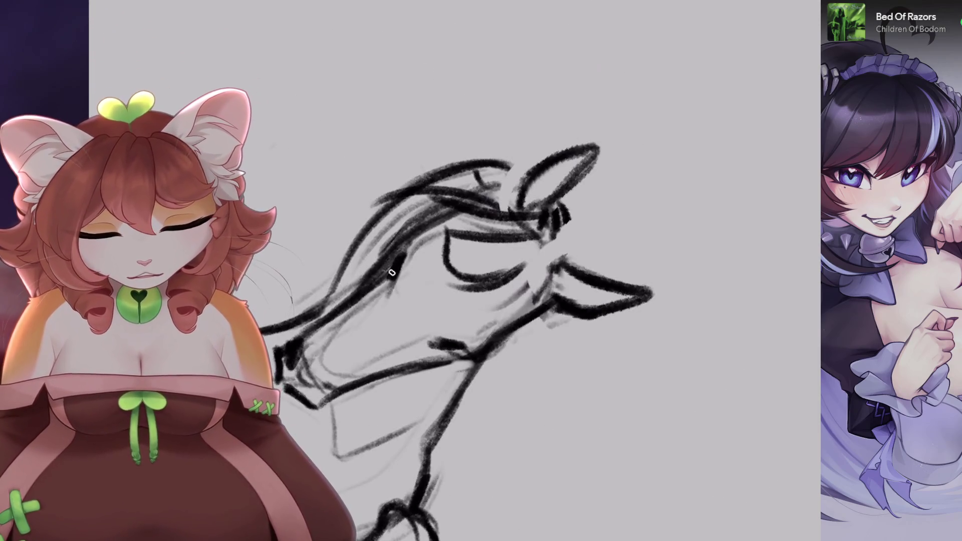
key(minus)
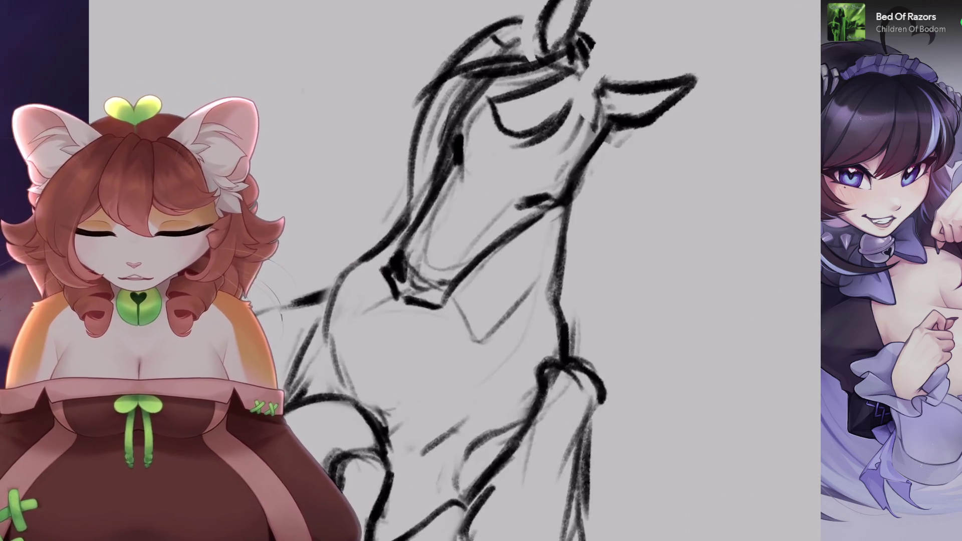
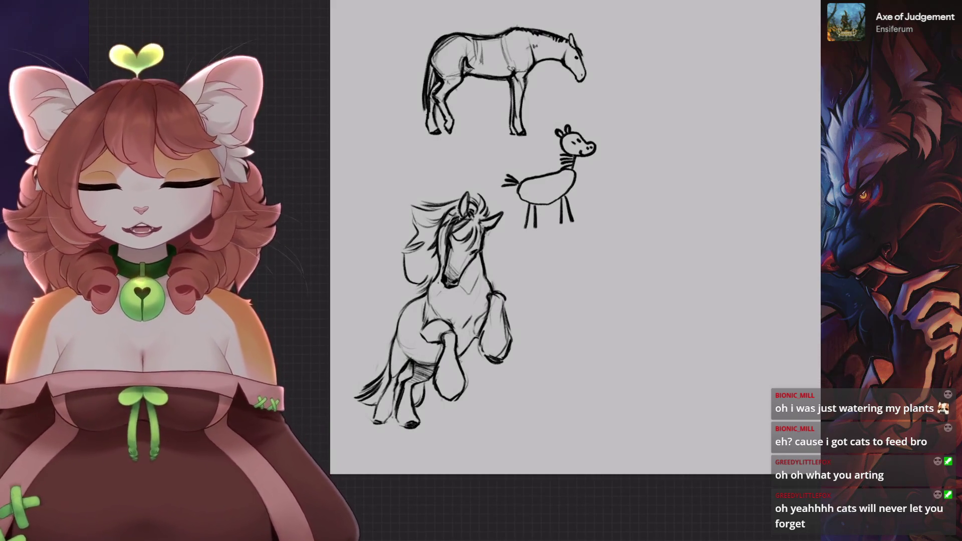
- Darken the rearing horse's tail and hind-leg outlines with heavier pencil strokes
scroll(293, 241, up, 5)
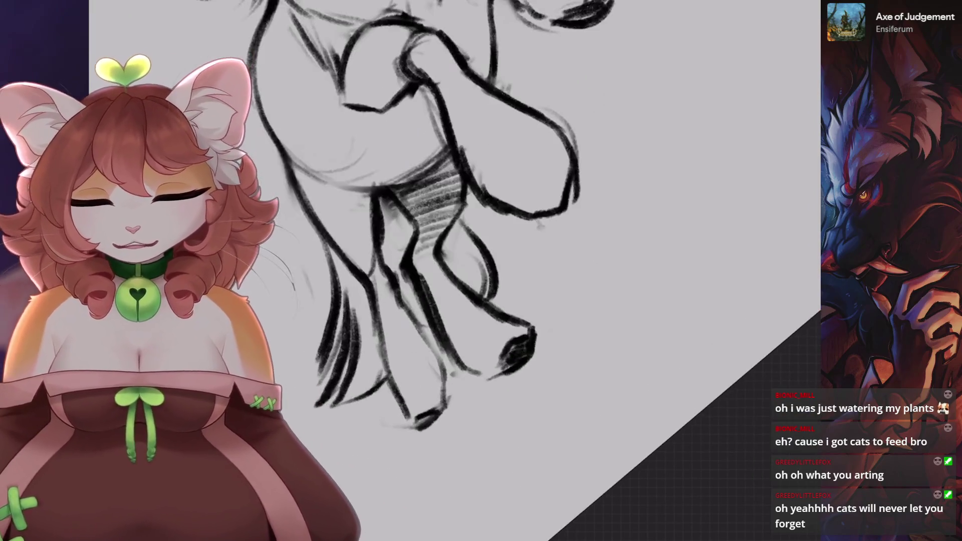
drag(351, 286, 321, 401)
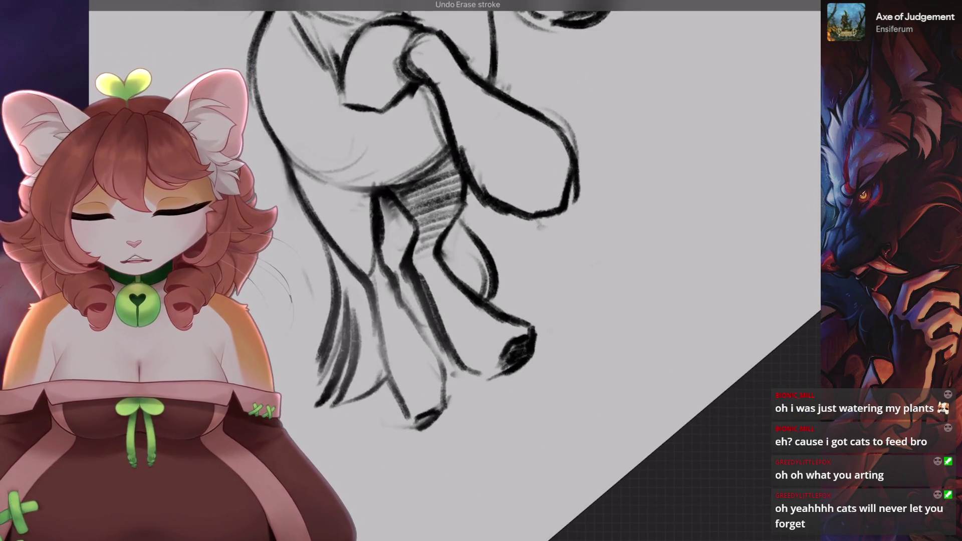
drag(346, 256, 326, 401)
drag(381, 310, 386, 363)
drag(411, 308, 441, 366)
- Replace the last hind-leg stroke with one extending further down the leg
key(ctrl+z)
drag(424, 331, 445, 386)
scroll(424, 233, down, 2)
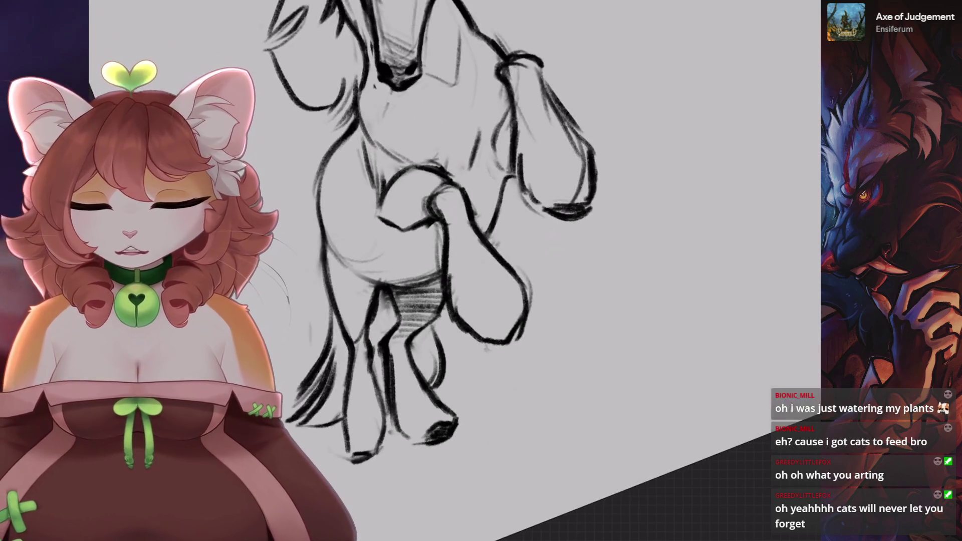
scroll(432, 233, down, 2)
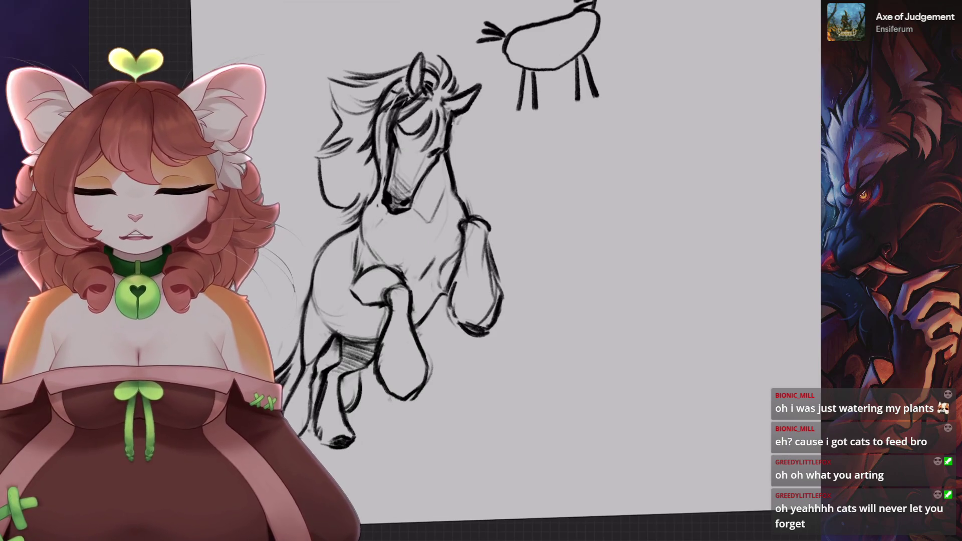
scroll(431, 231, up, 2)
scroll(431, 231, down, 2)
scroll(431, 231, up, 3)
scroll(431, 231, down, 3)
scroll(431, 231, down, 1)
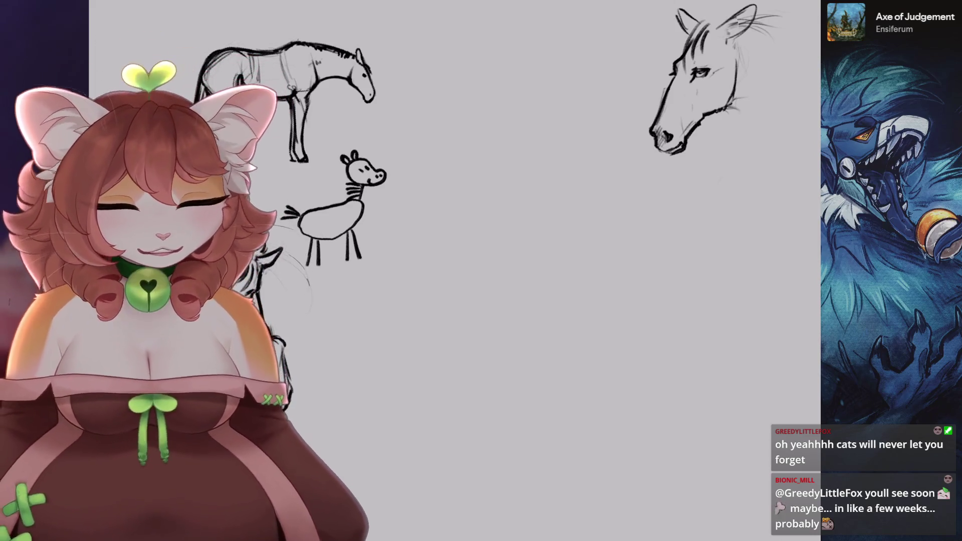
key(l)
scroll(451, 270, up, 5)
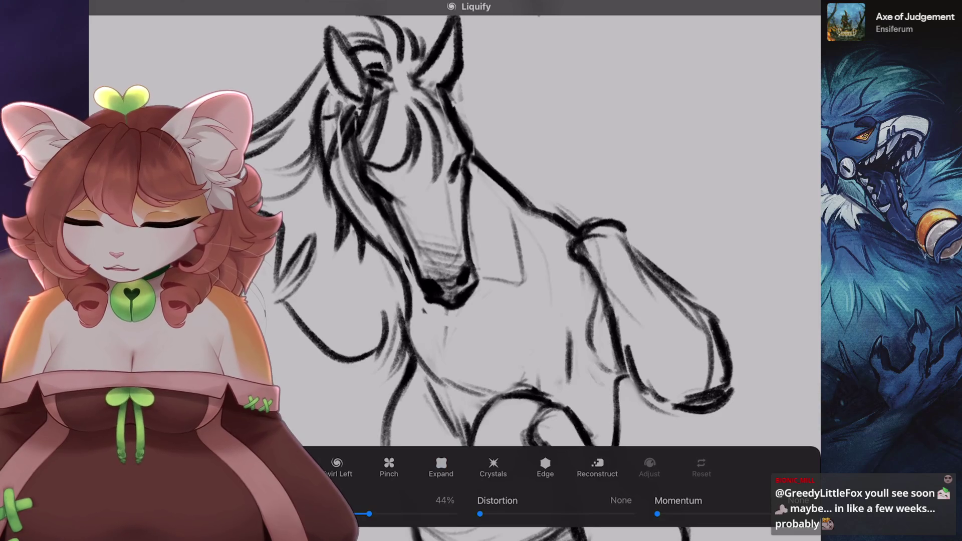
drag(466, 265, 476, 285)
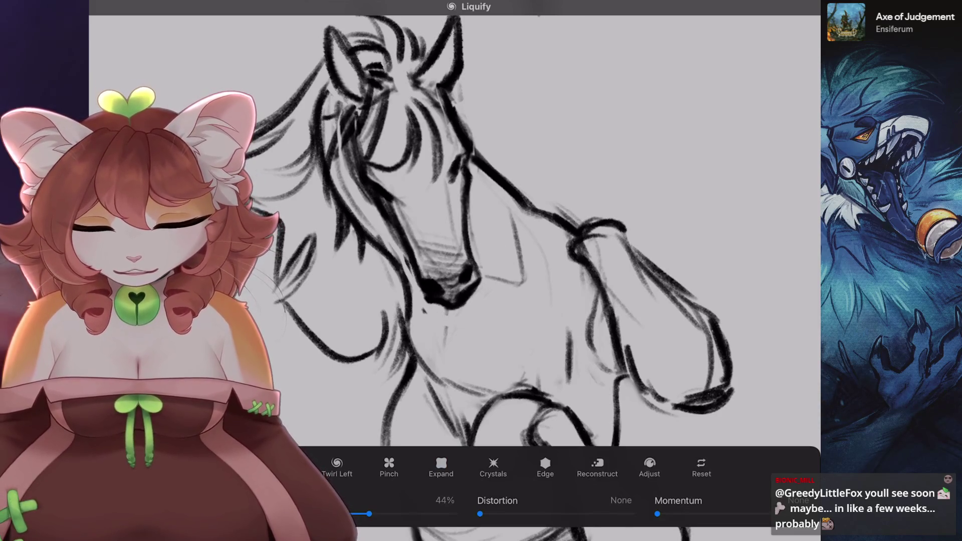
key(ctrl+z)
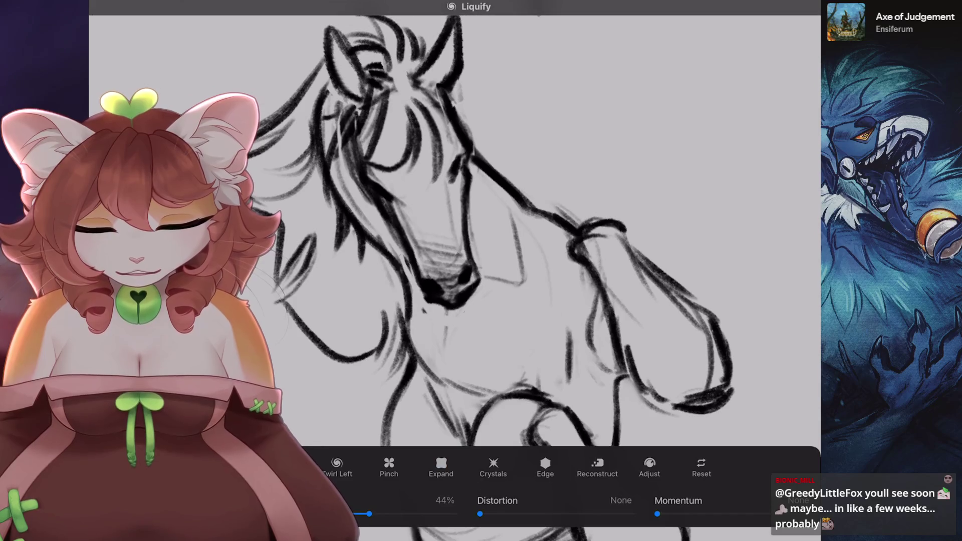
scroll(357, 301, down, 5)
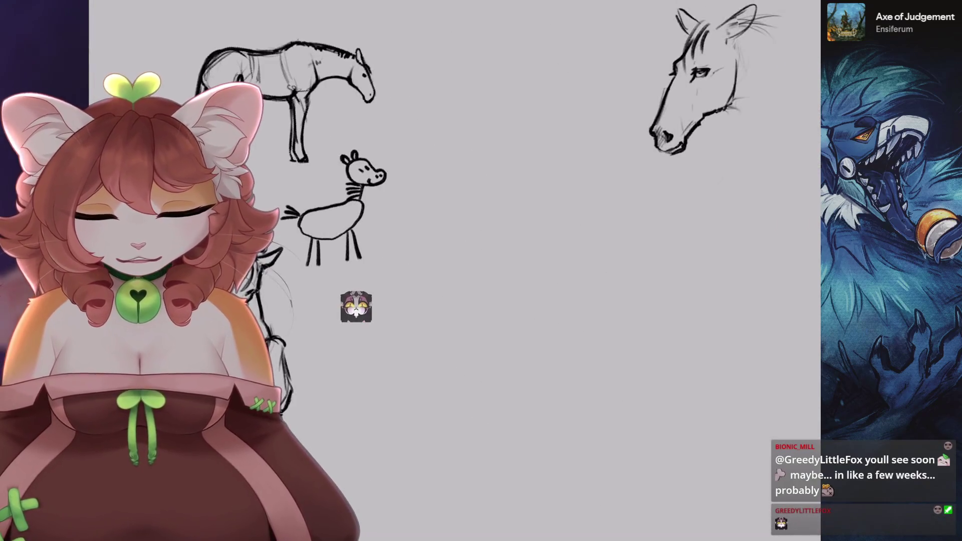
key(ctrl+z)
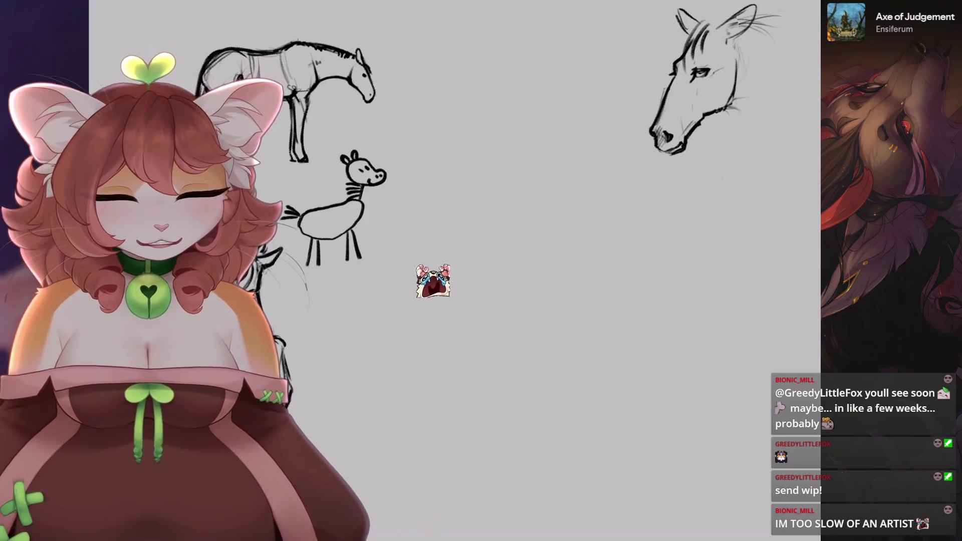
key(l)
key(b)
key(b)
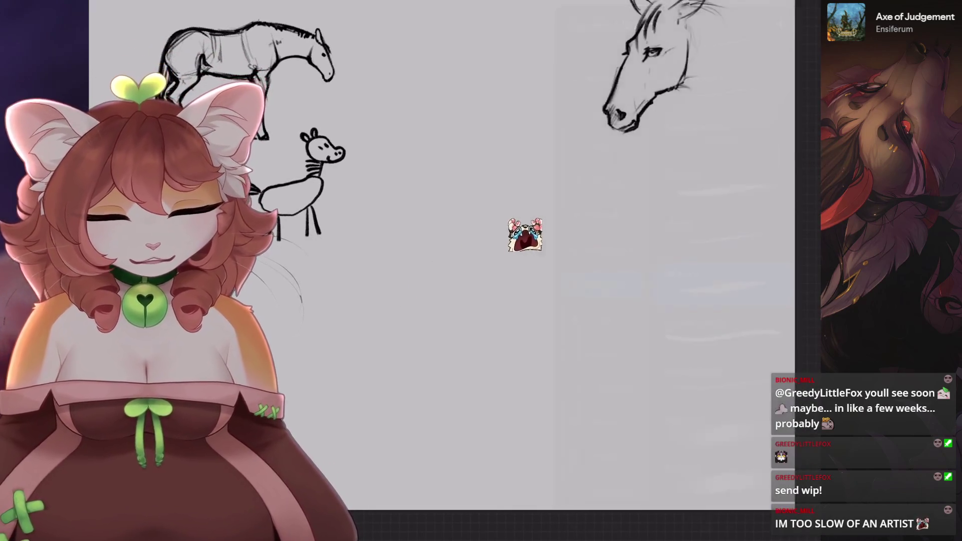
scroll(526, 236, down, 2)
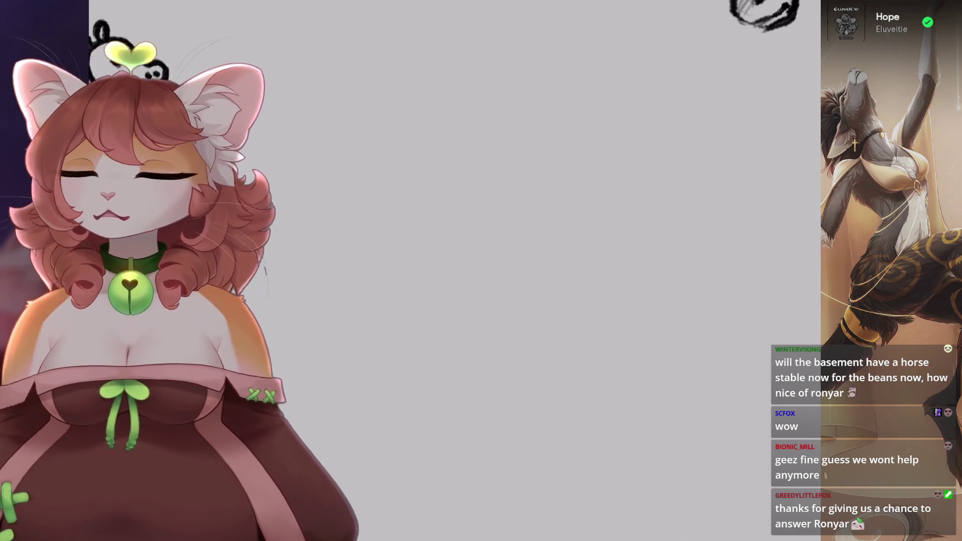
- Draw a first dark diagonal stroke with the 6B Stift 2 pencil on the blank area
drag(389, 305, 457, 259)
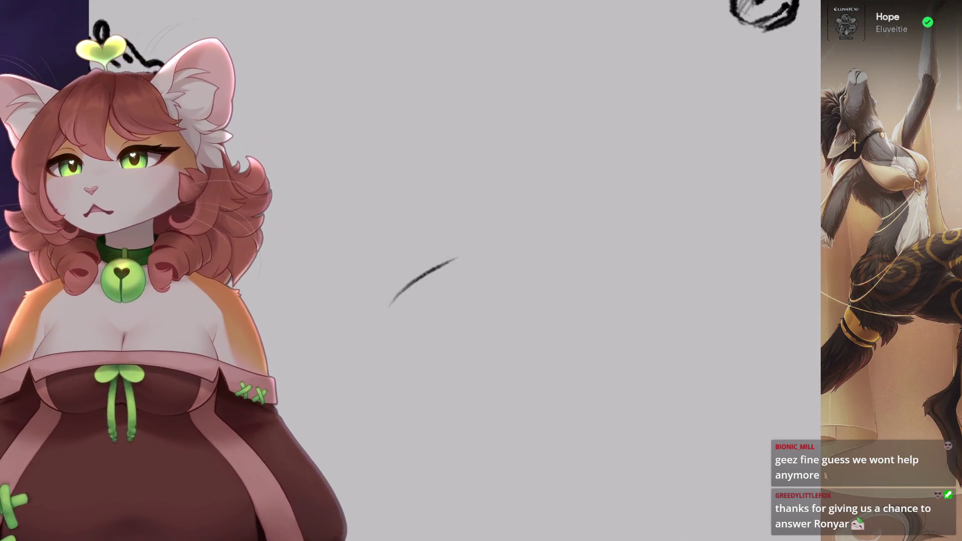
- Rough in the deer head with muzzle hatching, a looping skull outline and a diagonal face line
scroll(426, 285, up, 1)
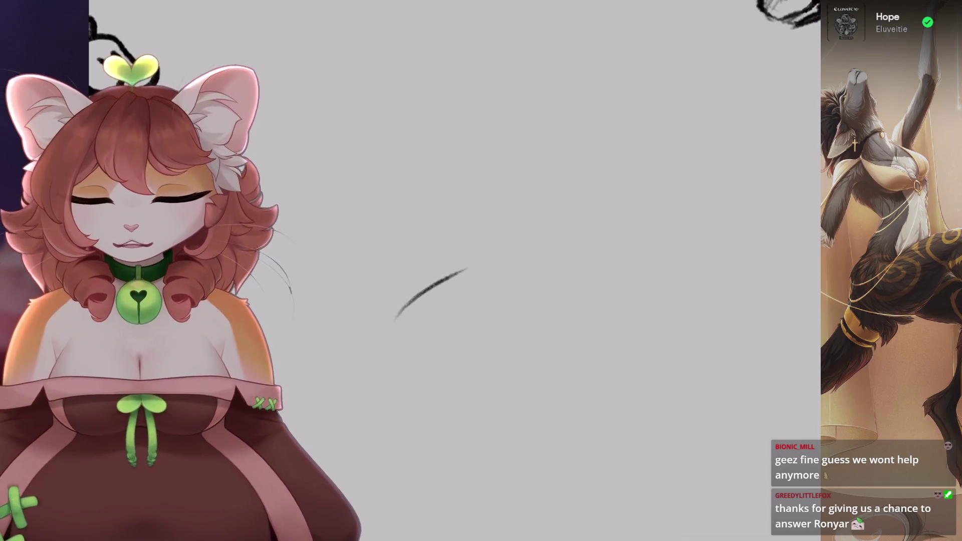
drag(362, 301, 517, 200)
key(ctrl+z)
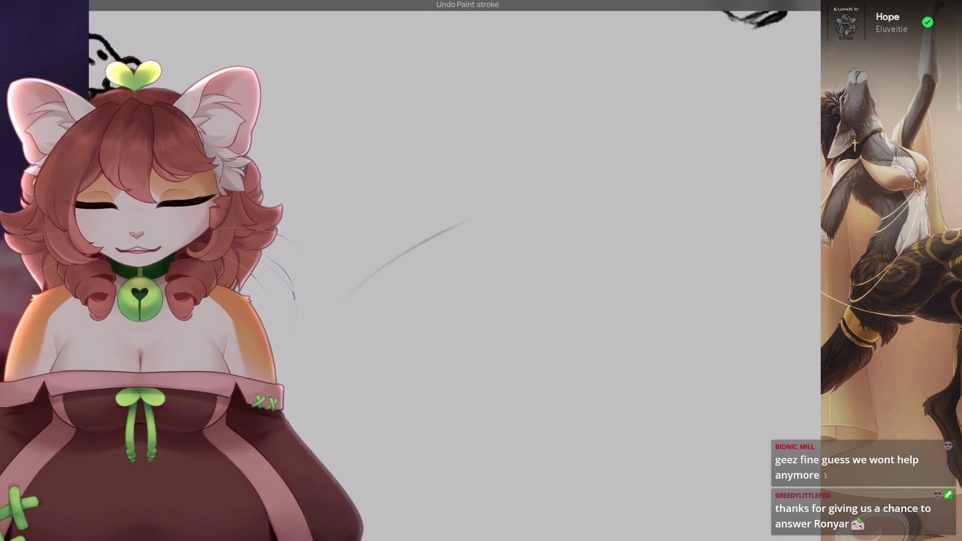
key(ctrl+z)
drag(439, 224, 479, 300)
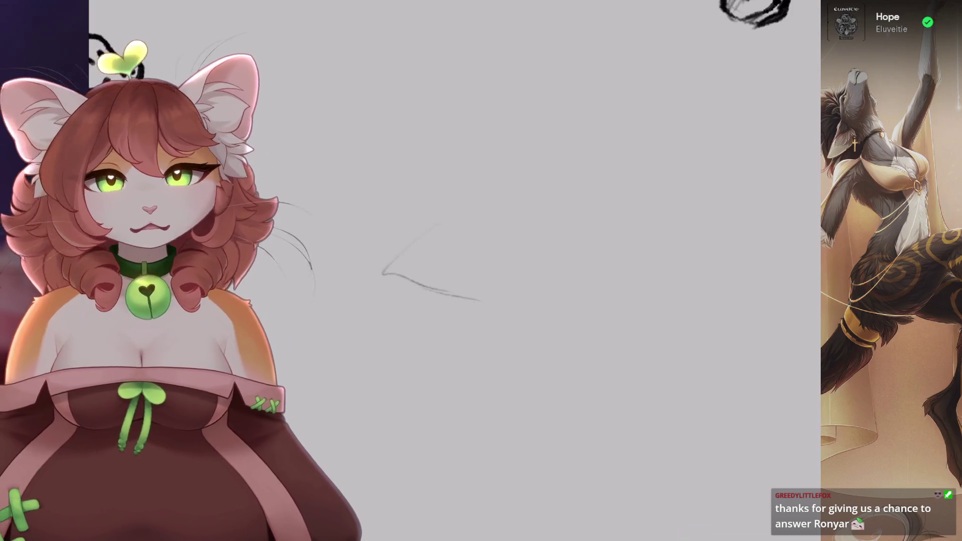
key(ctrl+z)
drag(385, 306, 411, 326)
mouse_move(499, 228)
mouse_down()
mouse_move(418, 273)
mouse_move(434, 303)
mouse_up()
scroll(501, 251, up, 2)
drag(397, 201, 446, 256)
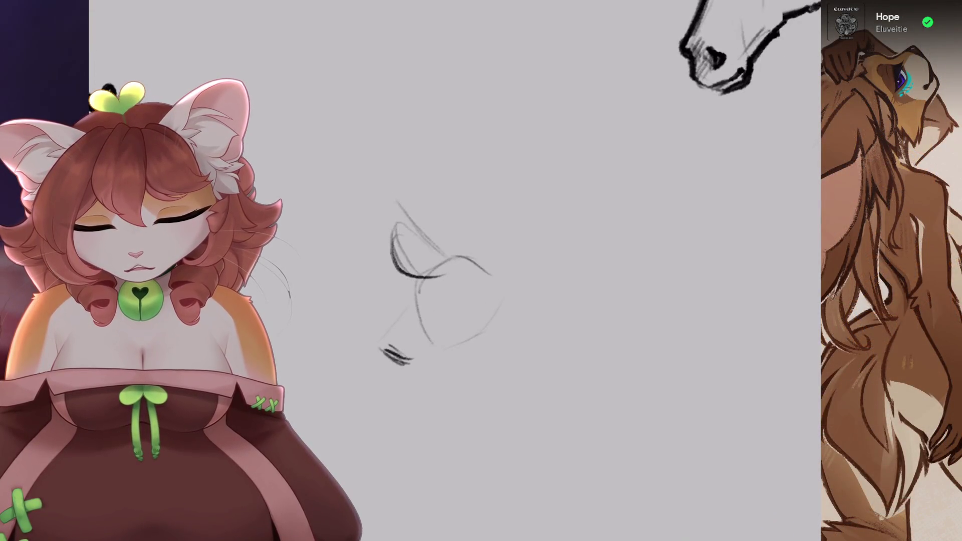
- Add two long ears beside the head, replacing a first pointed-ear attempt
drag(542, 330, 575, 317)
mouse_move(514, 295)
mouse_down()
mouse_move(581, 303)
mouse_move(553, 329)
mouse_up()
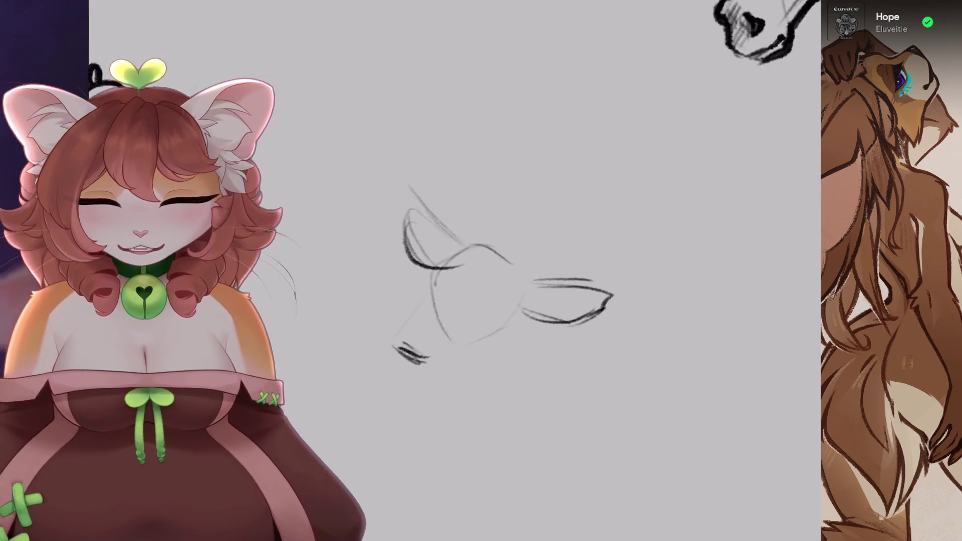
scroll(501, 251, up, 2)
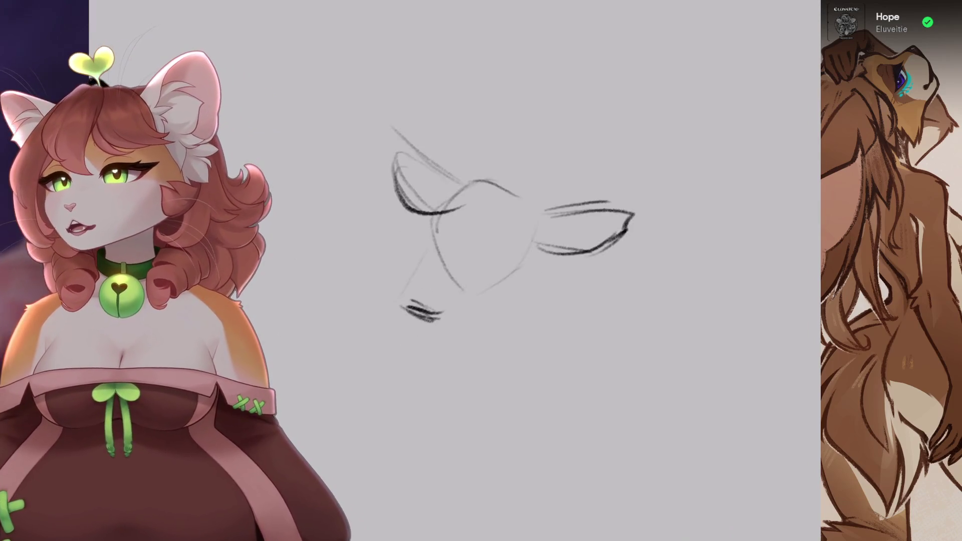
scroll(485, 209, up, 1)
key(ctrl+z)
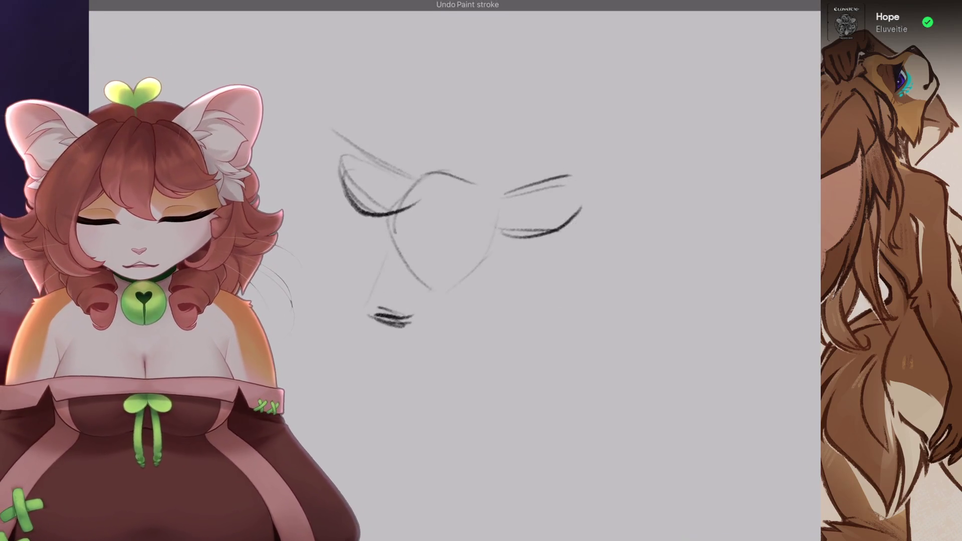
key(ctrl+z)
key(ctrl+z)
scroll(426, 240, up, 2)
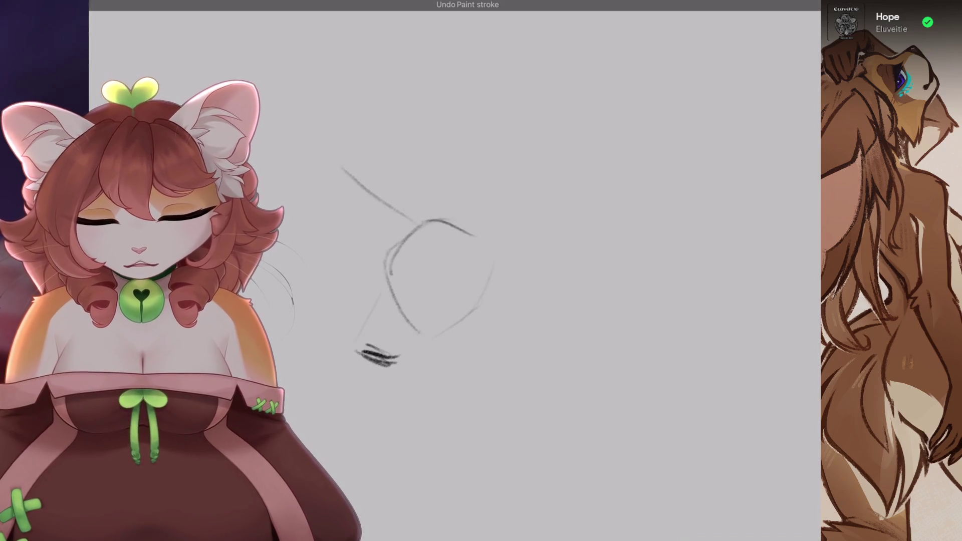
mouse_move(493, 234)
mouse_down()
mouse_move(570, 187)
mouse_move(551, 258)
mouse_move(501, 261)
mouse_up()
drag(486, 235, 524, 195)
scroll(392, 297, up, 5)
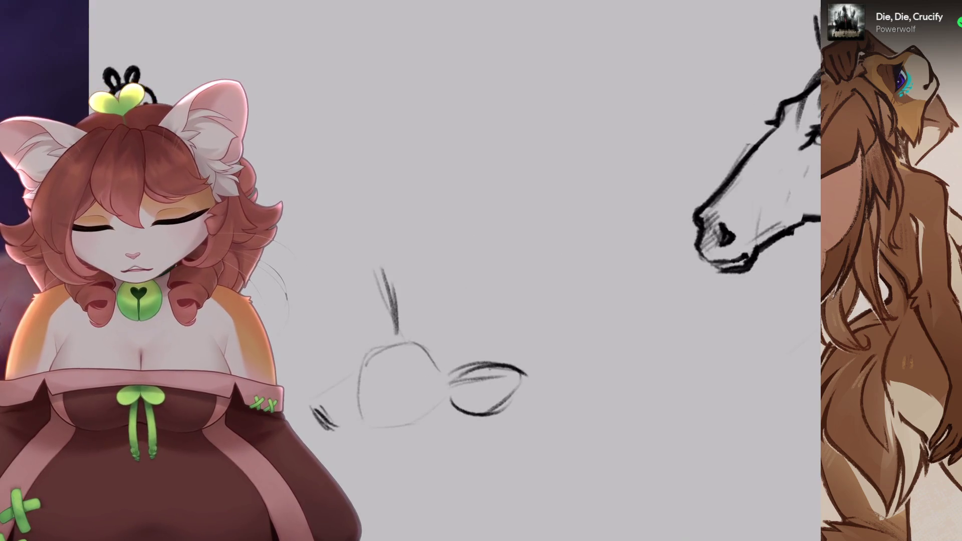
scroll(451, 240, up, 2)
scroll(451, 240, up, 2)
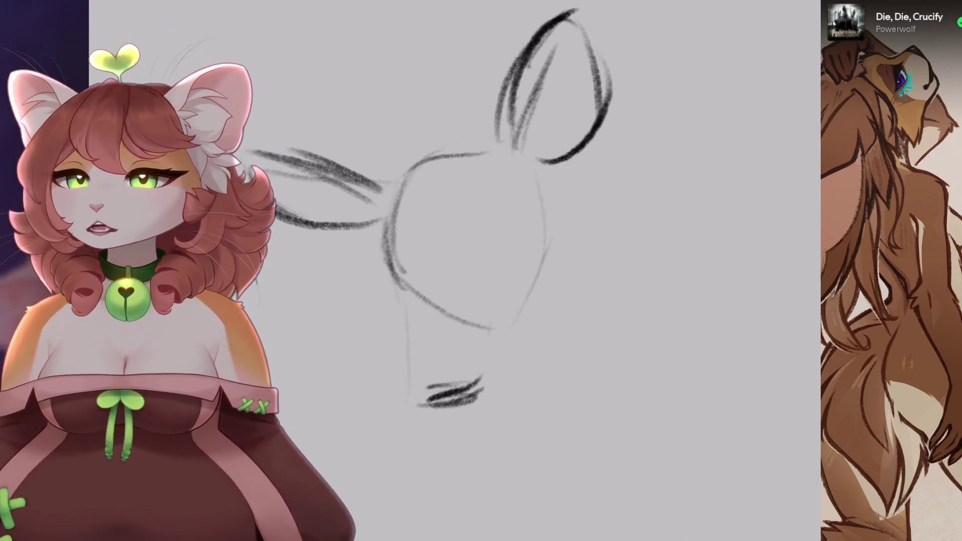
- Remove stray marks on the head's left side, an eye extension and the nose-to-chin stroke
mouse_move(451, 251)
mouse_down()
mouse_move(415, 267)
mouse_move(420, 308)
mouse_up()
key(ctrl+z)
drag(394, 266, 400, 289)
key(ctrl+z)
key(ctrl+z)
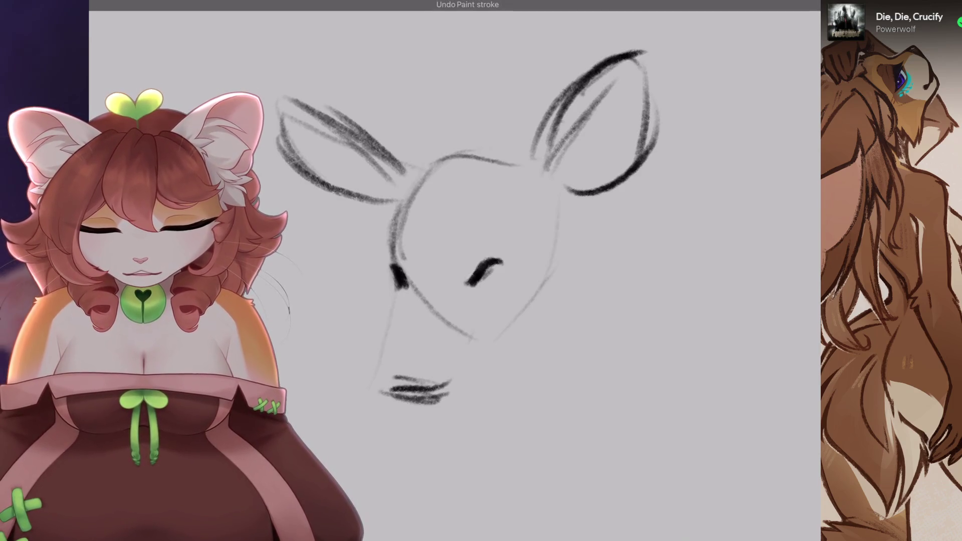
drag(476, 267, 526, 262)
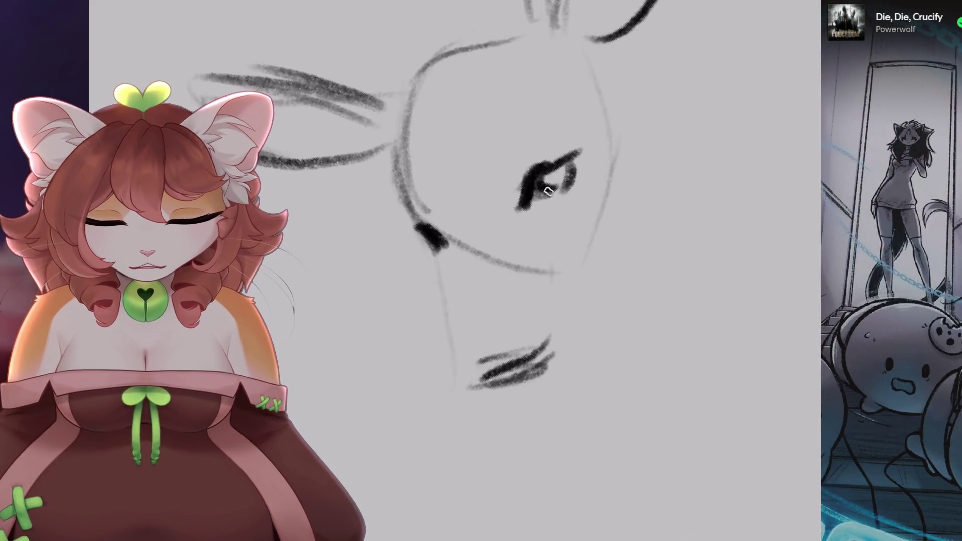
key(ctrl+z)
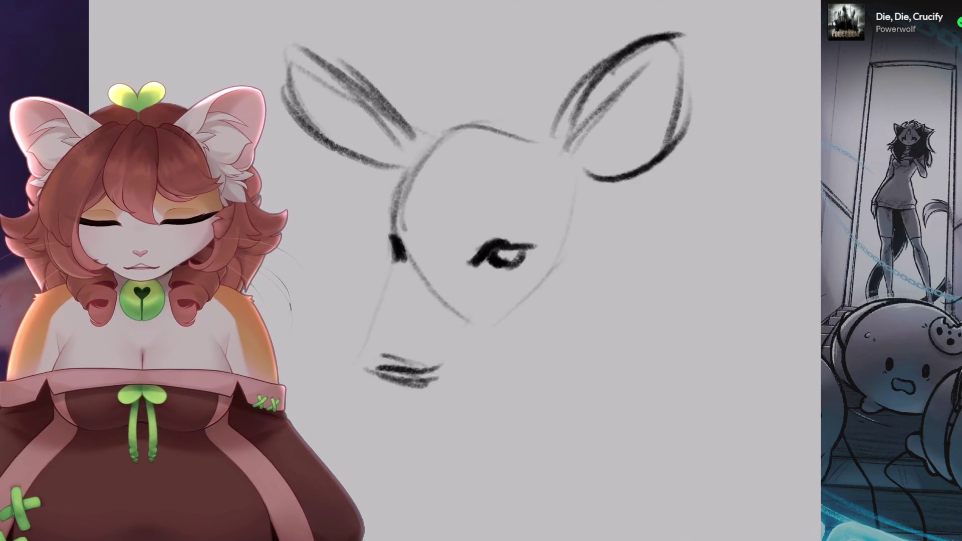
key(ctrl+z)
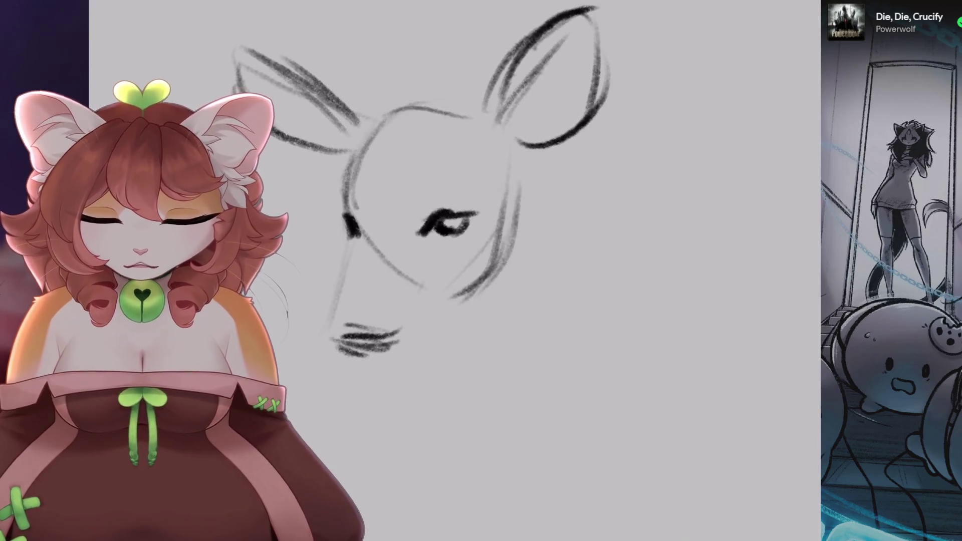
- Draw a chin line under the deer head, then redraw it lower and longer
drag(476, 291, 393, 351)
key(ctrl+z)
drag(454, 296, 372, 370)
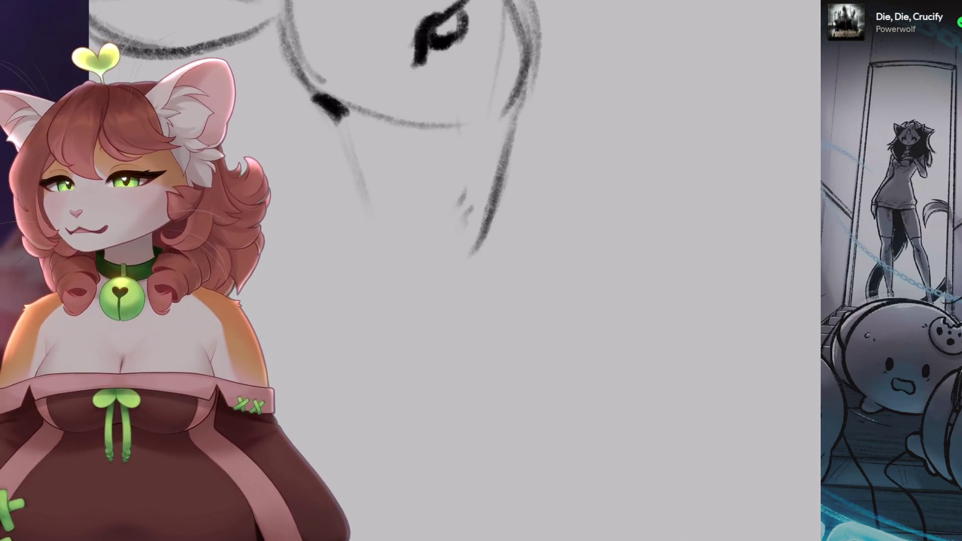
- Restore the undone strokes along the deer's snout and nose
scroll(481, 151, down, 3)
scroll(481, 151, down, 2)
scroll(481, 151, up, 3)
scroll(481, 150, up, 2)
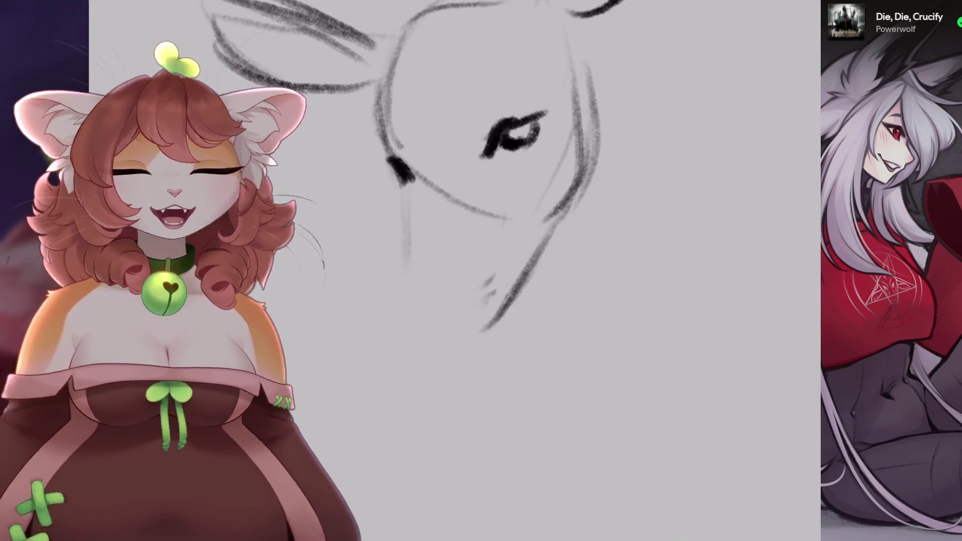
mouse_move(512, 133)
mouse_down()
mouse_move(551, 150)
mouse_move(577, 211)
mouse_up()
key(ctrl+shift+z)
key(ctrl+shift+z)
key(ctrl+shift+z)
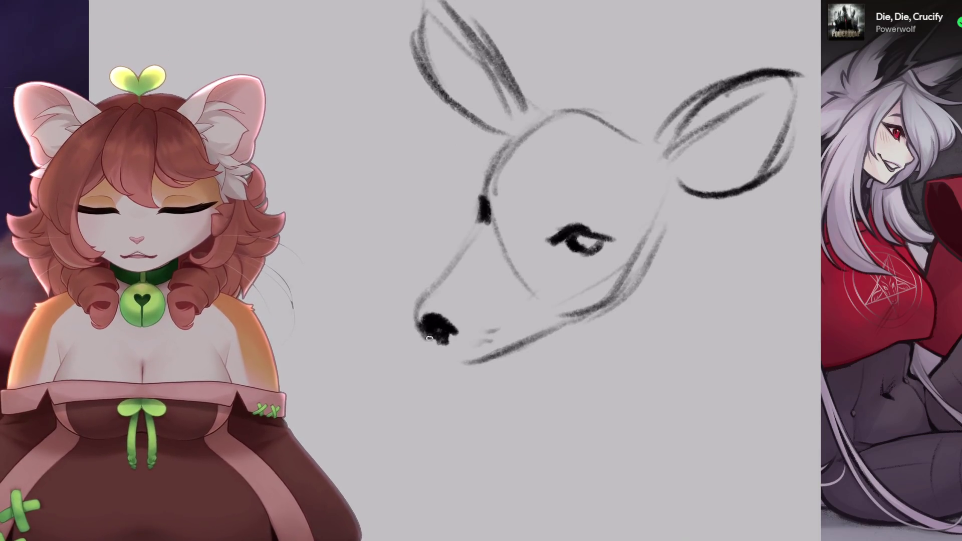
mouse_move(501, 201)
mouse_down()
mouse_move(476, 165)
mouse_move(459, 193)
mouse_up()
key(ctrl+shift+z)
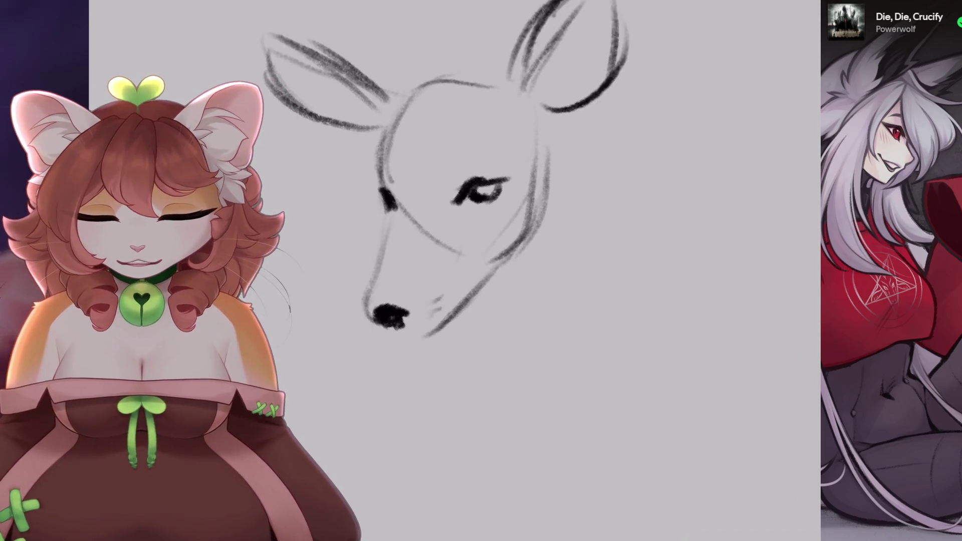
key(ctrl+shift+z)
key(ctrl+shift+z)
key(ctrl+shift+z)
key(ctrl+shift+z)
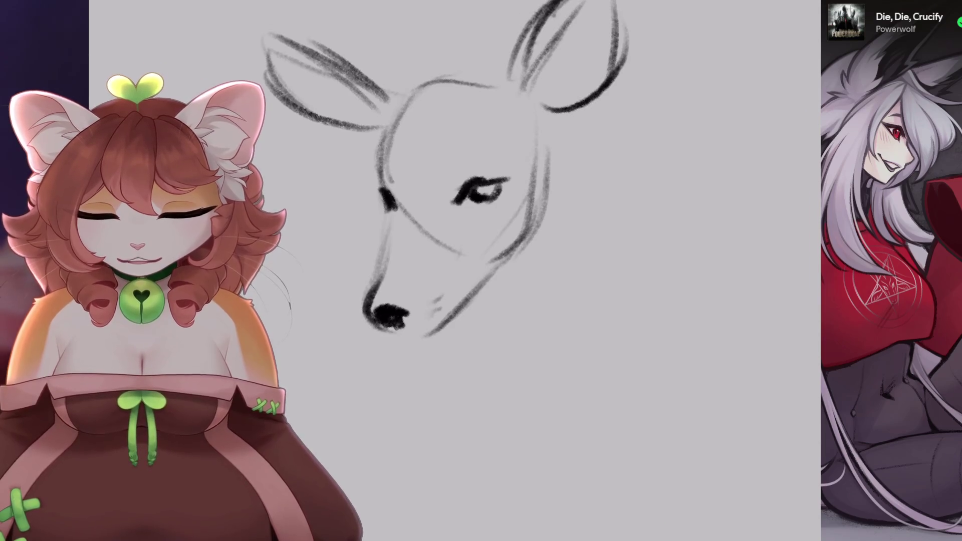
- Erase the cheek and jaw strokes on the right side of the deer's face
scroll(481, 200, up, 1)
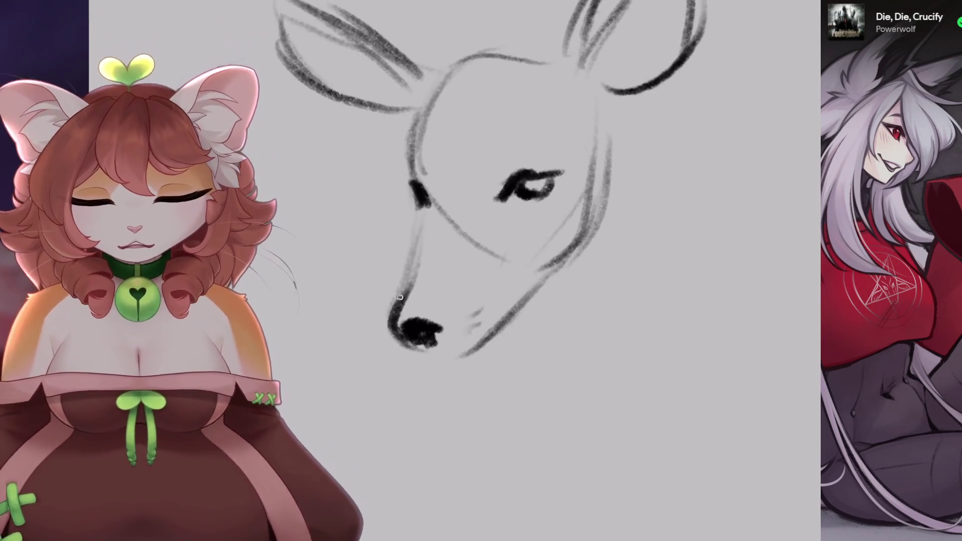
scroll(412, 186, down, 1)
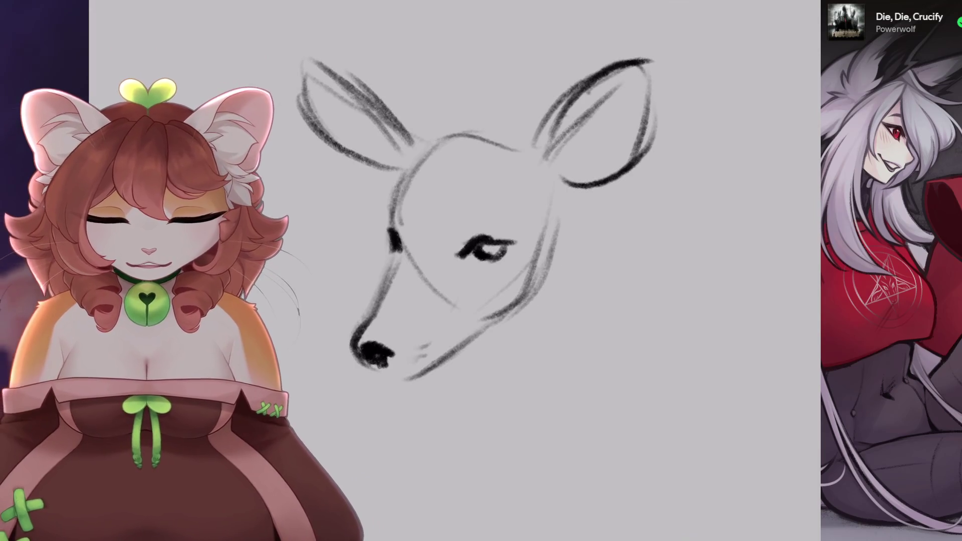
scroll(482, 202, up, 1)
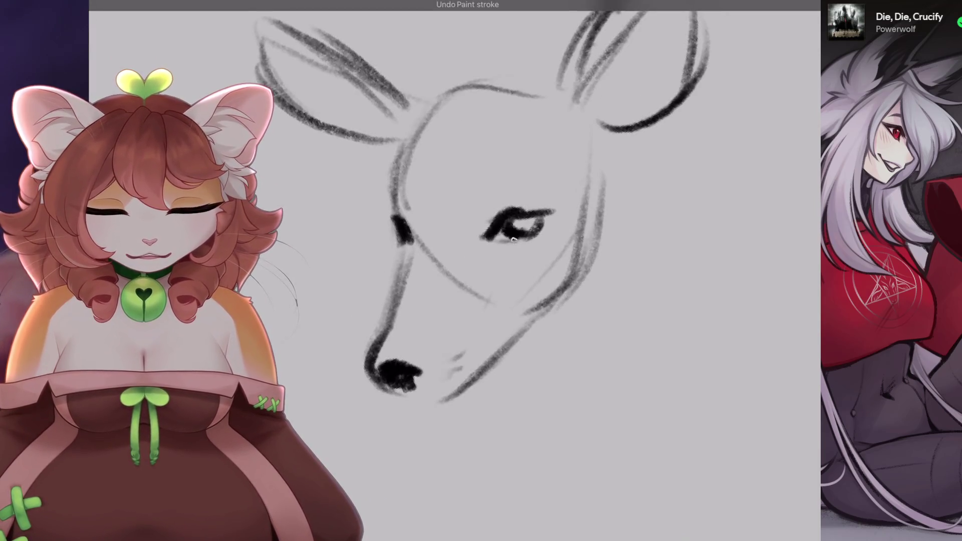
key(4)
key(6)
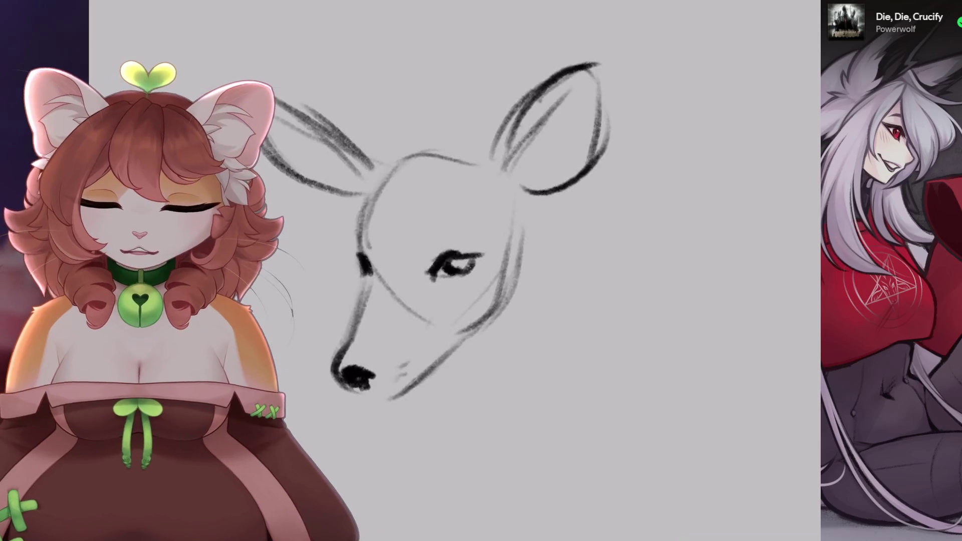
key(4)
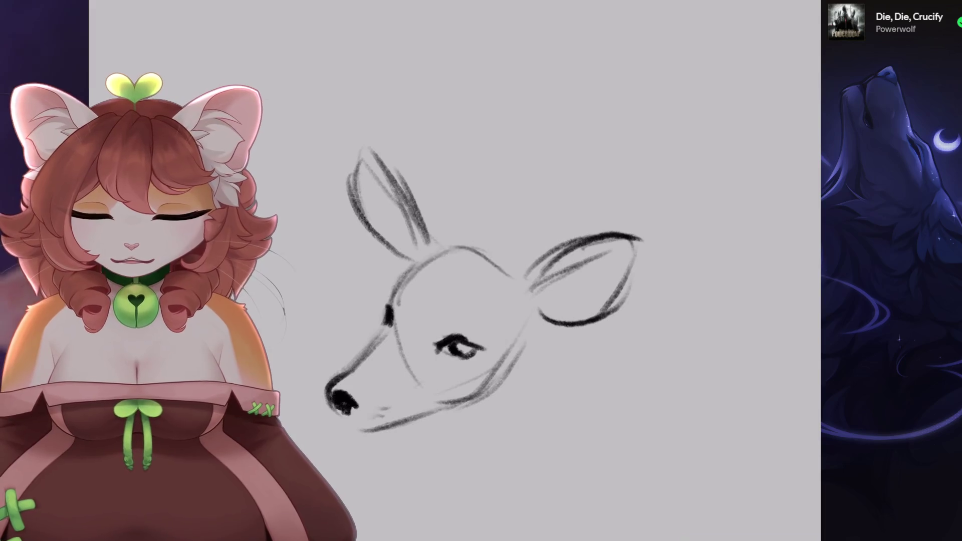
key(minus)
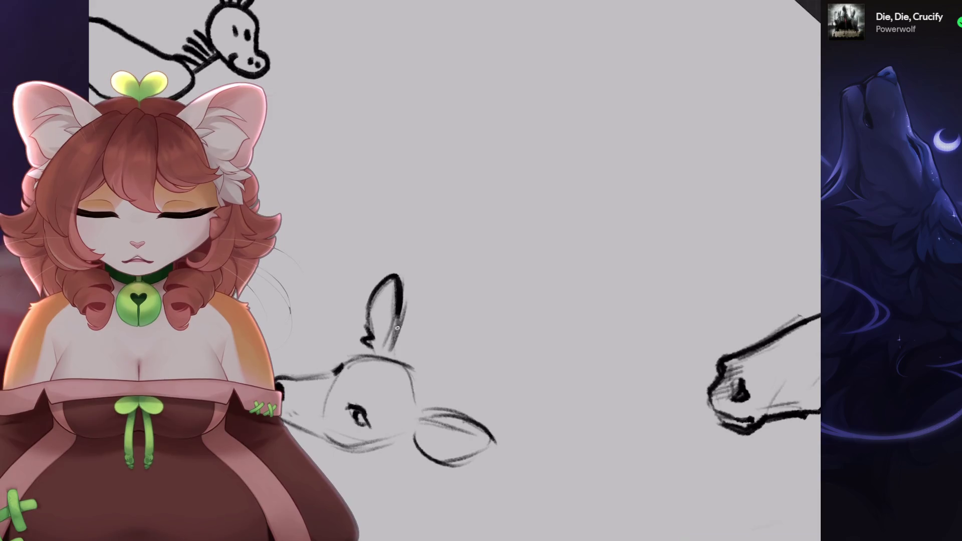
key(plus)
key(4)
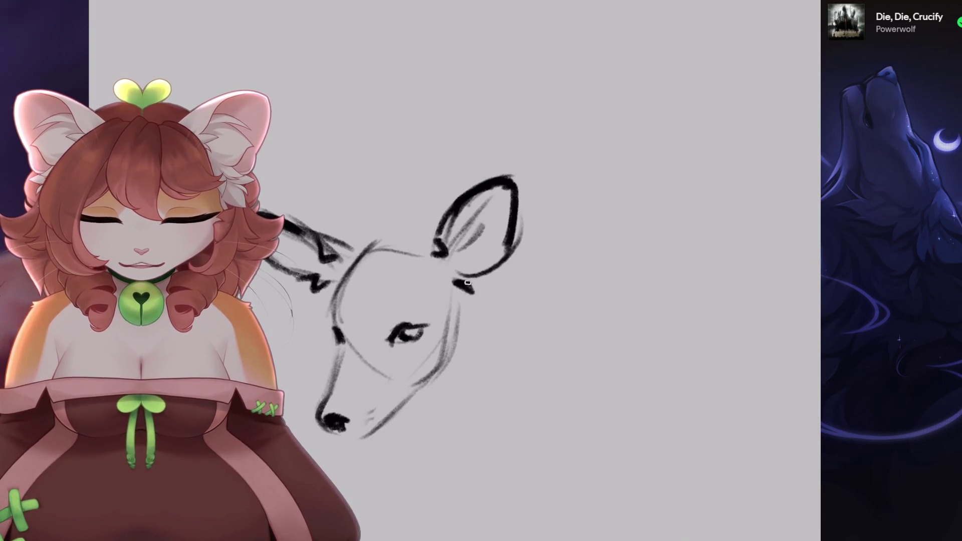
scroll(467, 283, up, 3)
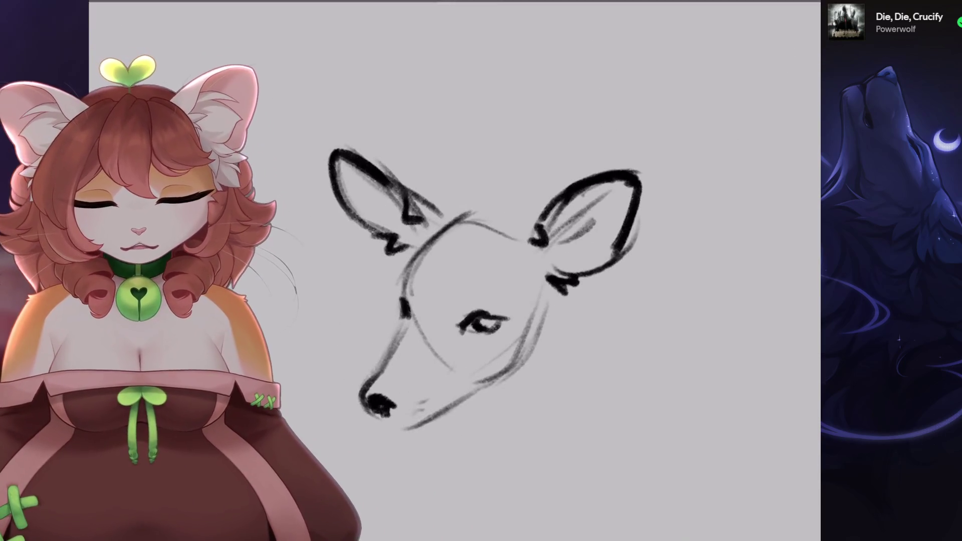
scroll(427, 238, down, 1)
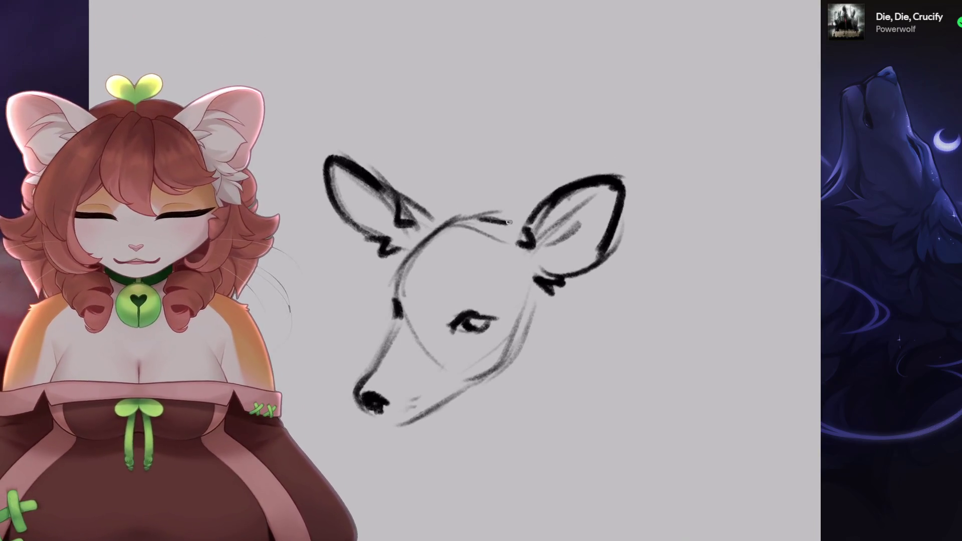
drag(509, 222, 457, 125)
mouse_move(496, 271)
mouse_down()
mouse_move(489, 301)
mouse_move(504, 216)
mouse_up()
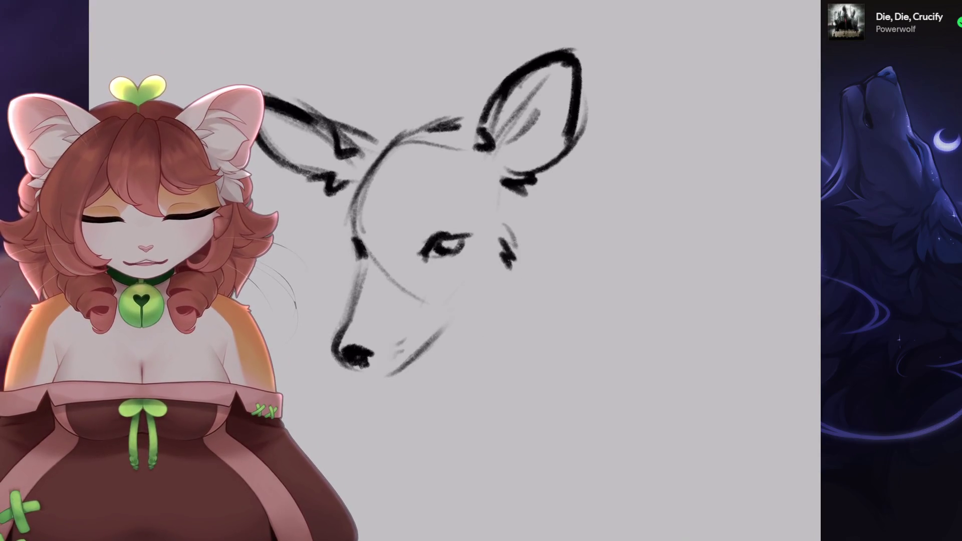
- Add a cheek mark and a faint line between the ears, undoing stray jaw and chin strokes
mouse_move(476, 318)
mouse_down()
mouse_move(498, 251)
mouse_move(441, 351)
mouse_move(501, 250)
mouse_up()
scroll(498, 252, down, 2)
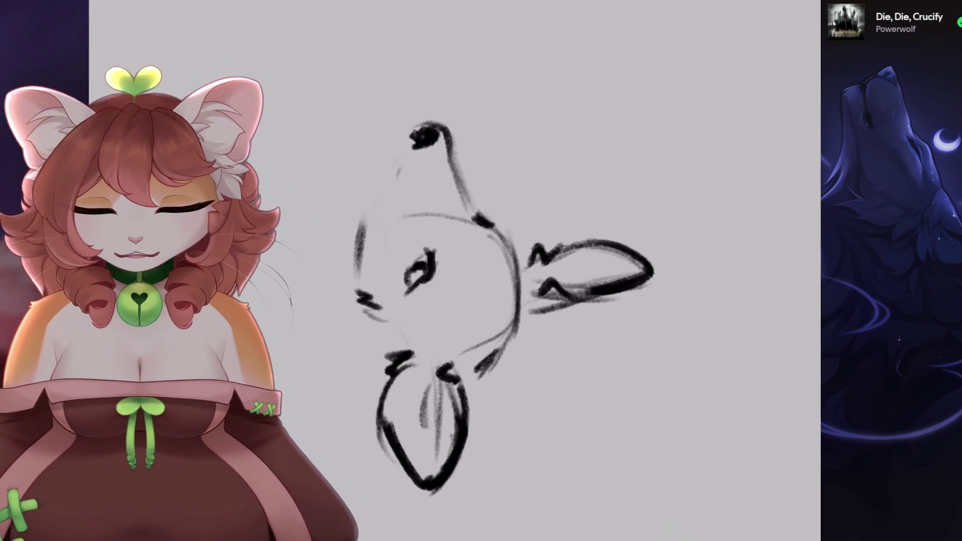
scroll(577, 291, up, 2)
drag(576, 291, 602, 321)
scroll(576, 290, up, 1)
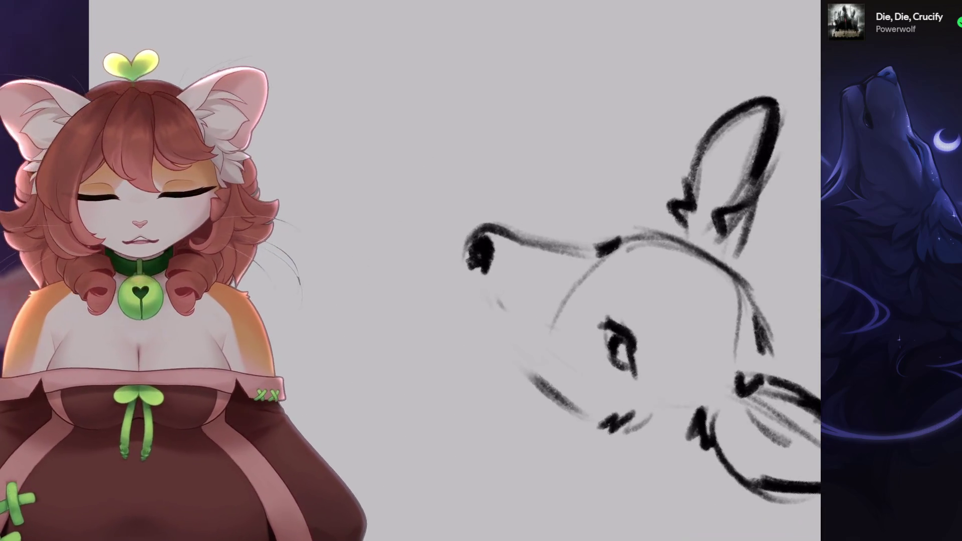
mouse_move(576, 291)
mouse_down()
mouse_move(476, 225)
mouse_move(426, 276)
mouse_up()
mouse_move(481, 258)
mouse_down()
mouse_move(451, 226)
mouse_move(488, 257)
mouse_move(474, 334)
mouse_up()
key(ctrl+z)
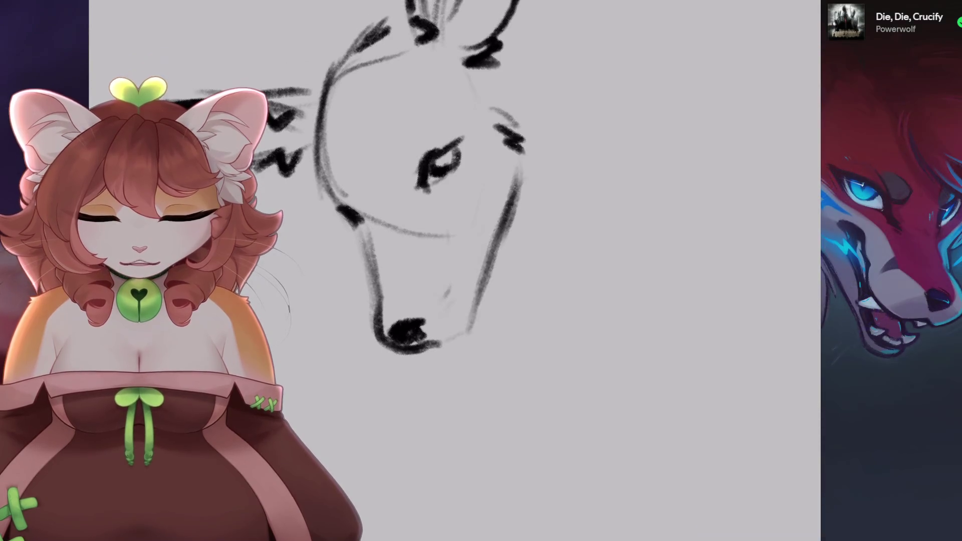
key(ctrl+z)
mouse_move(452, 226)
mouse_down()
mouse_move(476, 280)
mouse_move(426, 210)
mouse_move(451, 250)
mouse_up()
key(ctrl+z)
drag(416, 188, 449, 174)
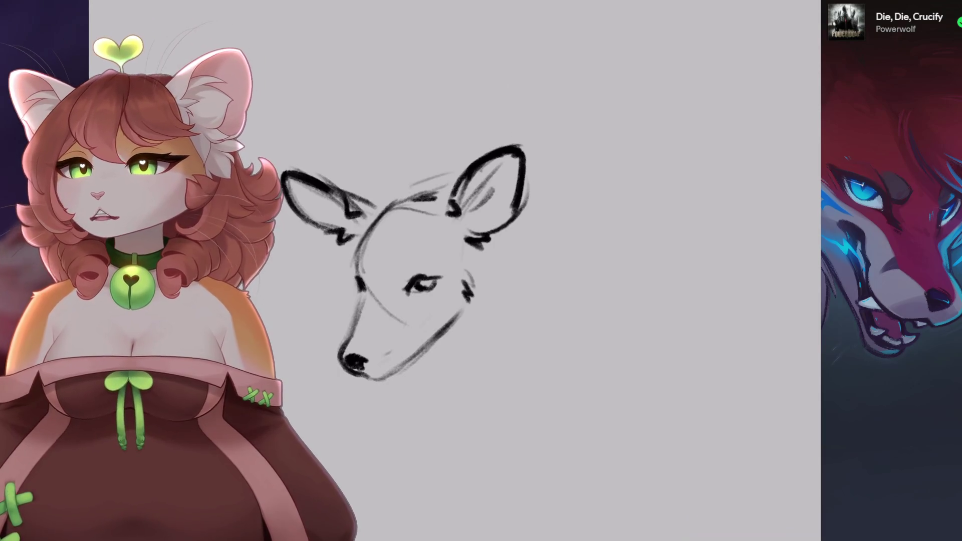
- Lasso-select the deer's right ear with the Selection tool
mouse_move(401, 261)
mouse_down()
mouse_move(391, 270)
mouse_move(416, 260)
mouse_up()
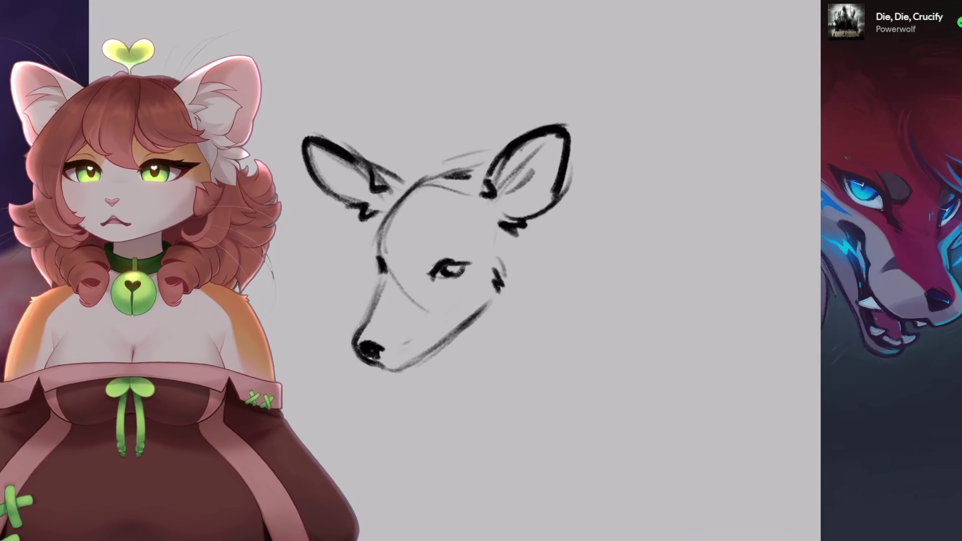
drag(529, 242, 549, 206)
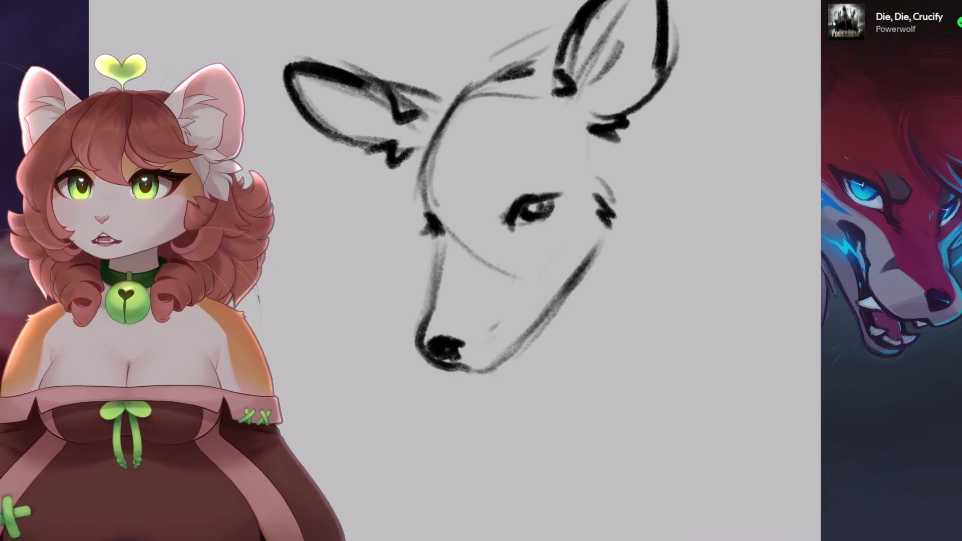
scroll(501, 225, down, 2)
key(ctrl+bracketright)
scroll(452, 260, up, 1)
key(ctrl+bracketleft)
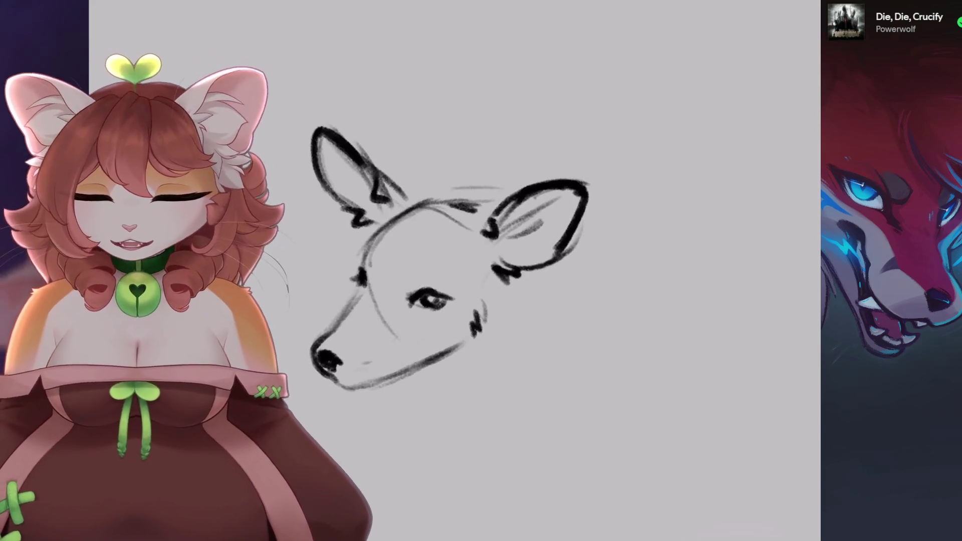
key(s)
drag(501, 165, 496, 271)
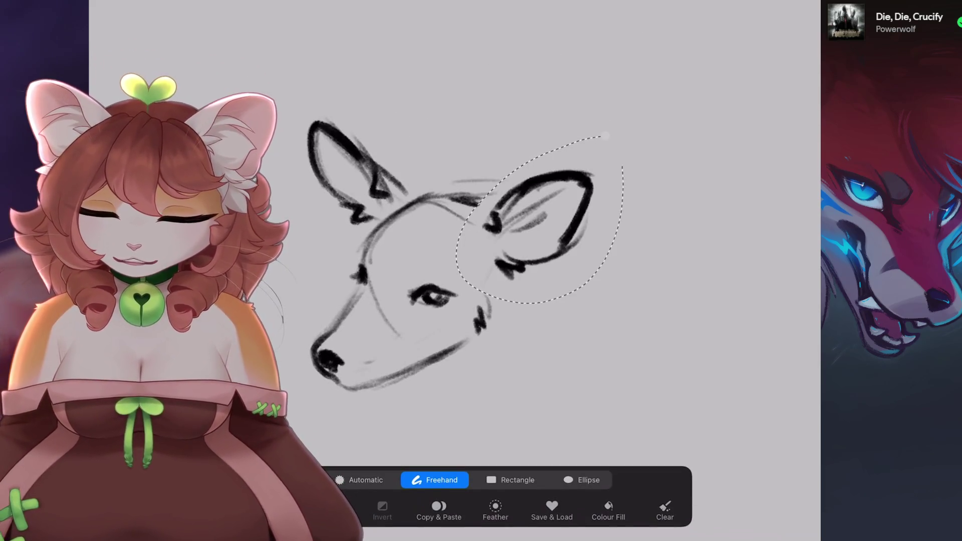
- Warp the selected right ear, pulling its outer side inward into a narrower shape
key(v)
click(517, 480)
click(576, 480)
drag(592, 250, 522, 256)
click(441, 480)
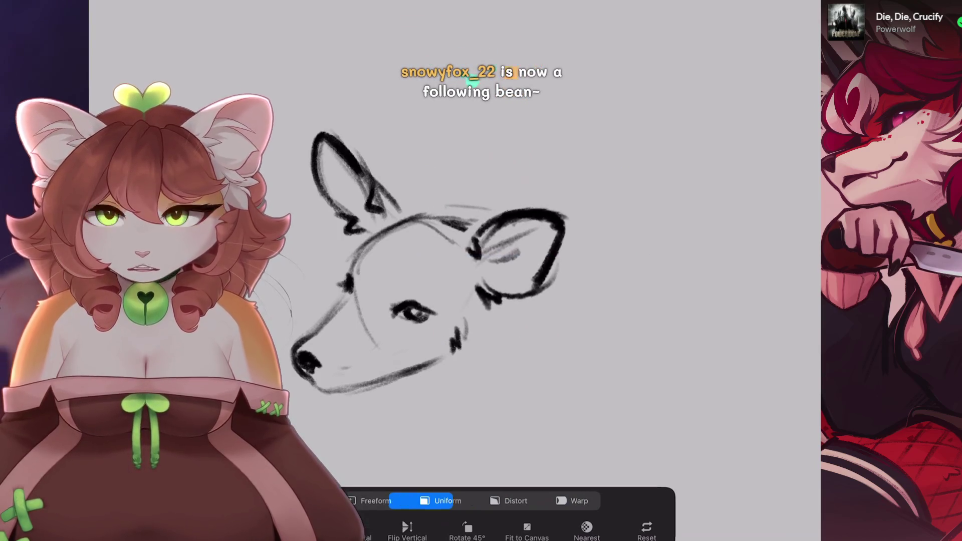
- Undo a small stray stroke near the deer's jaw
click(677, 4)
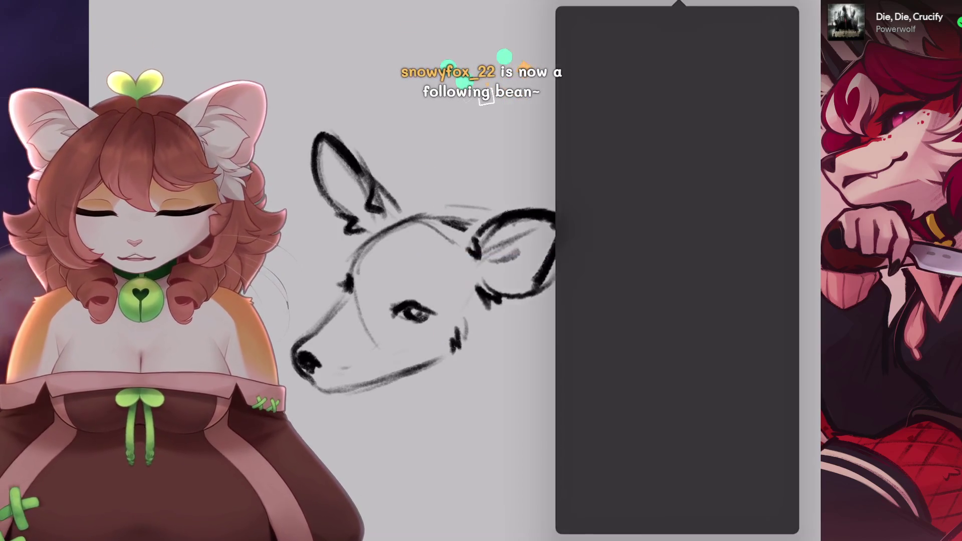
click(451, 251)
mouse_move(401, 326)
mouse_down()
mouse_move(441, 251)
mouse_move(431, 241)
mouse_up()
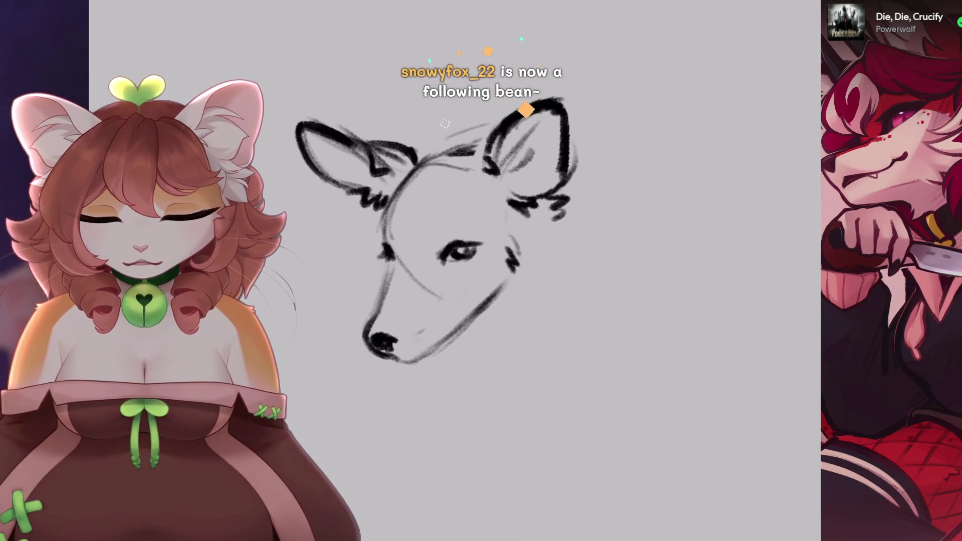
key(ctrl+z)
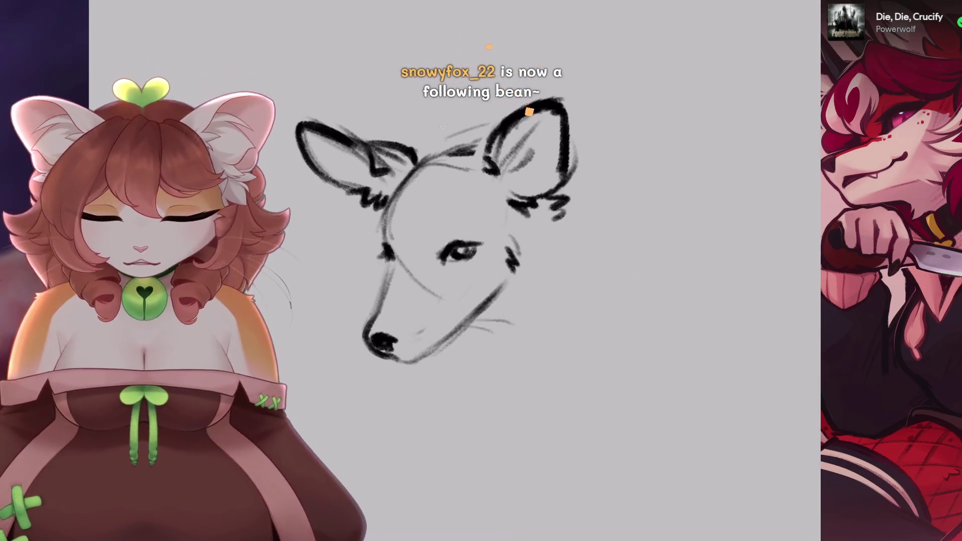
- Draw the throat line and both sides of the neck below the deer's jaw
key(ctrl+z)
drag(457, 329, 486, 343)
drag(500, 296, 482, 359)
drag(565, 213, 562, 342)
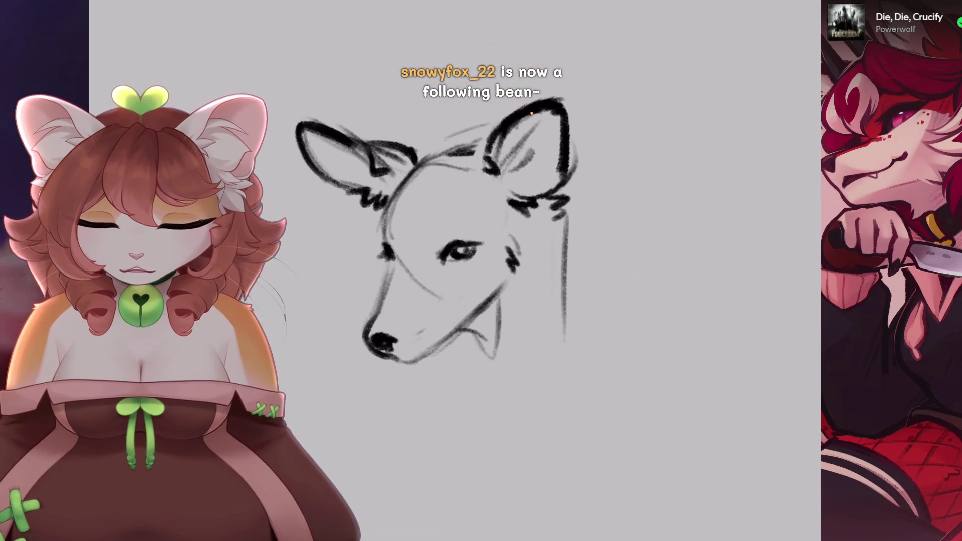
drag(451, 250, 426, 235)
drag(427, 330, 434, 388)
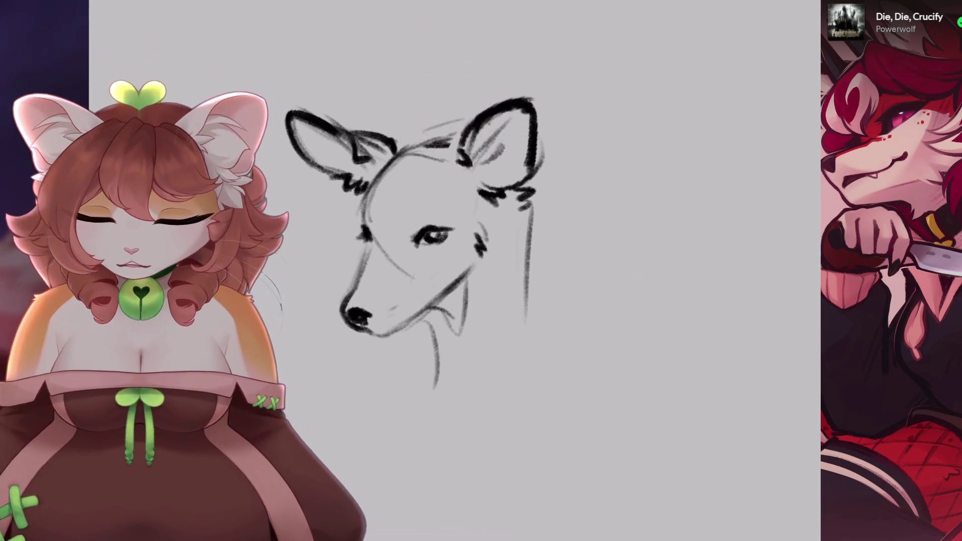
key(ctrl+z)
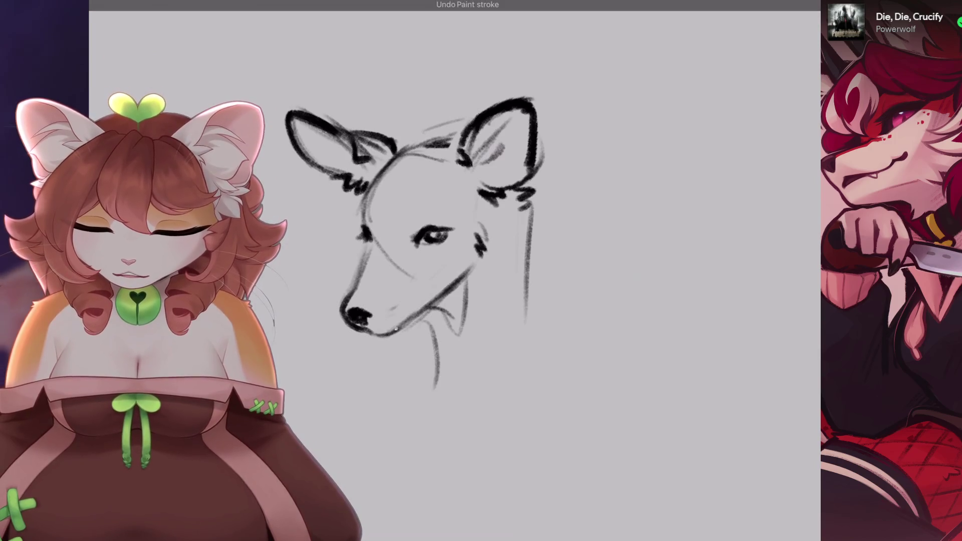
scroll(436, 246, up, 1)
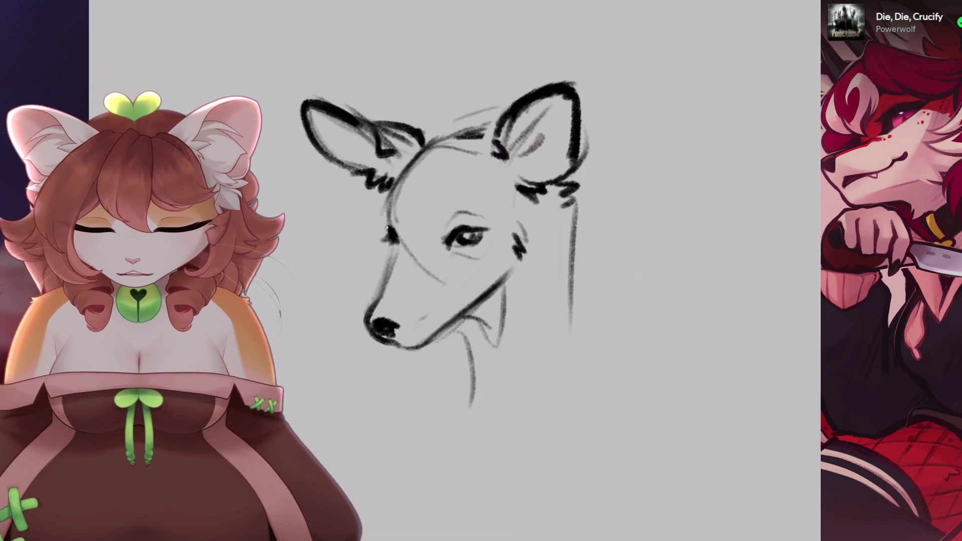
scroll(441, 246, down, 2)
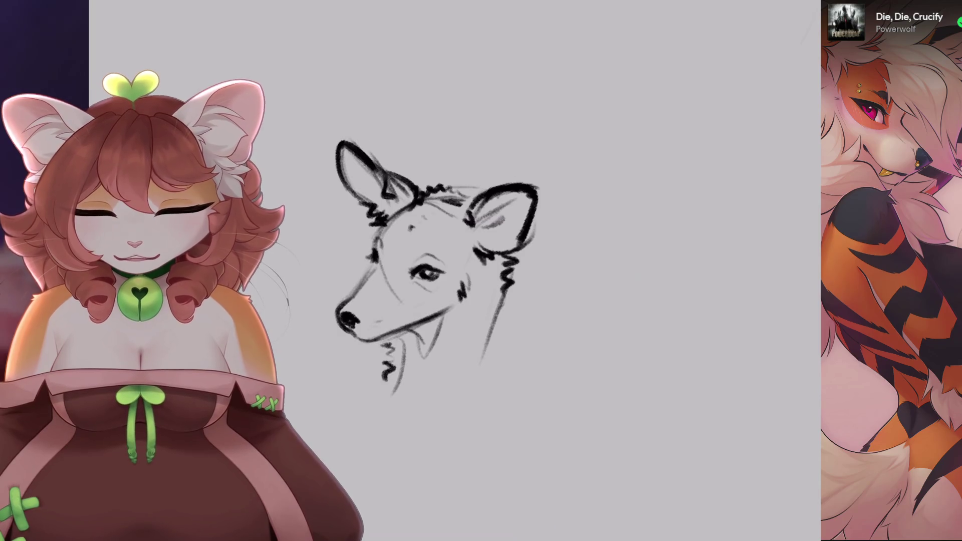
scroll(441, 201, up, 3)
scroll(451, 201, down, 2)
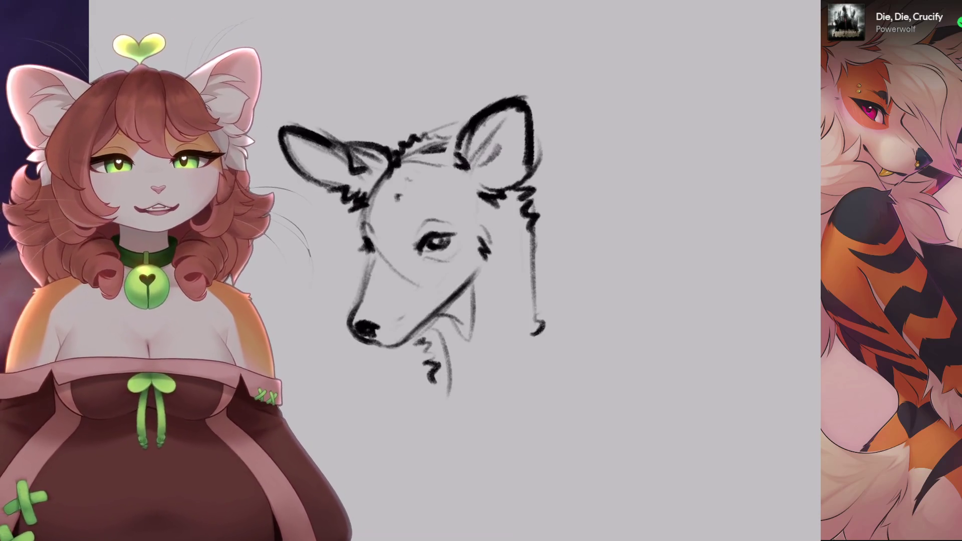
scroll(406, 211, down, 3)
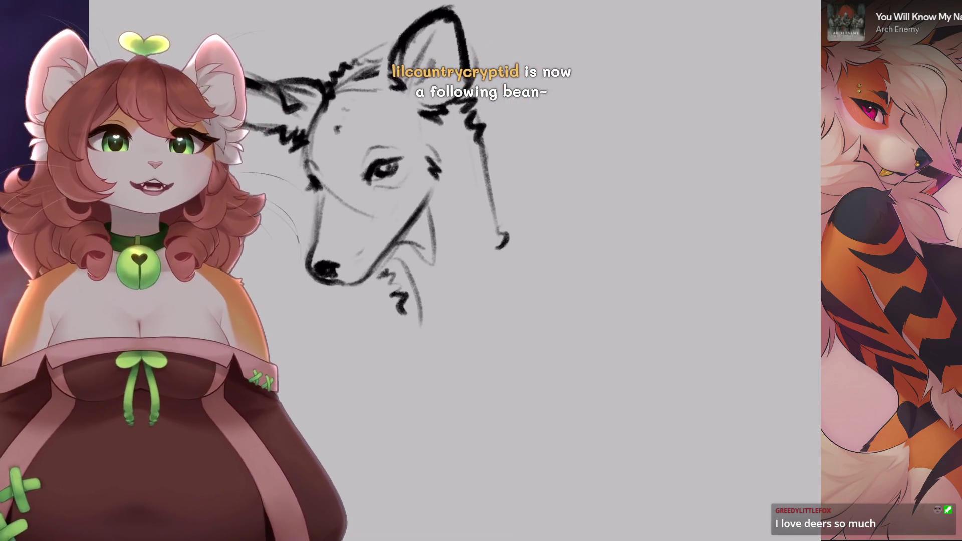
- Erase the old neck lines below the smaller deer head
scroll(443, 125, down, 5)
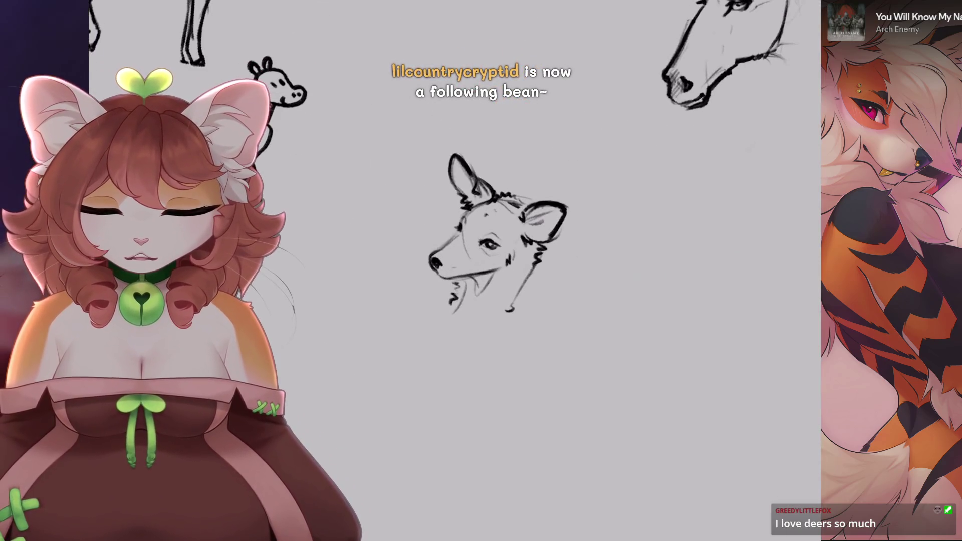
scroll(496, 230, down, 2)
scroll(496, 211, up, 5)
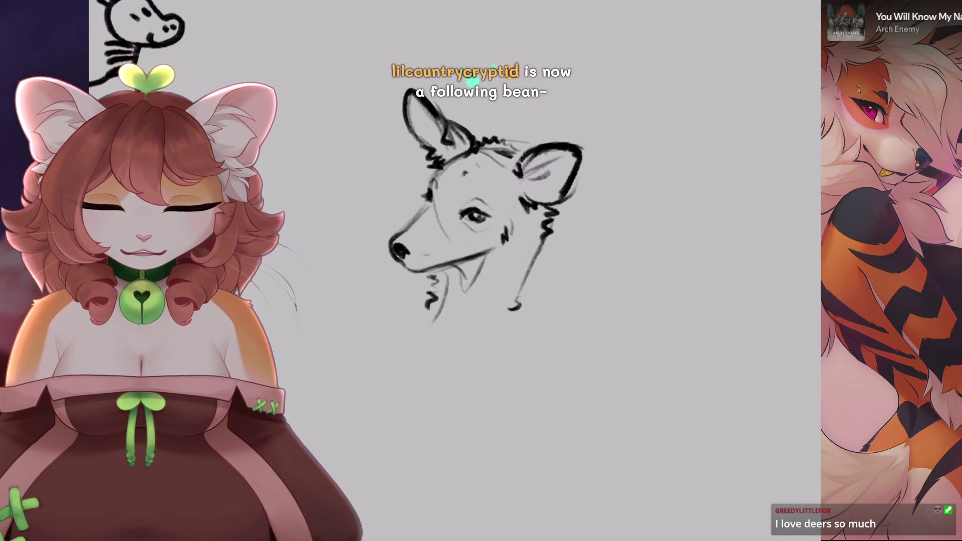
key(e)
drag(480, 339, 555, 336)
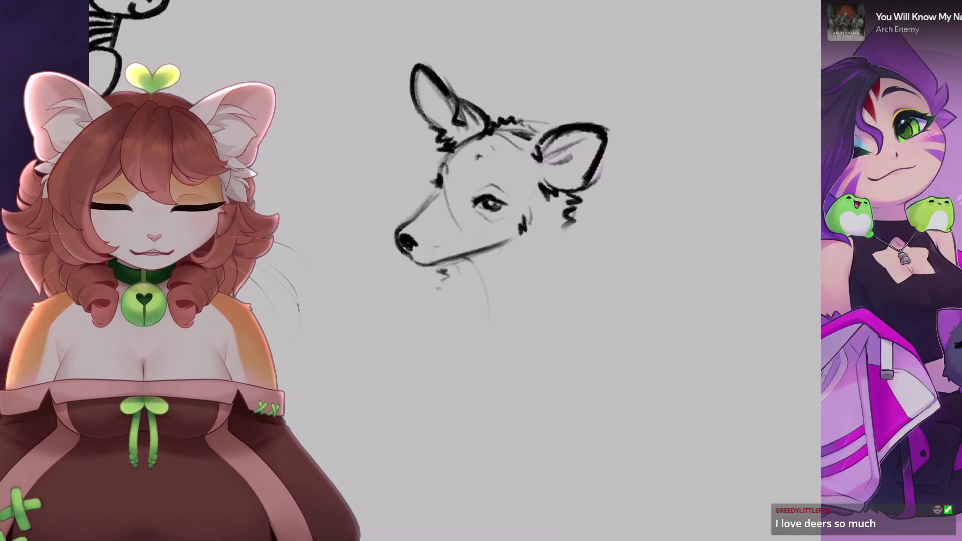
- Redraw the neck with a darker right line, under-chin strokes and the lower neck
key(ctrl+z)
drag(563, 246, 545, 312)
drag(462, 271, 454, 290)
drag(501, 337, 455, 381)
drag(461, 389, 489, 354)
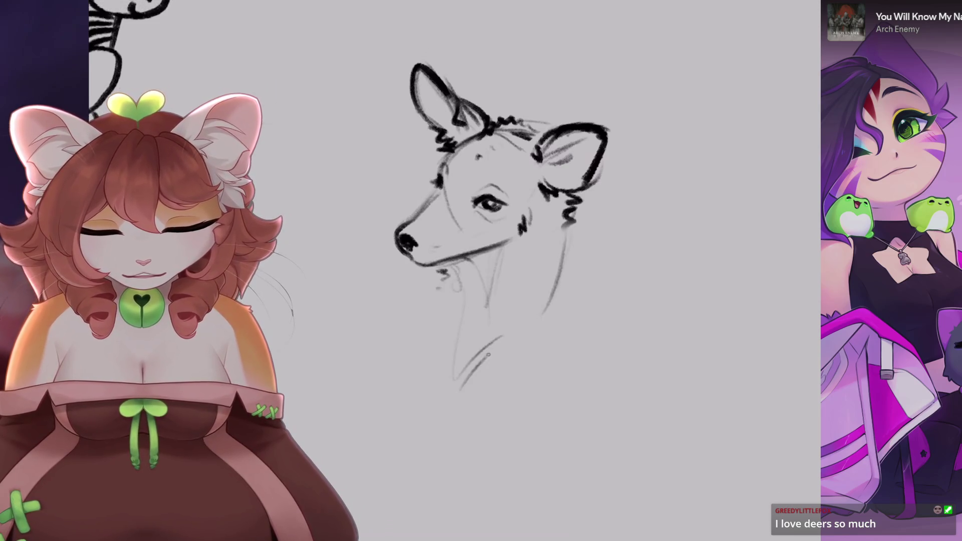
scroll(560, 341, down, 1)
drag(517, 211, 507, 299)
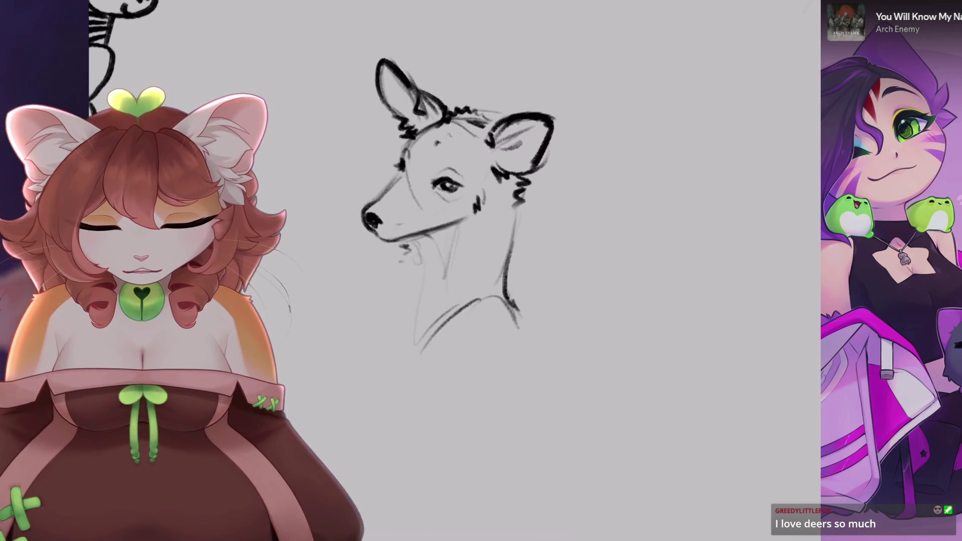
- Sketch the back line from the chest and a rear leg, darkening the lower leg
scroll(342, 508, down, 1)
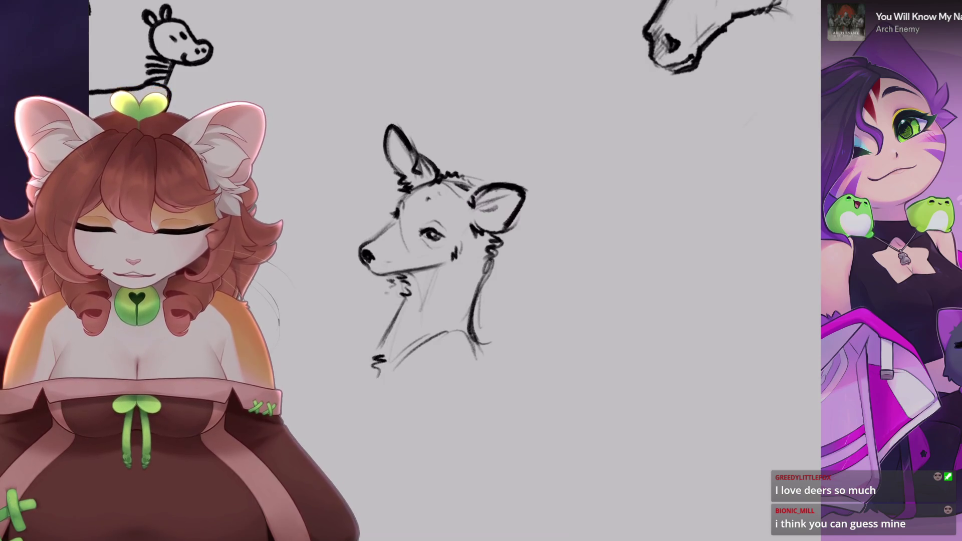
scroll(441, 241, down, 1)
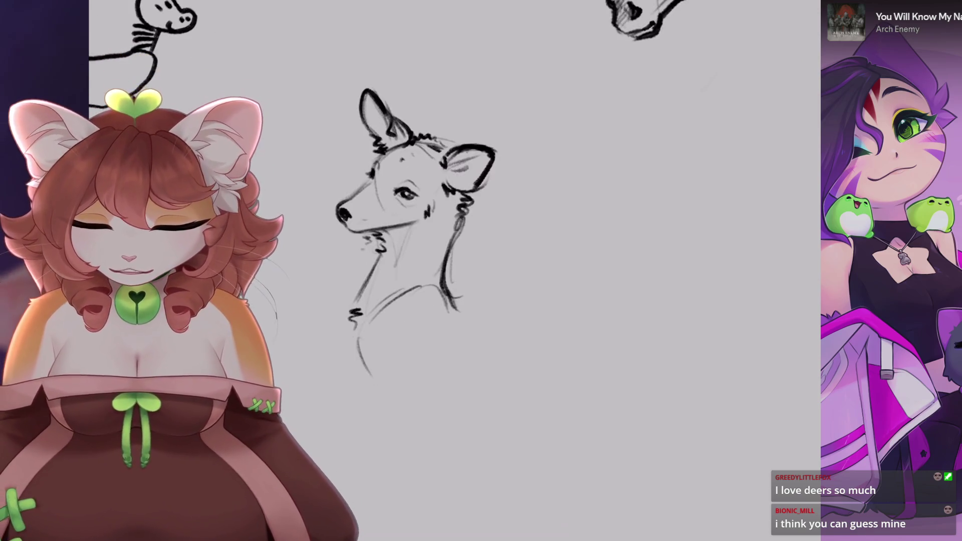
scroll(444, 291, up, 1)
key(ctrl+z)
mouse_move(442, 279)
mouse_down()
mouse_move(519, 276)
mouse_move(550, 254)
mouse_move(594, 296)
mouse_up()
drag(463, 371, 455, 398)
drag(451, 281, 436, 261)
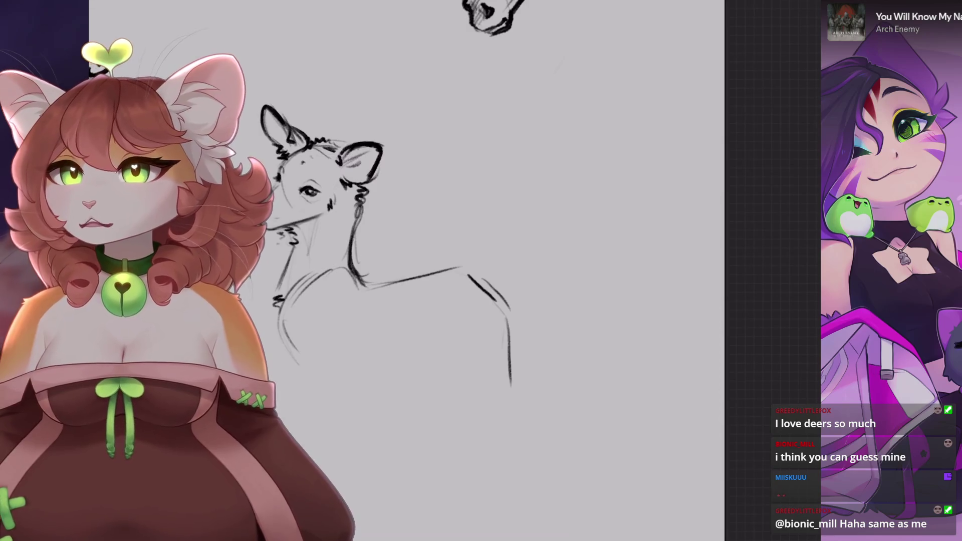
drag(451, 250, 426, 223)
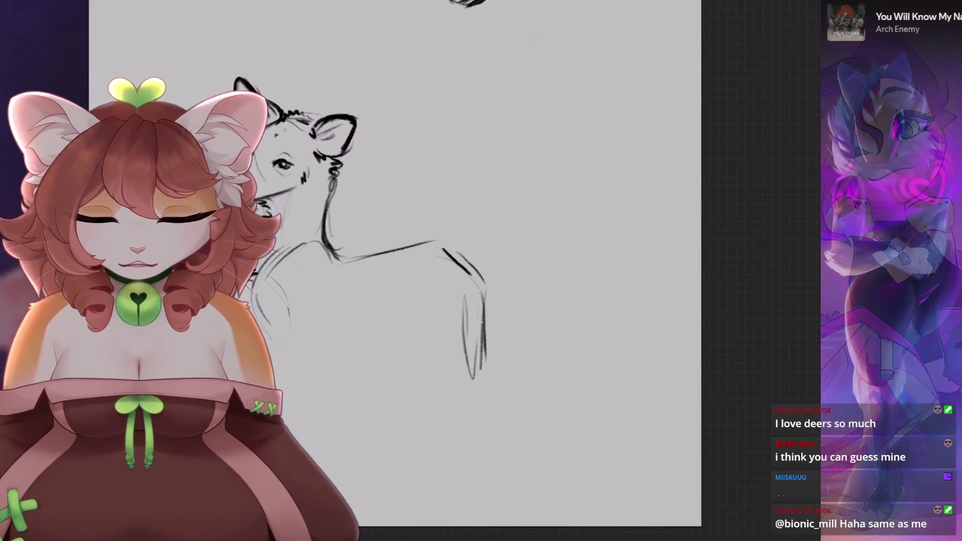
drag(460, 313, 482, 346)
scroll(421, 251, down, 1)
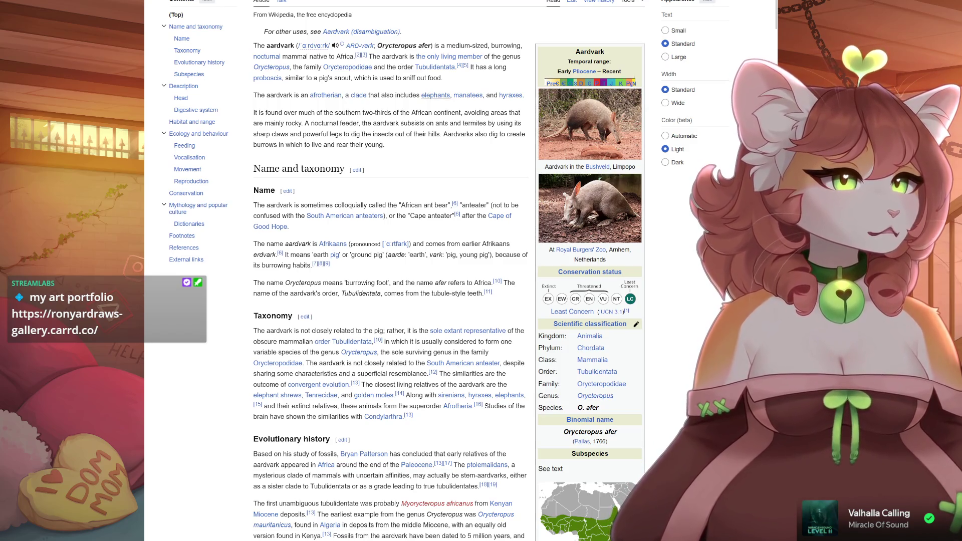
- Preview linked articles and scroll through the aardvark article
mouse_move(468, 95)
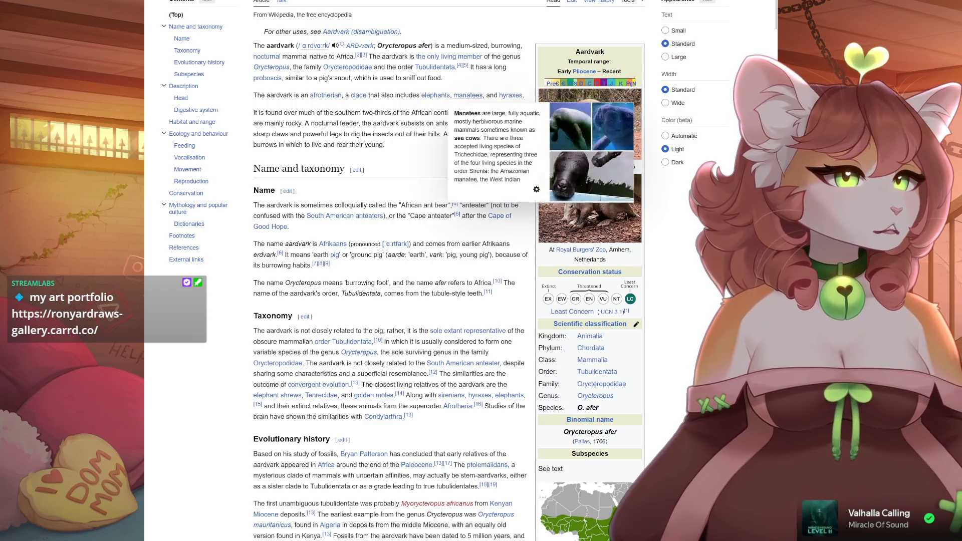
mouse_move(511, 95)
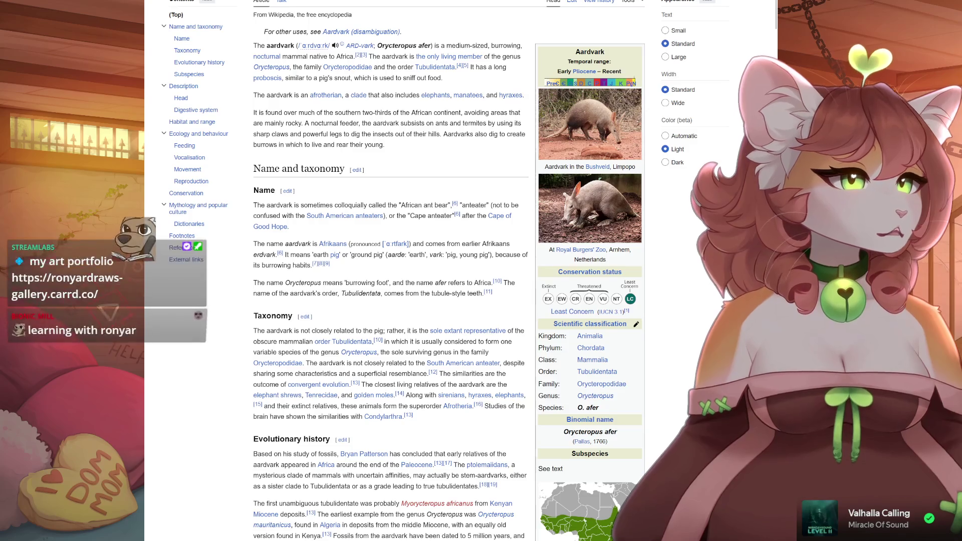
mouse_move(326, 95)
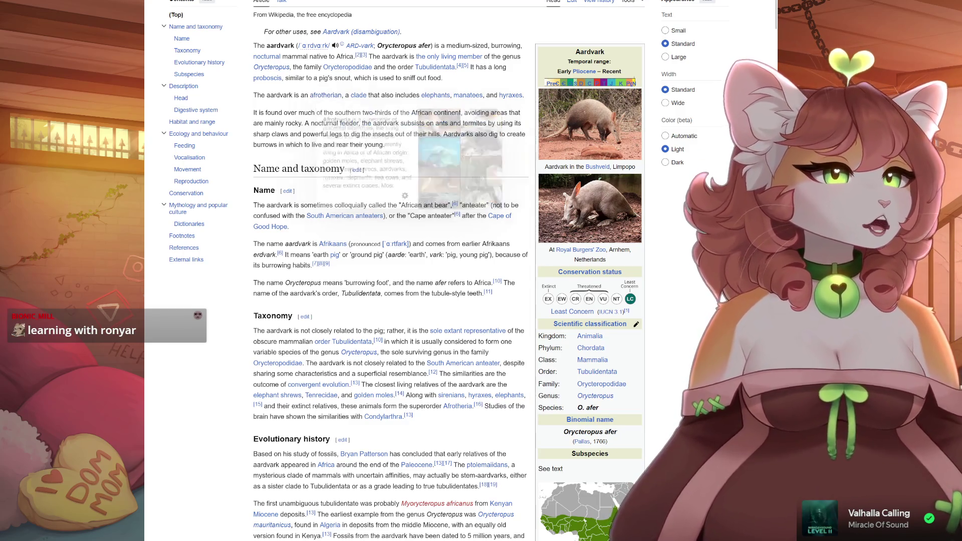
mouse_move(358, 95)
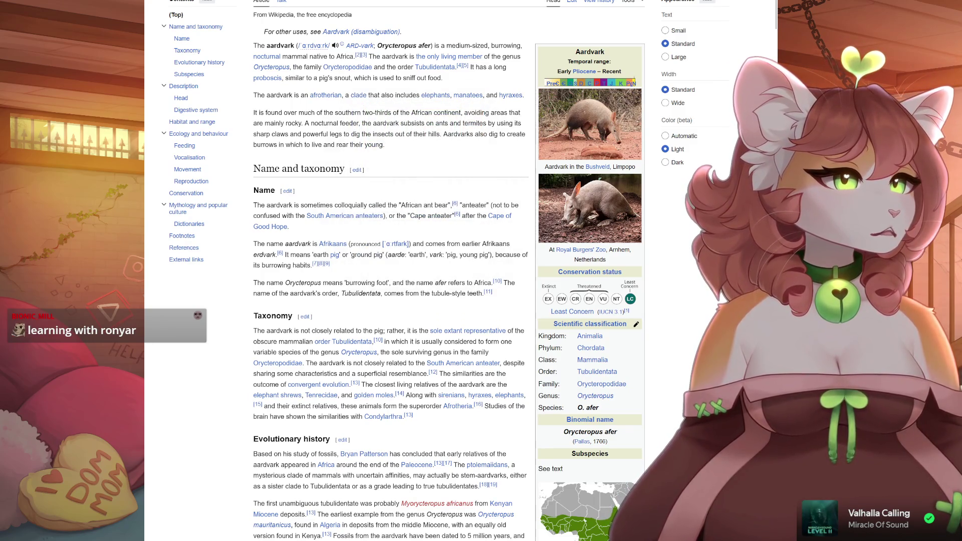
scroll(448, 271, down, 2)
scroll(449, 271, down, 6)
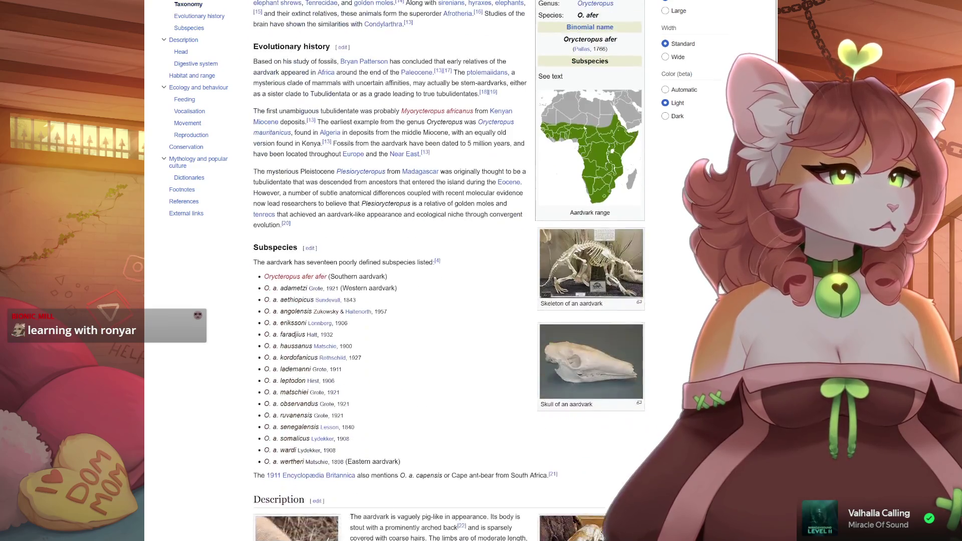
scroll(448, 270, down, 2)
scroll(448, 270, down, 1)
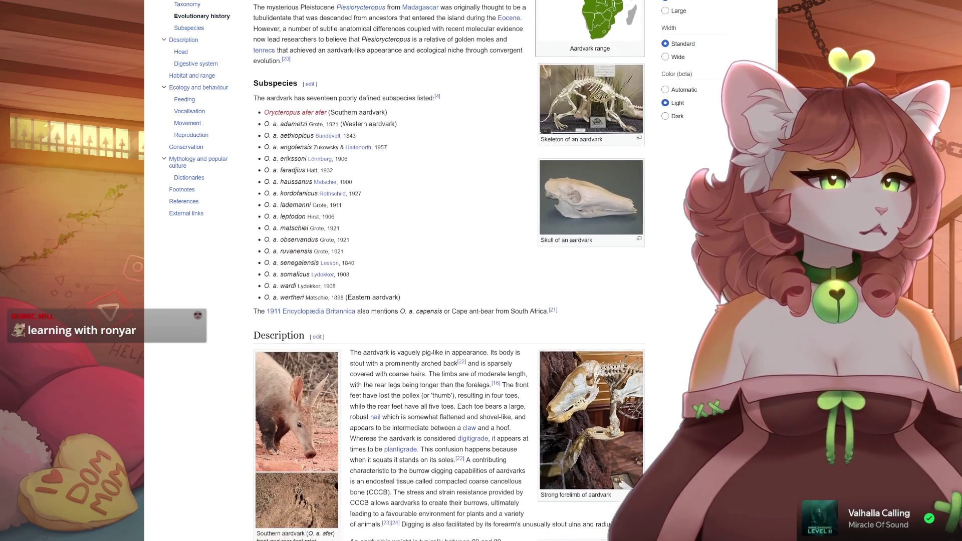
scroll(381, 221, up, 9)
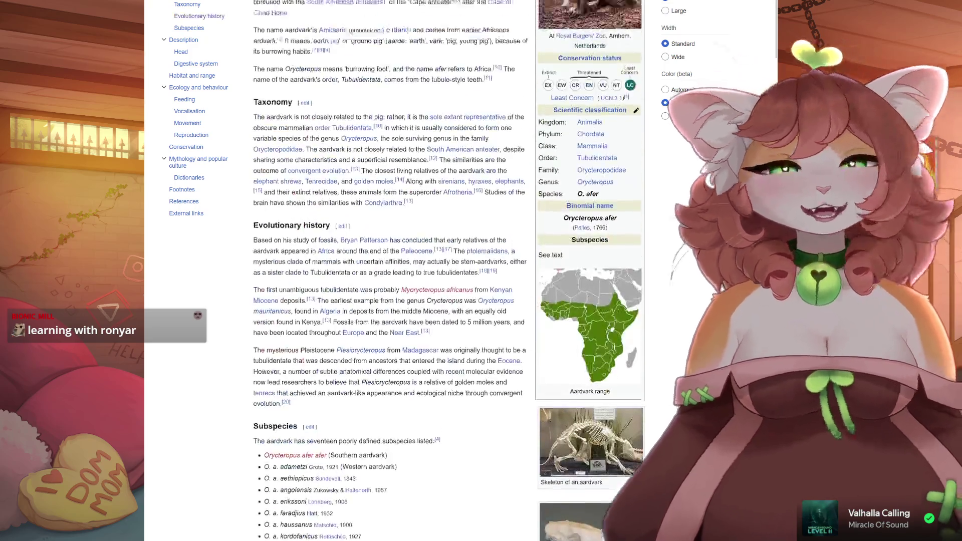
scroll(381, 221, up, 4)
scroll(381, 221, up, 1)
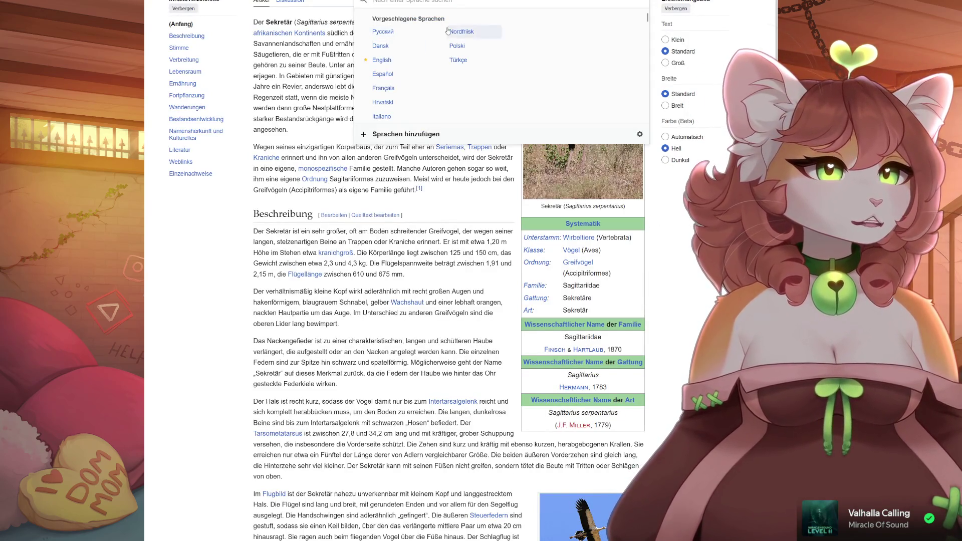
scroll(423, 81, down, 3)
click(382, 105)
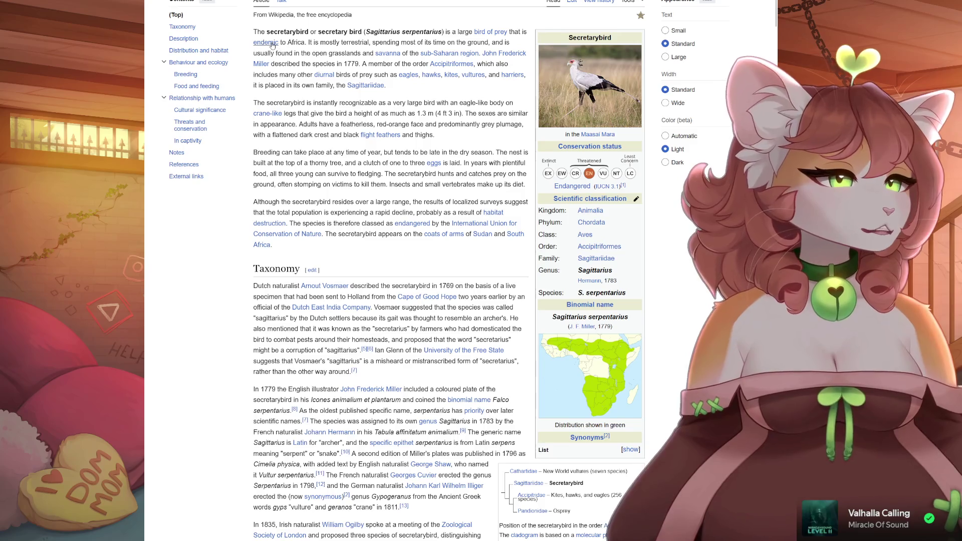
mouse_move(272, 45)
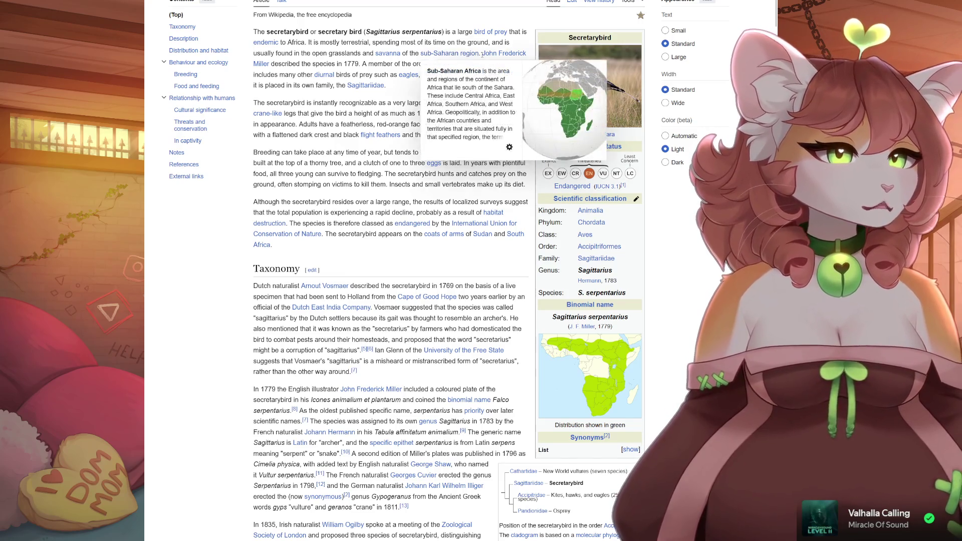
mouse_move(501, 54)
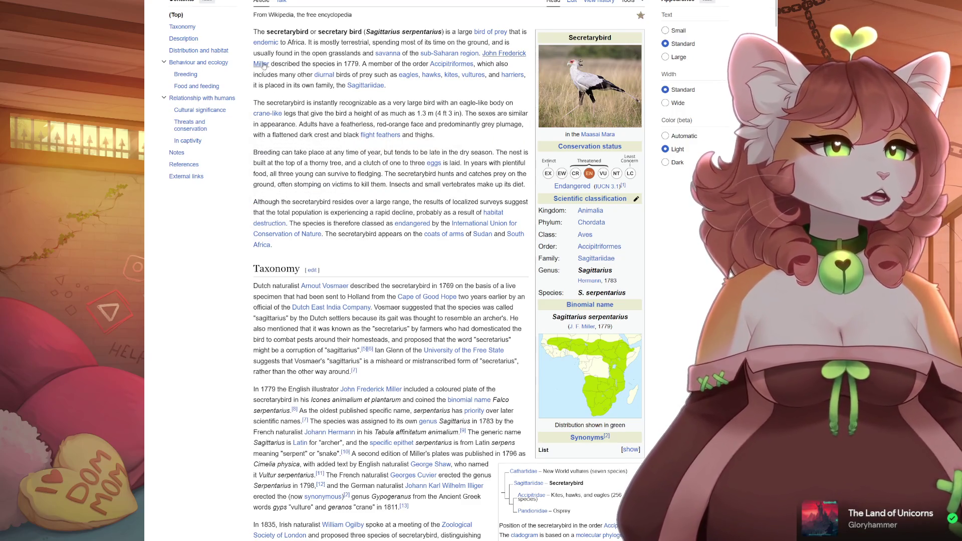
mouse_move(263, 66)
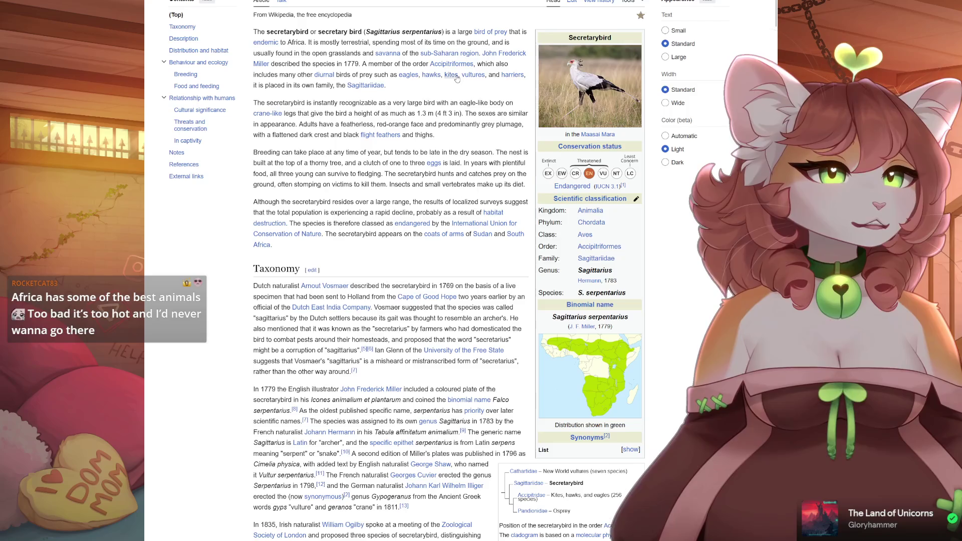
mouse_move(457, 78)
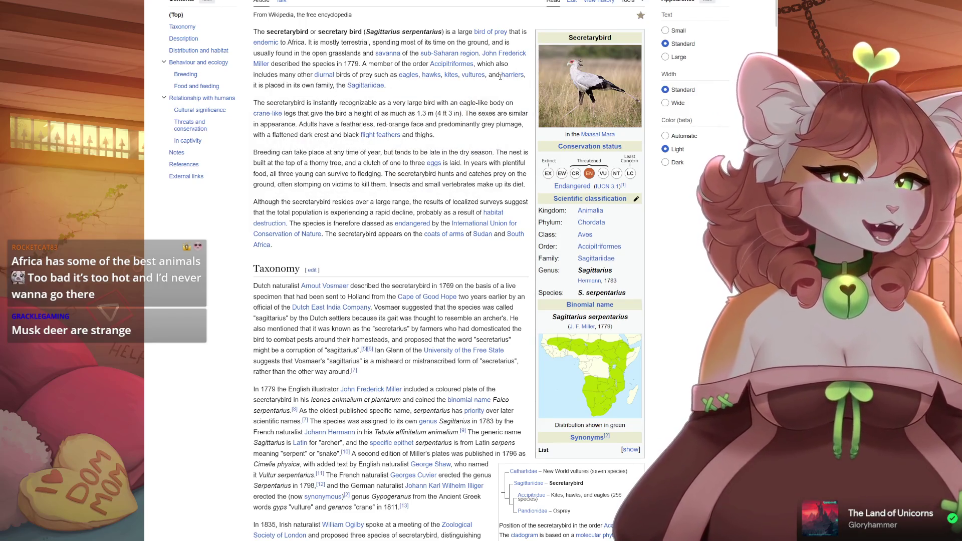
mouse_move(512, 78)
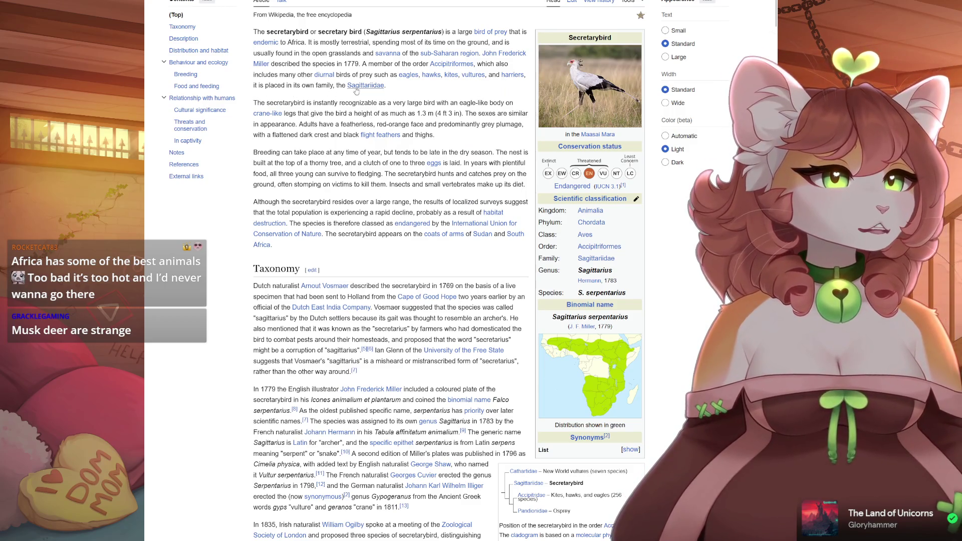
mouse_move(363, 90)
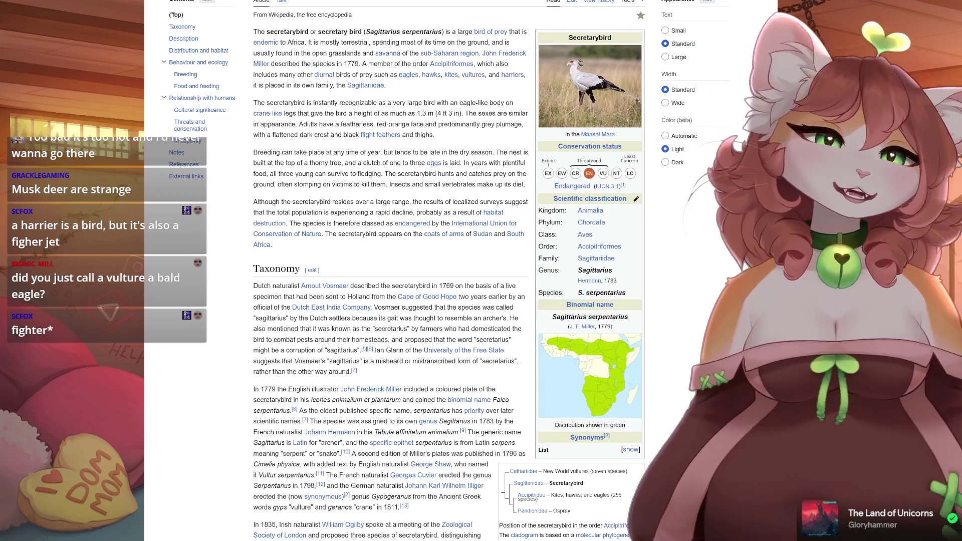
click(473, 75)
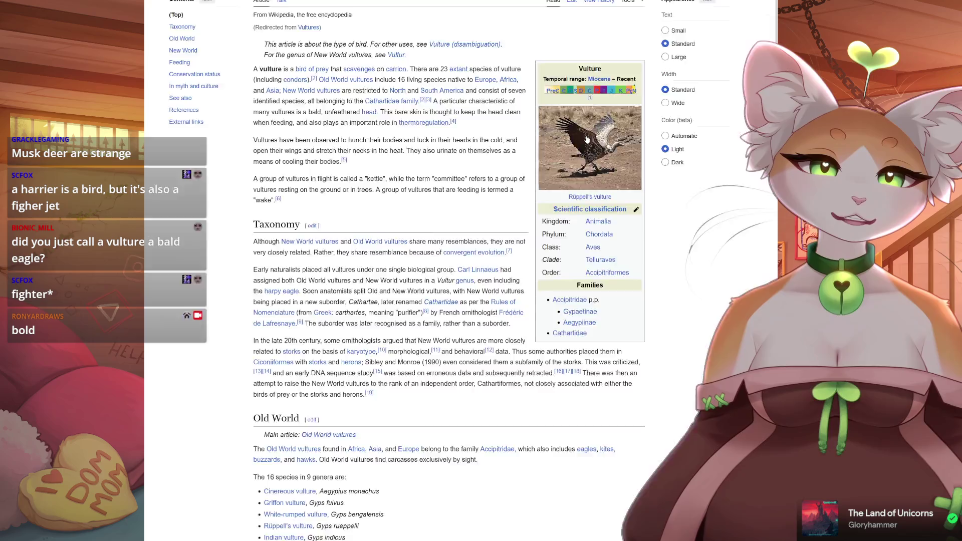
- View the vulture infobox photo full size, then close it
click(586, 136)
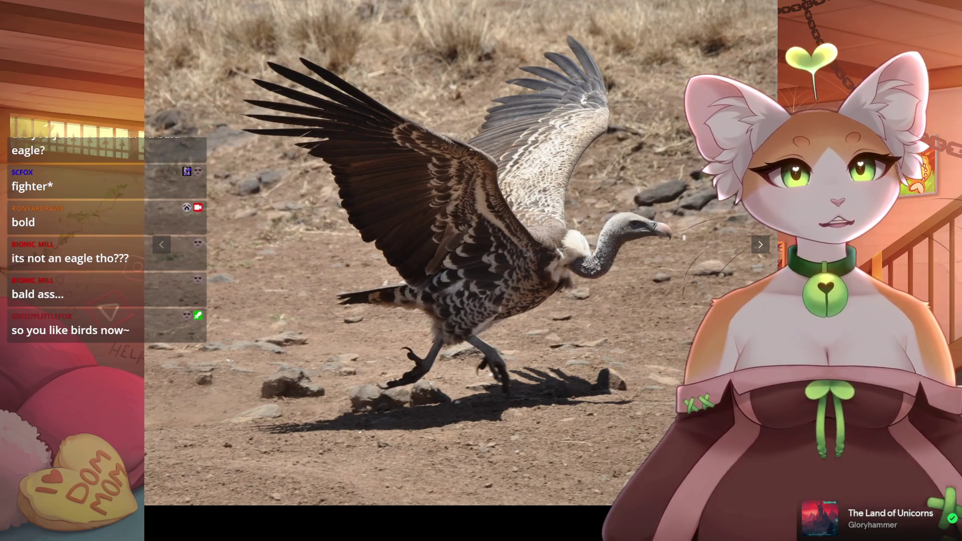
key(Escape)
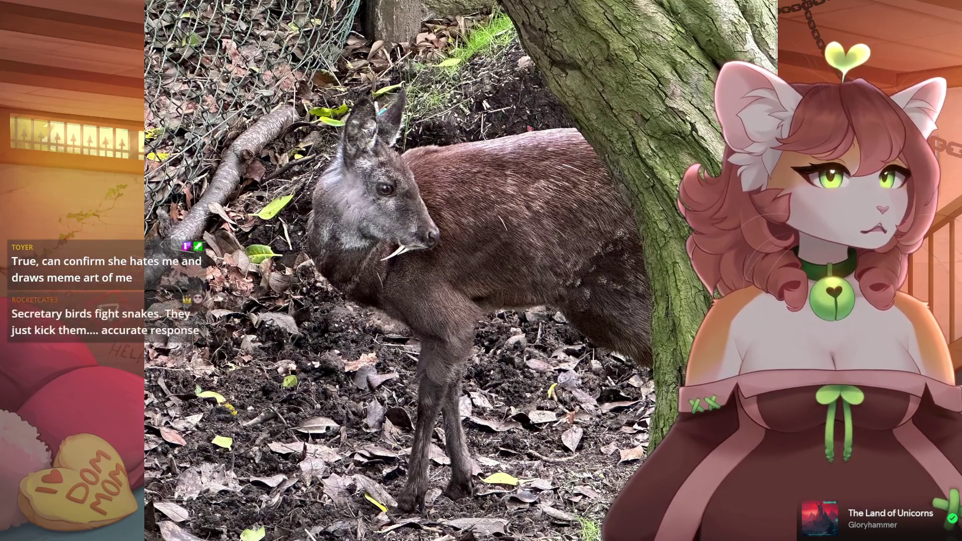
- Return to the Musk deer article, preview its links, and enlarge the skull photo
key(ctrl+w)
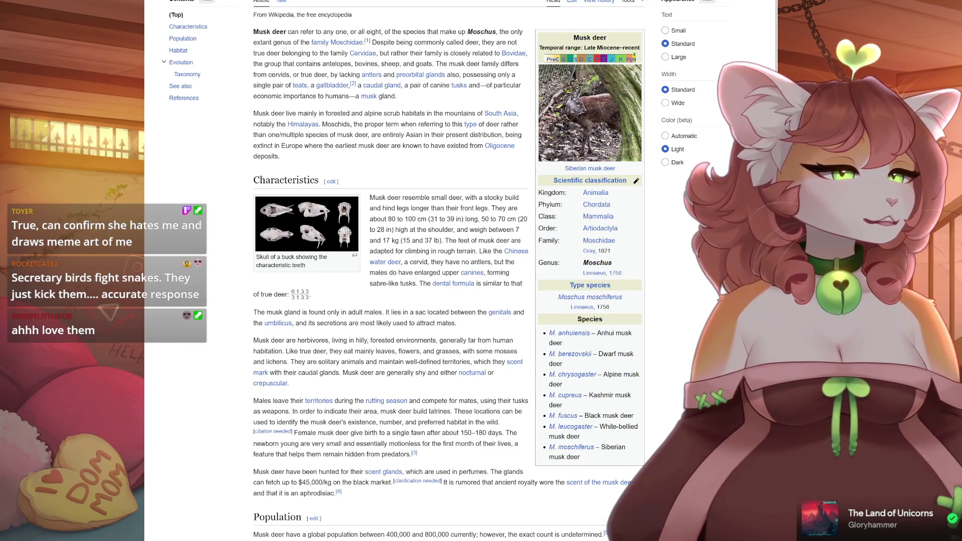
mouse_move(350, 49)
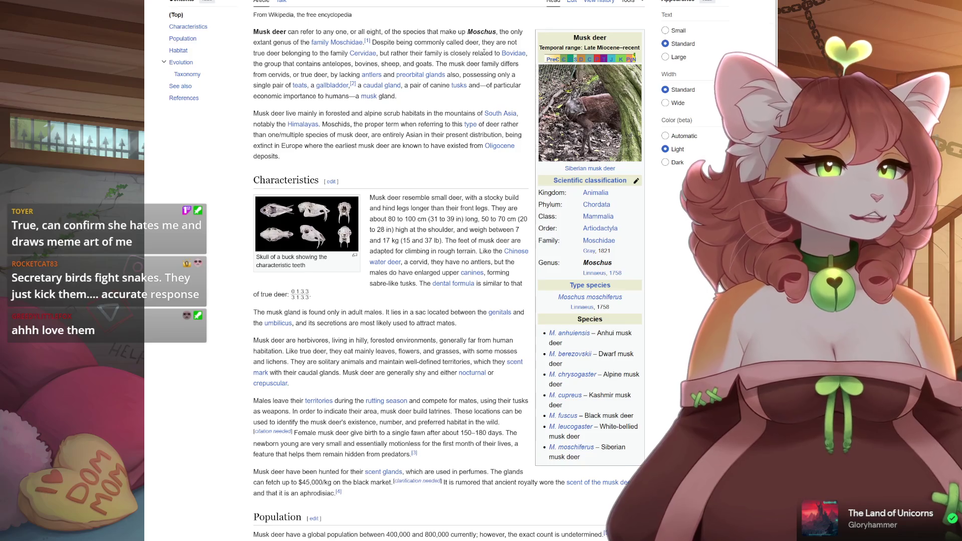
mouse_move(517, 57)
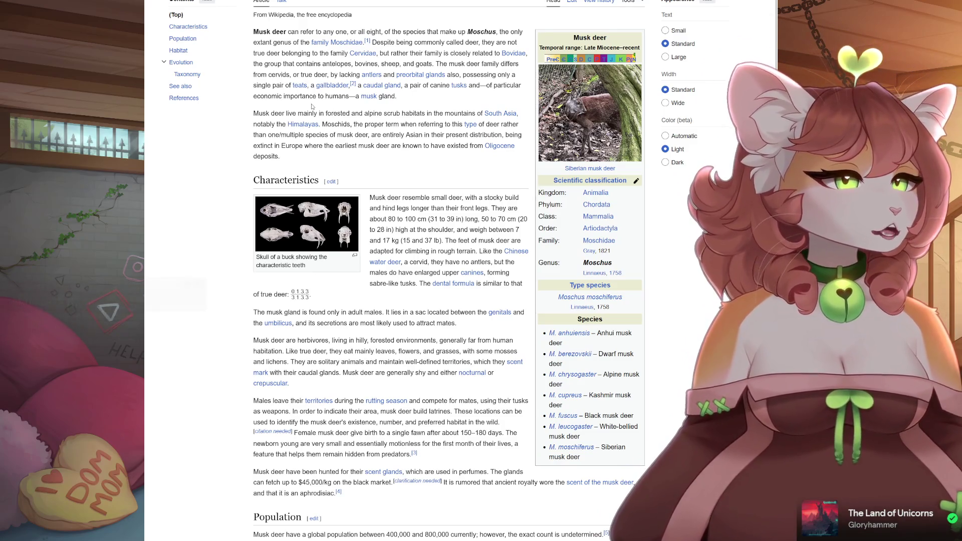
mouse_move(299, 85)
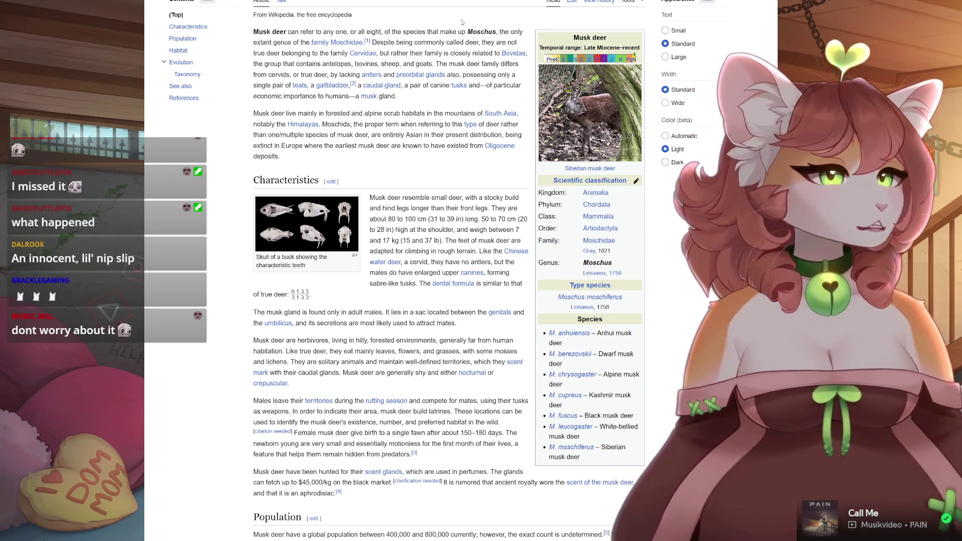
click(315, 231)
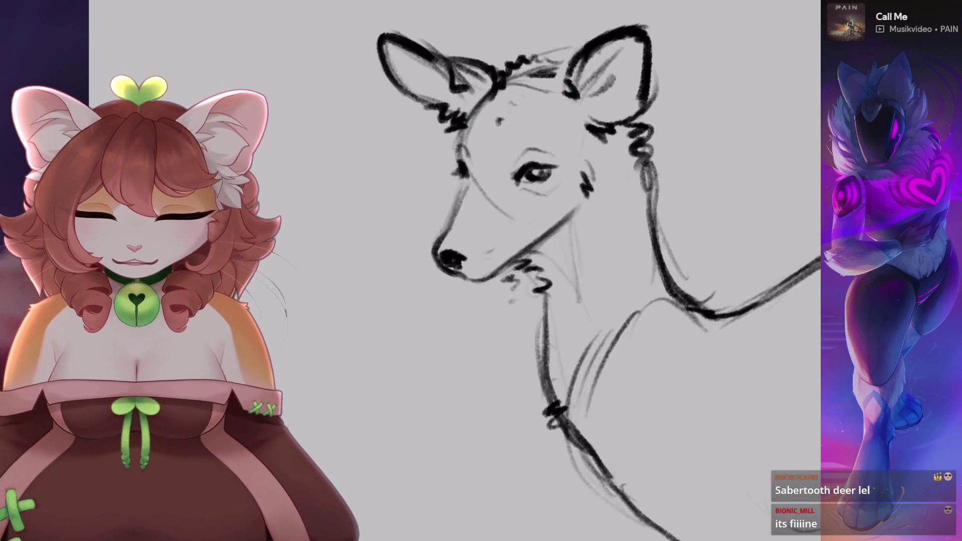
- Zoom in, freehand-select the deer's snout and resize it with Transform
key(ctrl+plus)
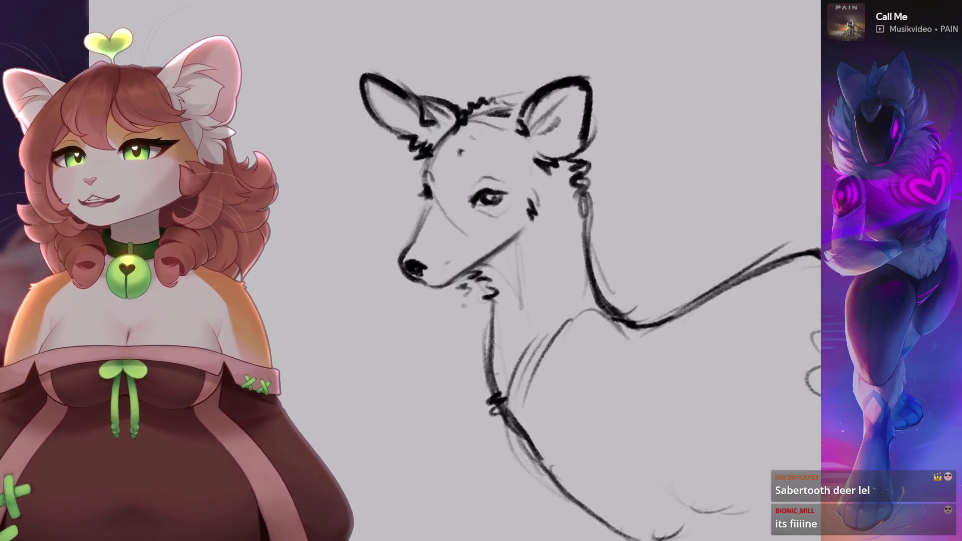
scroll(501, 250, up, 5)
key(s)
scroll(502, 226, down, 3)
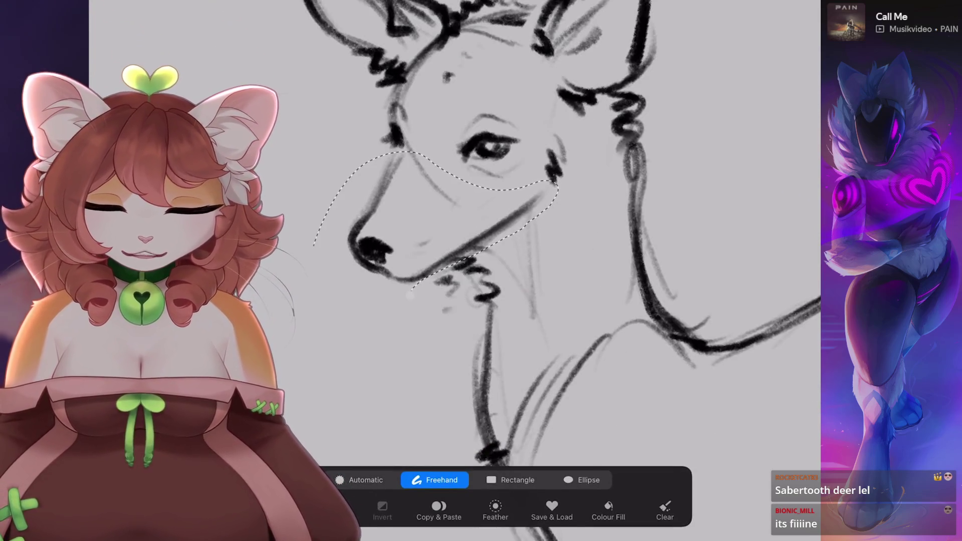
key(v)
scroll(501, 225, down, 3)
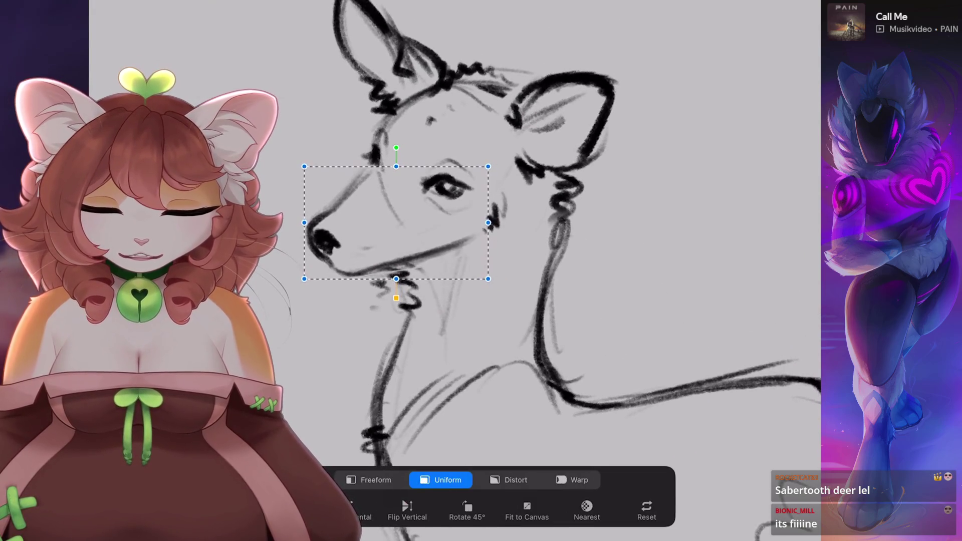
key(v)
scroll(501, 250, up, 3)
- Try and undo an erase near the neck, then redraw a short inner-ear stroke
drag(434, 186, 397, 142)
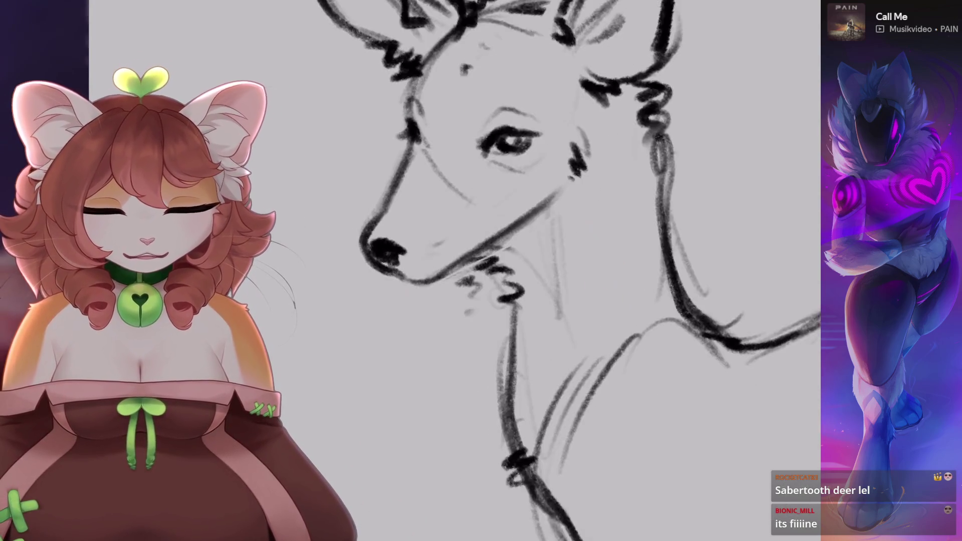
scroll(501, 250, down, 3)
drag(507, 226, 508, 261)
key(ctrl+z)
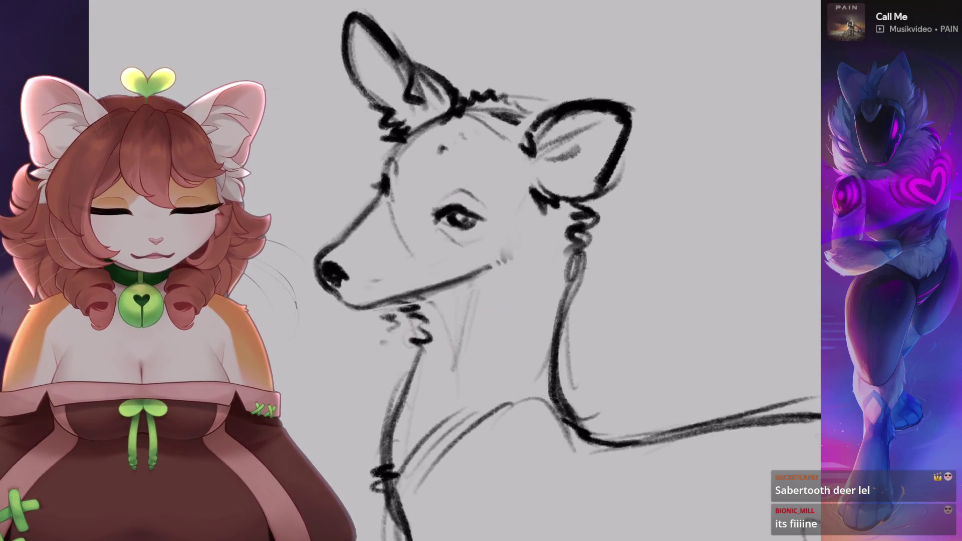
scroll(301, 276, down, 3)
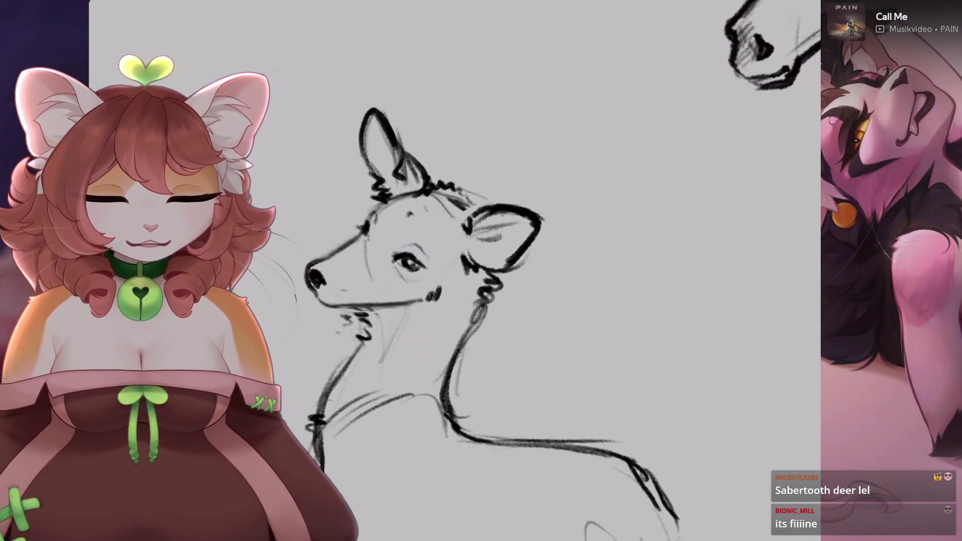
scroll(451, 276, up, 3)
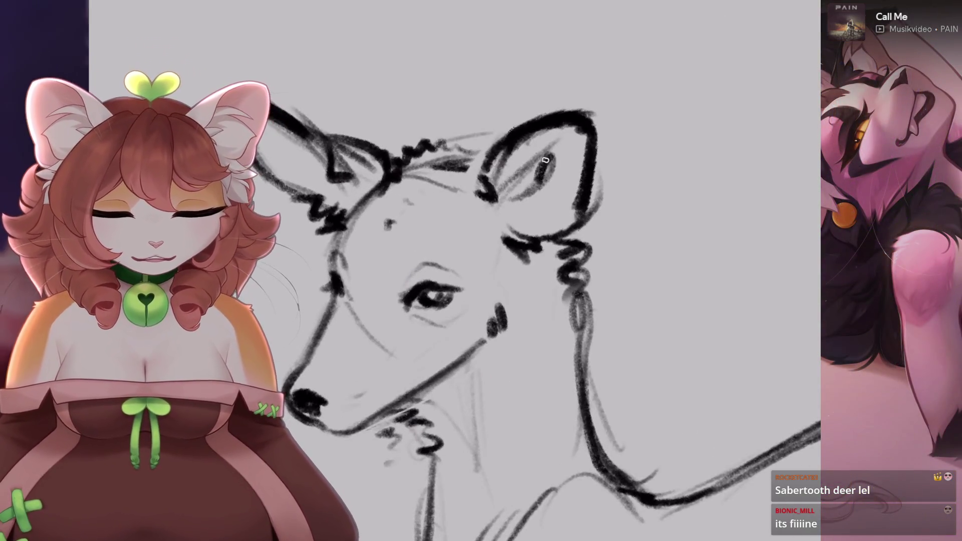
drag(452, 276, 451, 376)
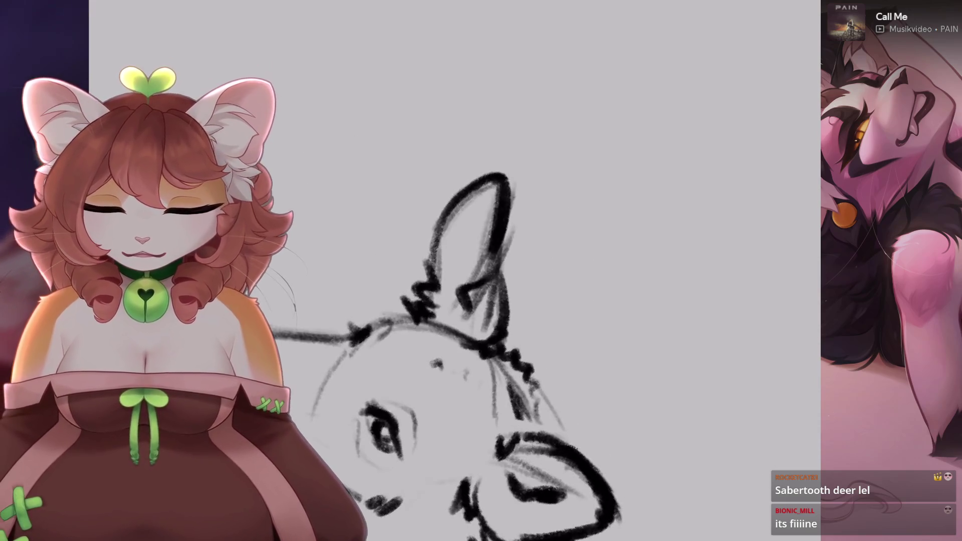
key(ctrl+z)
key(ctrl+z)
mouse_move(458, 303)
mouse_down()
mouse_move(454, 288)
mouse_move(454, 302)
mouse_up()
key(ctrl+z)
scroll(455, 302, down, 5)
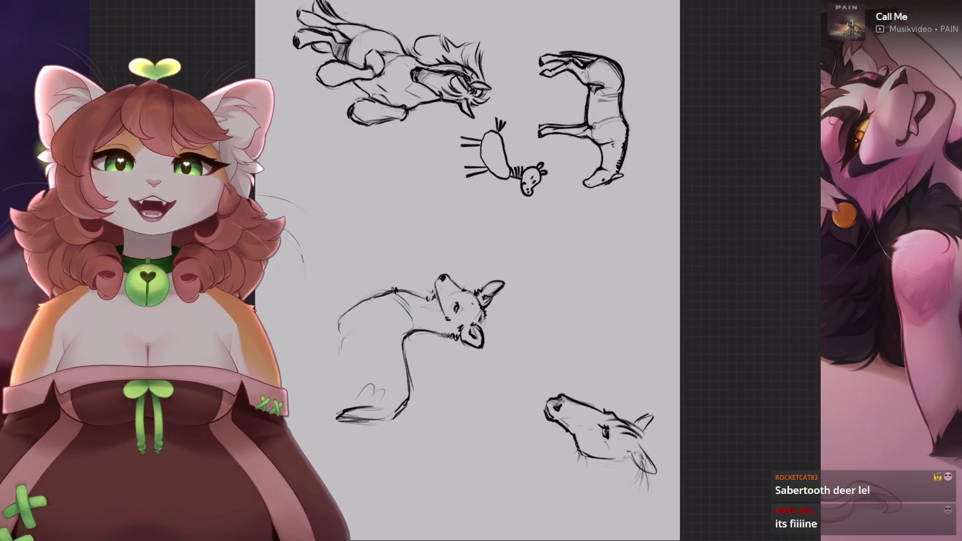
- Turn the sheet upright and toggle Layer 2 off and on to compare sketches
drag(552, 351, 627, 226)
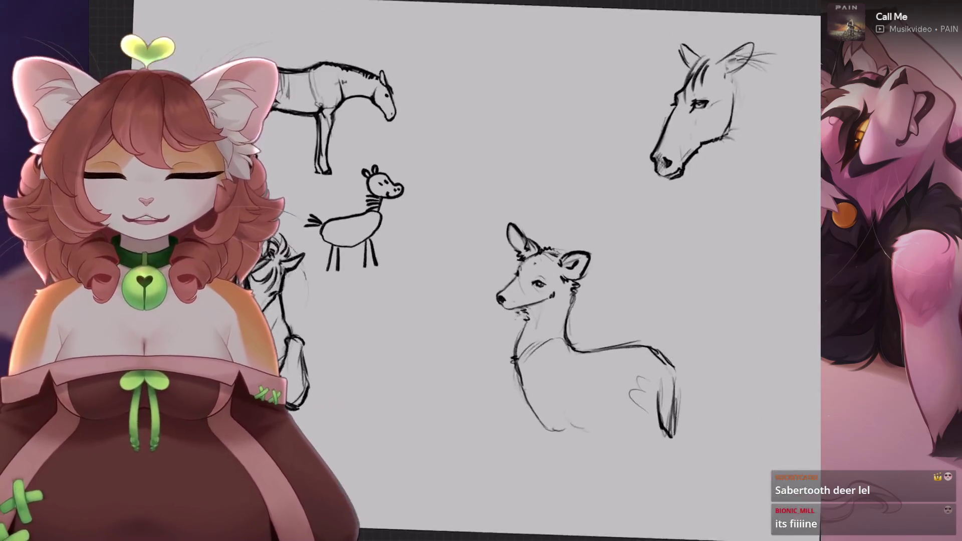
click(796, 10)
click(794, 61)
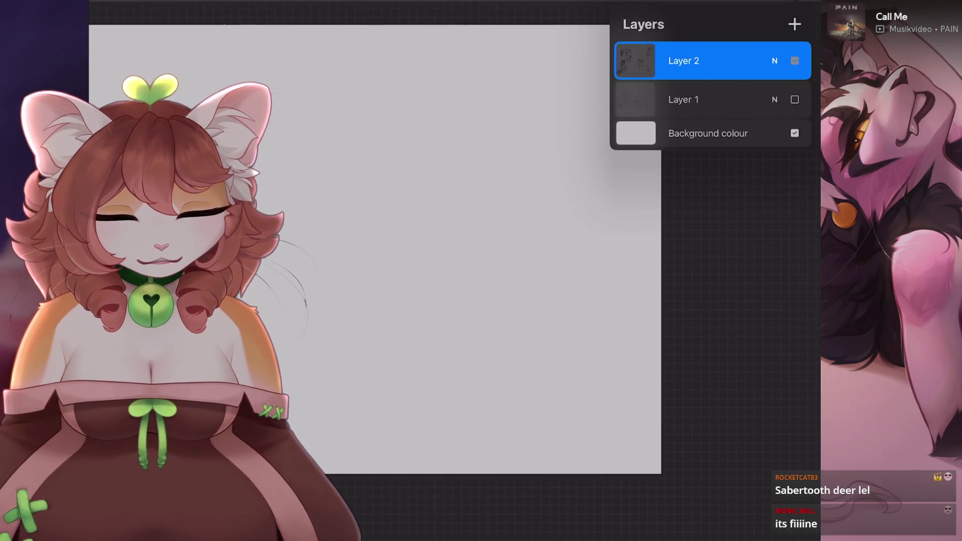
click(794, 60)
- Lasso the whole deer sketch, shift it slightly right, and commit the move
key(s)
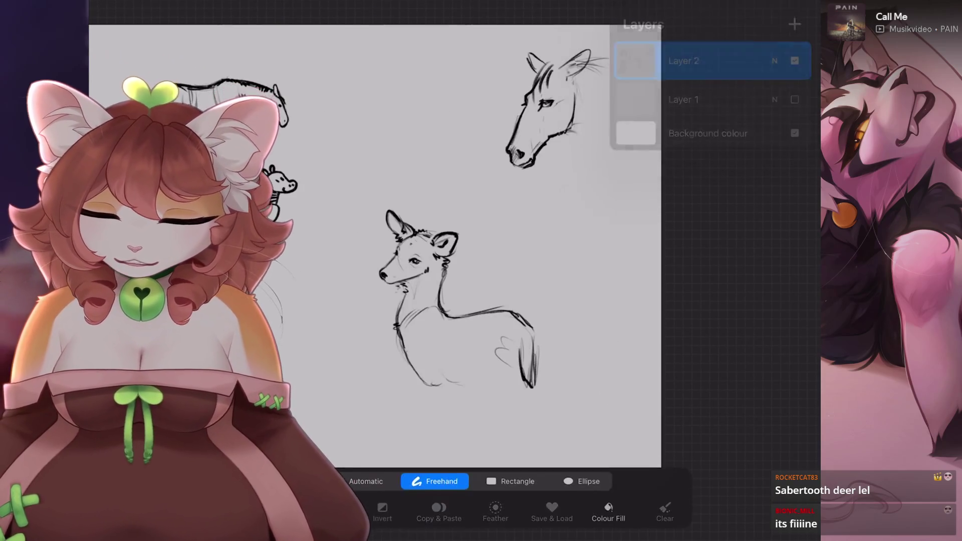
mouse_move(324, 281)
mouse_down()
mouse_move(584, 238)
mouse_move(620, 296)
mouse_up()
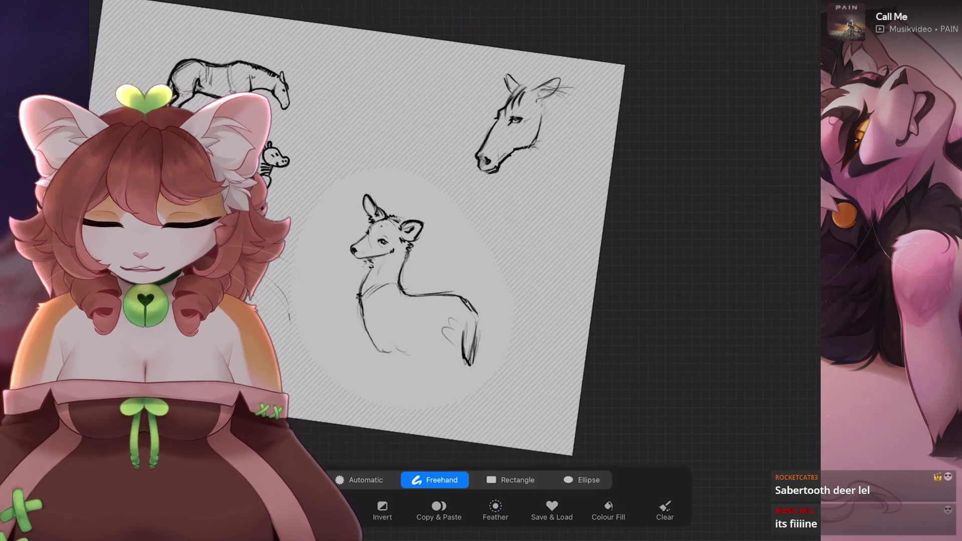
key(v)
mouse_move(463, 273)
mouse_down()
mouse_move(502, 276)
mouse_move(507, 248)
mouse_up()
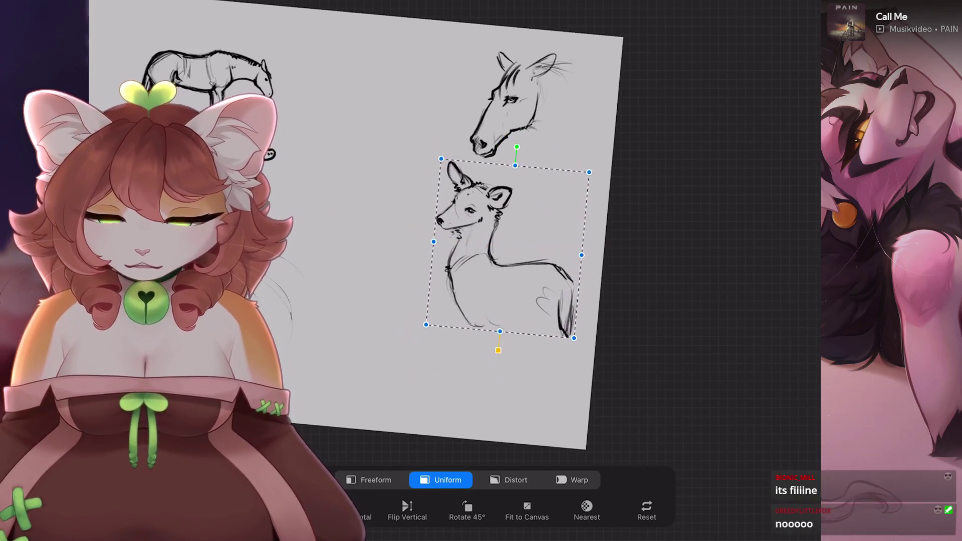
key(Return)
scroll(476, 281, up, 3)
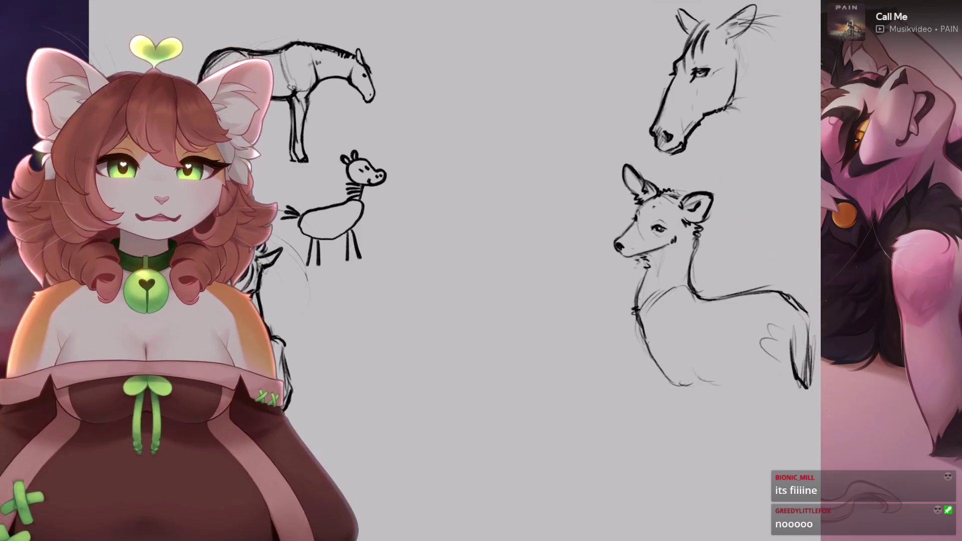
scroll(501, 251, down, 3)
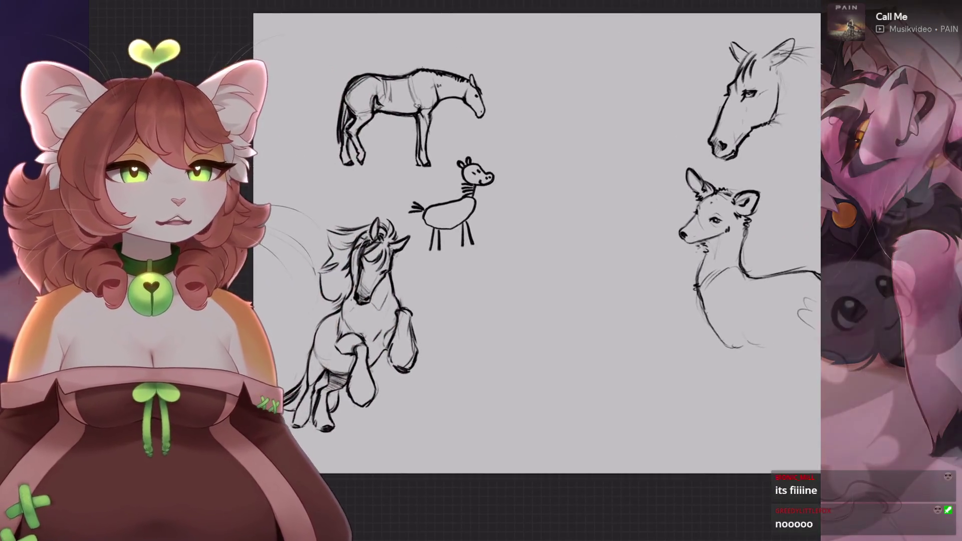
scroll(501, 251, up, 2)
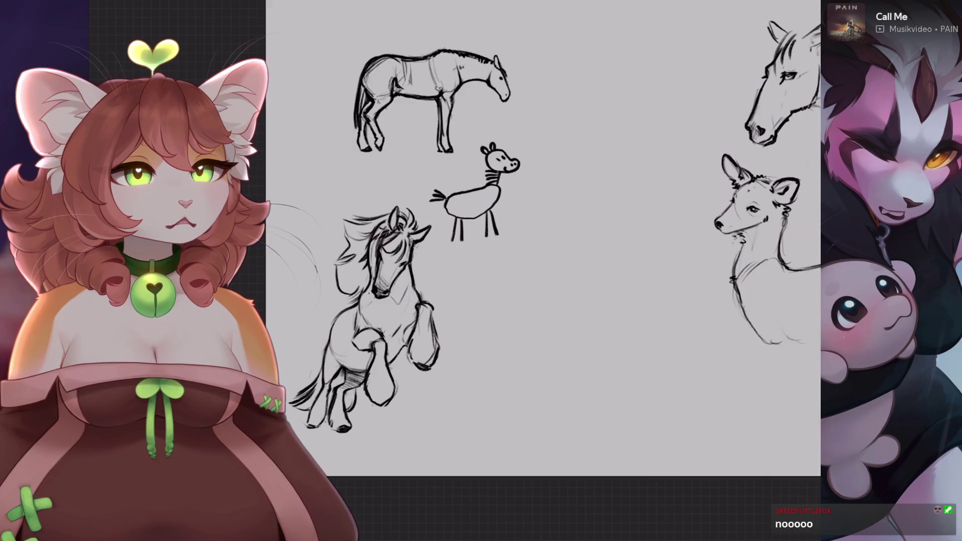
scroll(531, 236, down, 1)
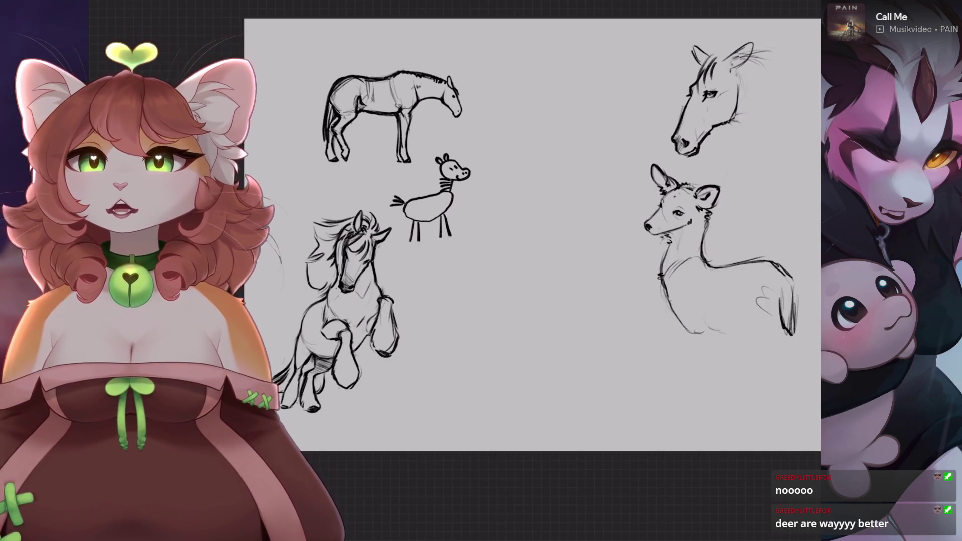
drag(532, 236, 515, 232)
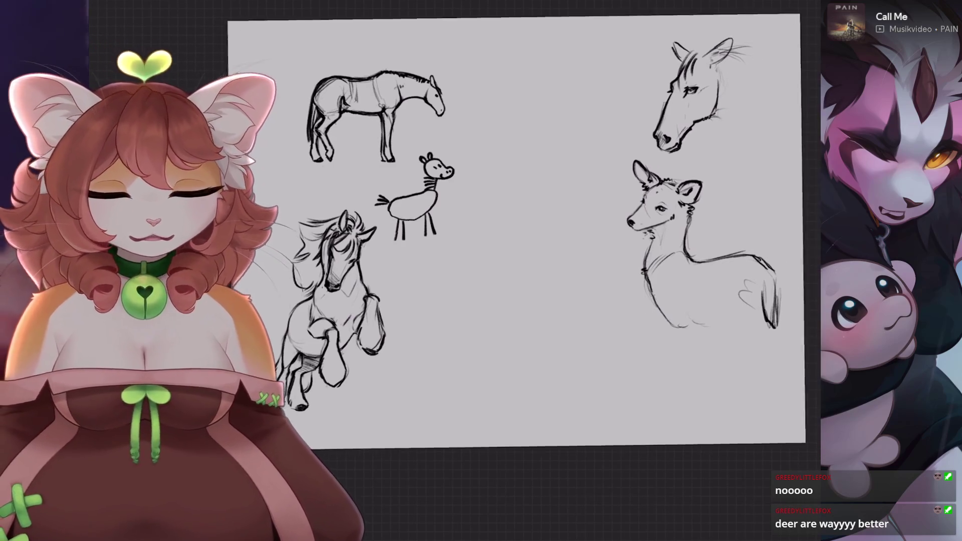
key(ctrl+minus)
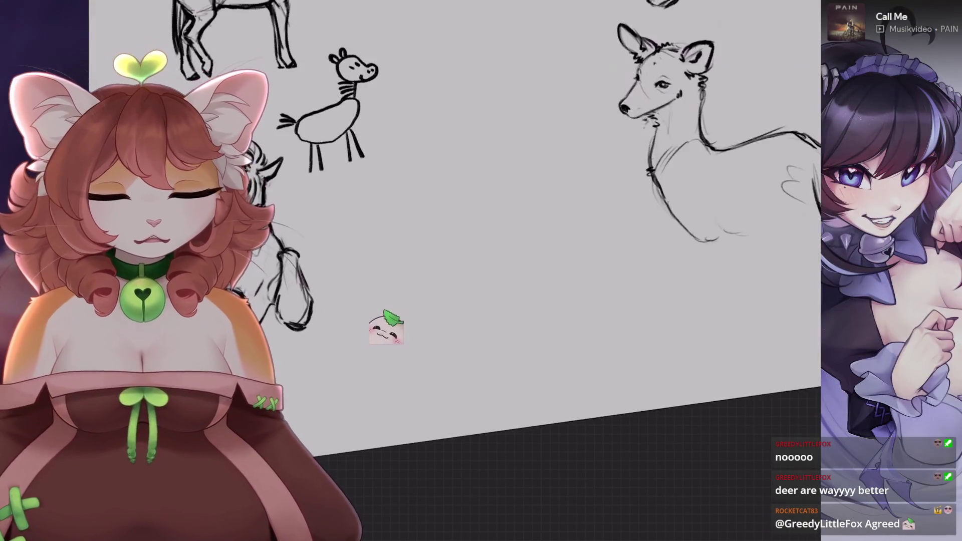
- Lasso the deer and move it up beside the horse head, undoing stray test strokes
key(s)
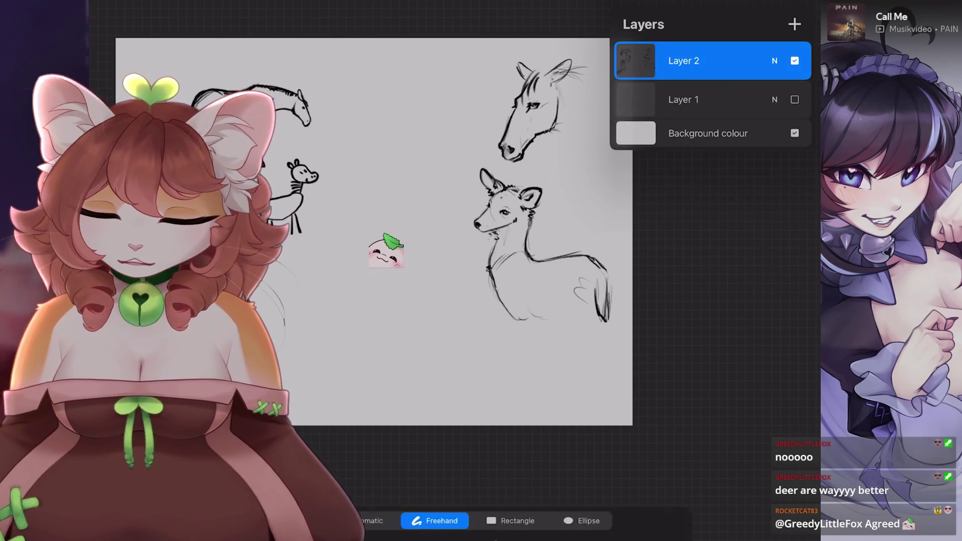
drag(567, 221, 592, 214)
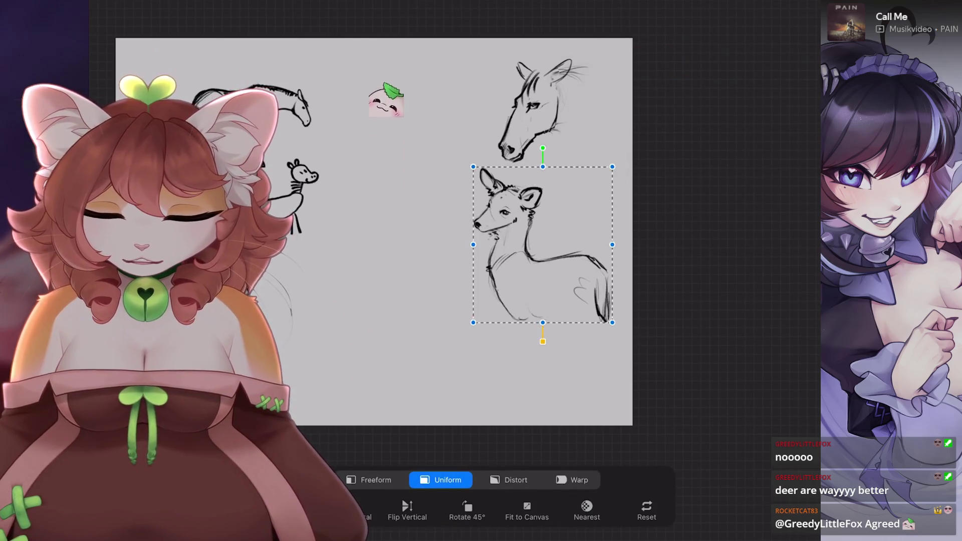
drag(547, 244, 495, 160)
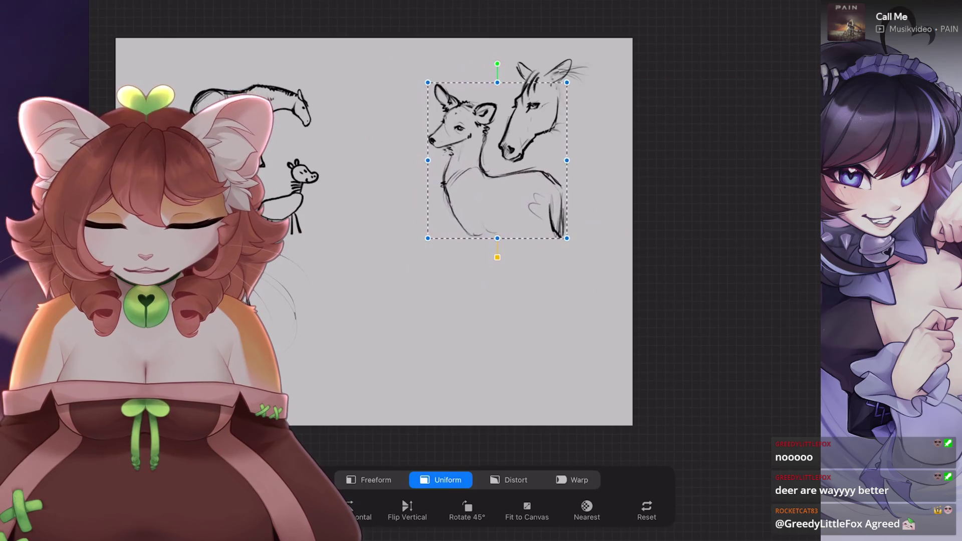
key(v)
scroll(323, 312, up, 5)
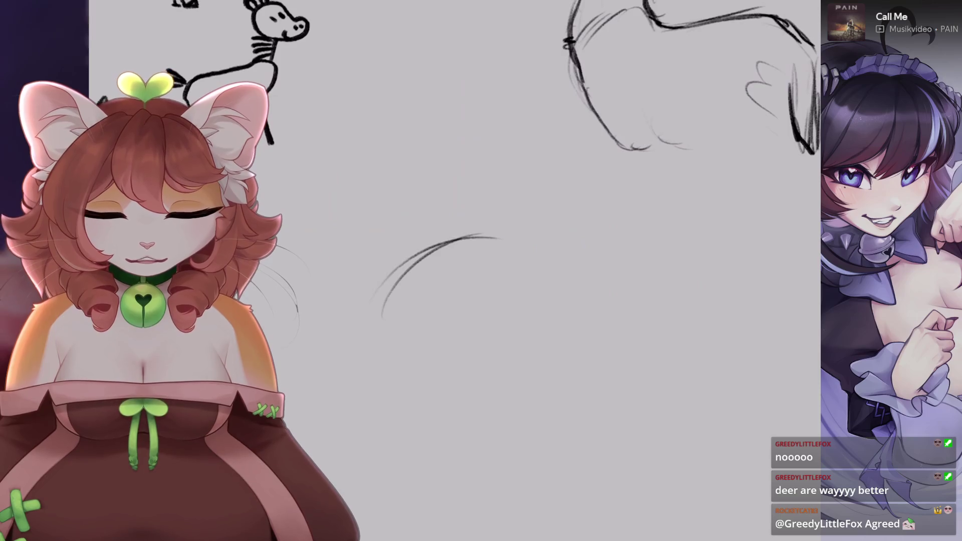
key(ctrl+z)
drag(358, 323, 496, 258)
key(ctrl+z)
scroll(451, 280, down, 5)
key(ctrl+z)
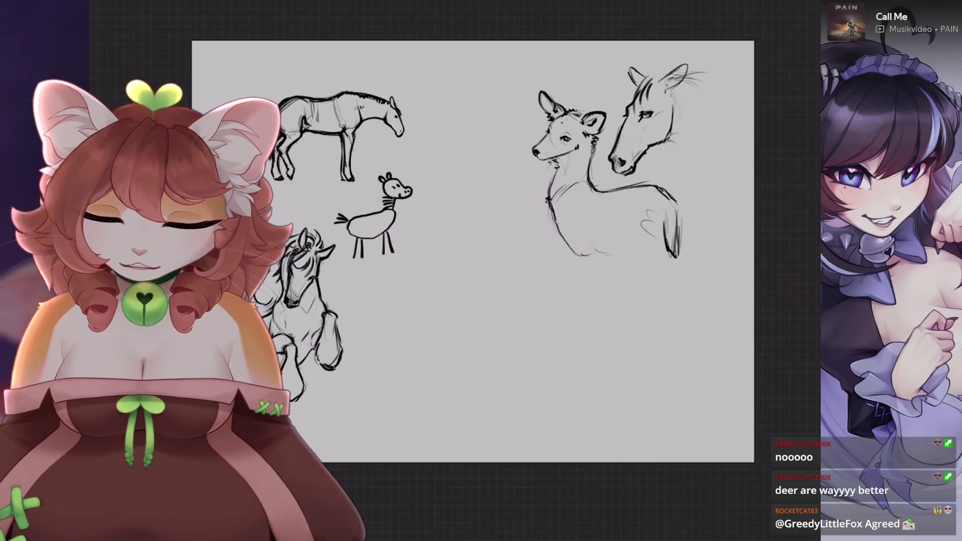
- Lasso the left-side sketches and move them up and slightly left
key(s)
drag(435, 270, 458, 230)
drag(236, 87, 435, 269)
key(v)
drag(325, 226, 315, 196)
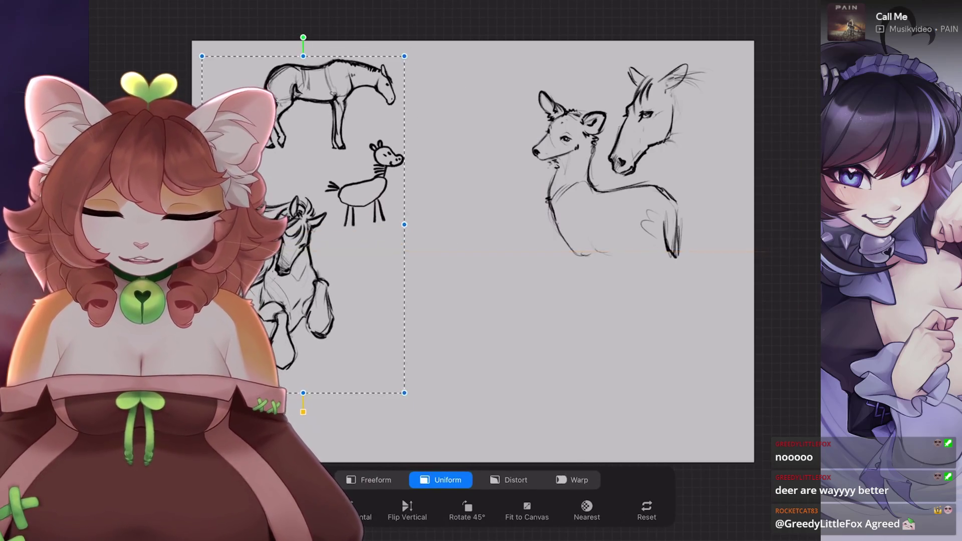
key(v)
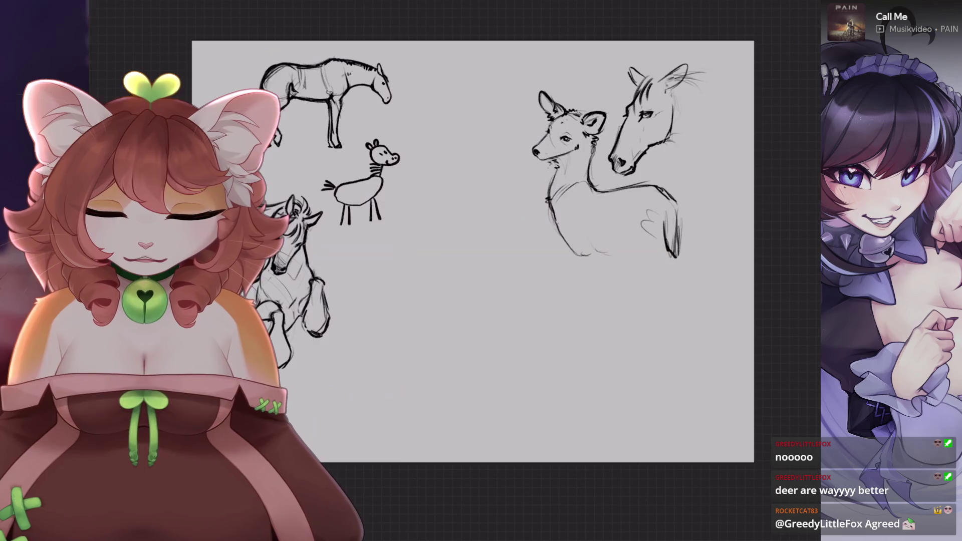
scroll(536, 381, up, 3)
scroll(381, 262, up, 1)
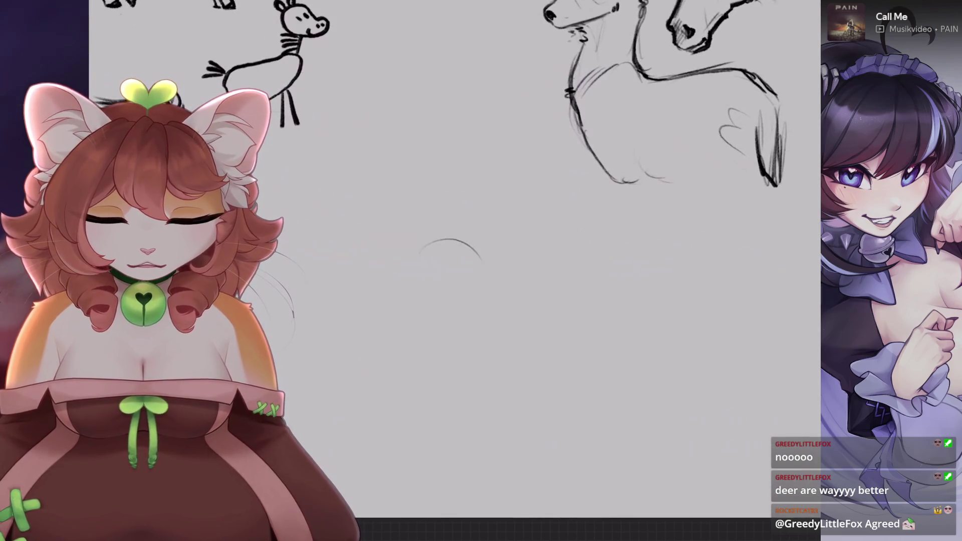
scroll(481, 271, down, 3)
- Extend the canvas downward using Crop and Resize
click(116, 7)
click(151, 95)
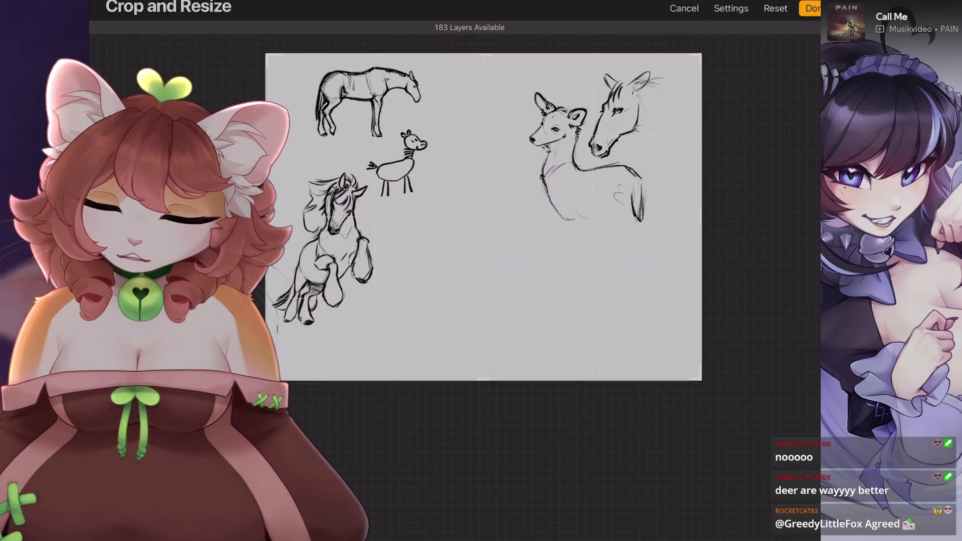
drag(483, 380, 484, 482)
click(810, 8)
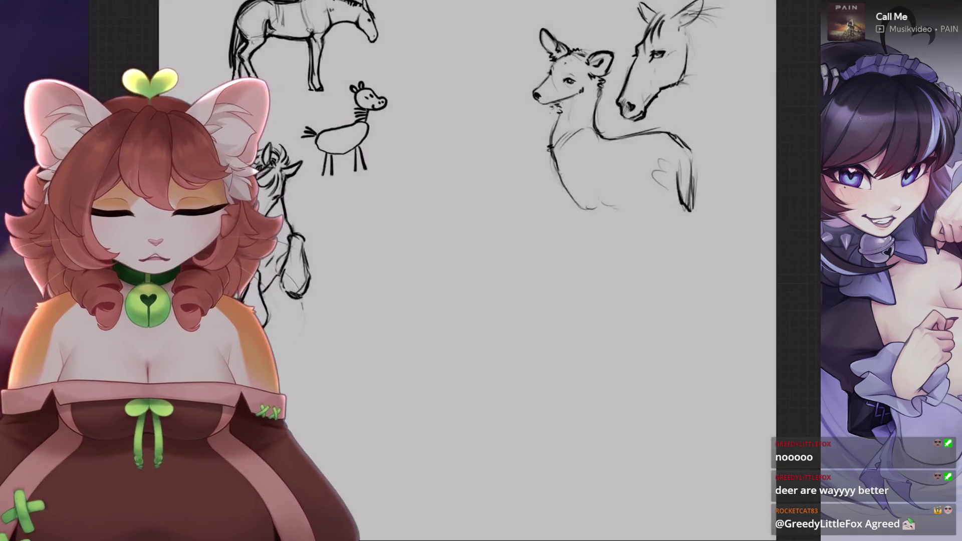
scroll(551, 200, up, 2)
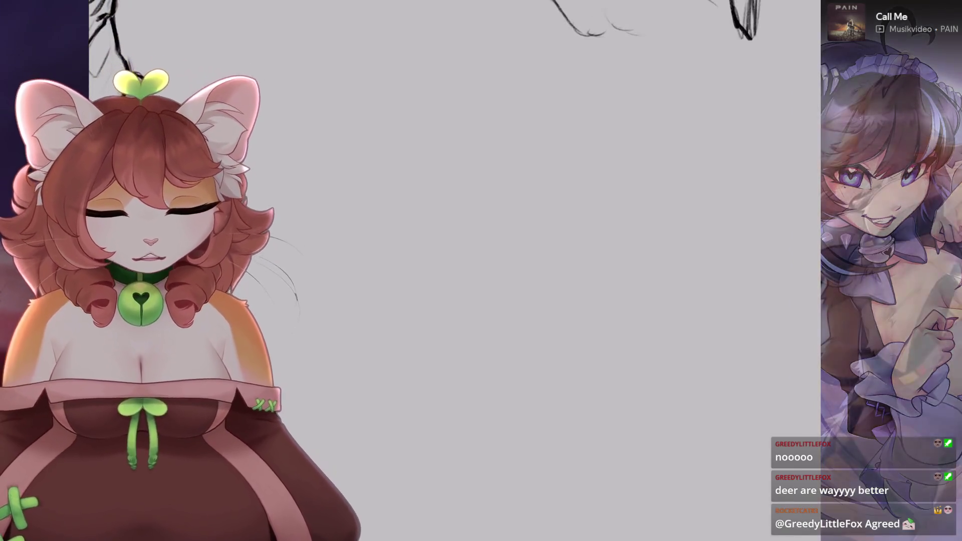
- Sketch a circle for the creature's head, undoing the rejected attempts
drag(558, 211, 463, 206)
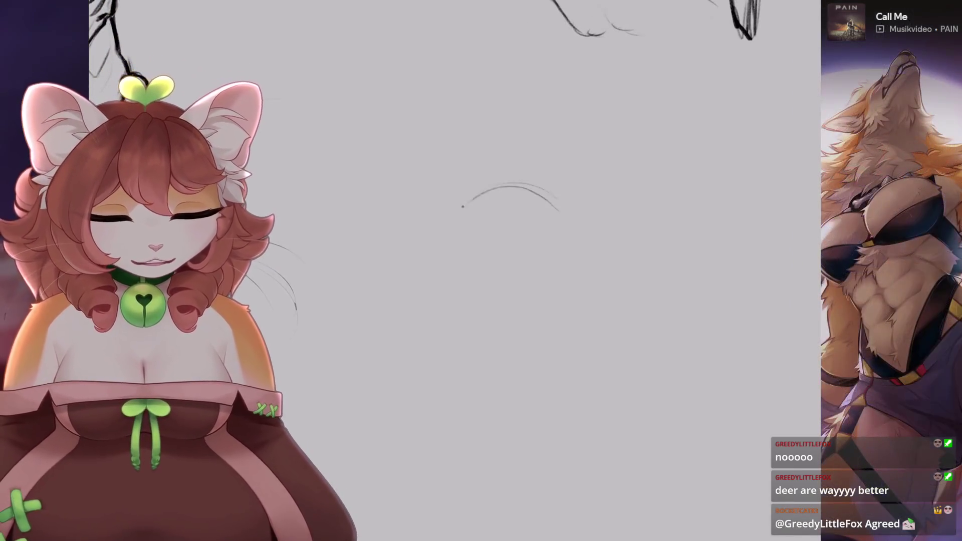
drag(557, 200, 516, 291)
key(ctrl+z)
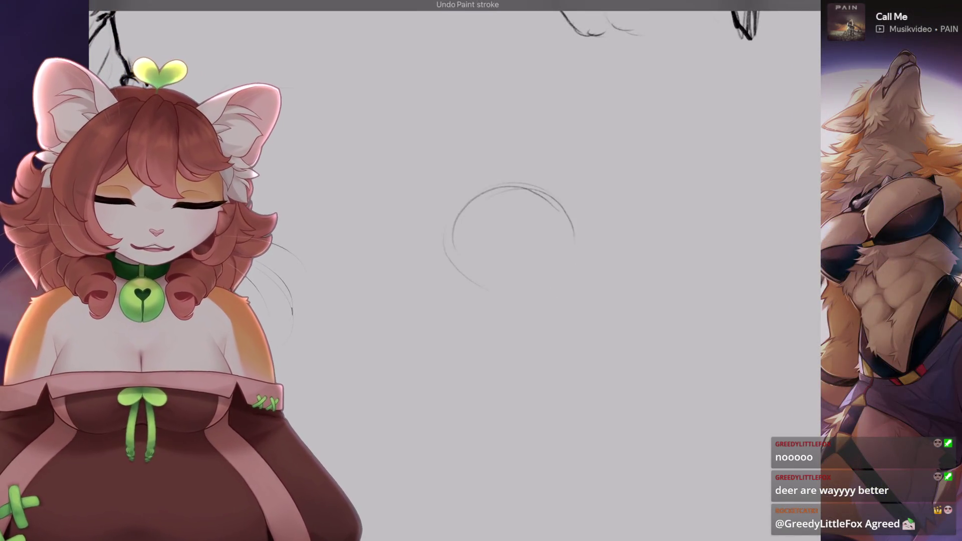
drag(556, 200, 516, 291)
drag(504, 179, 544, 302)
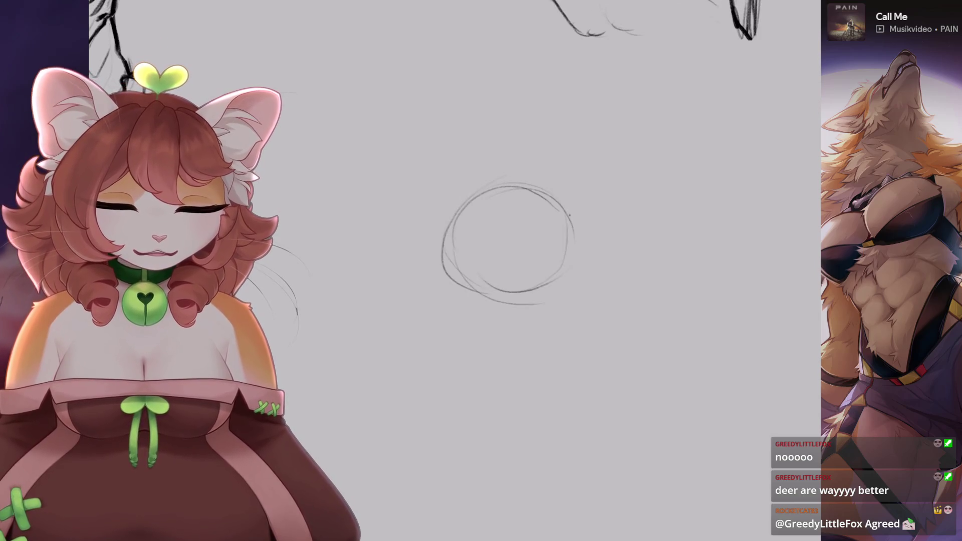
key(ctrl+z)
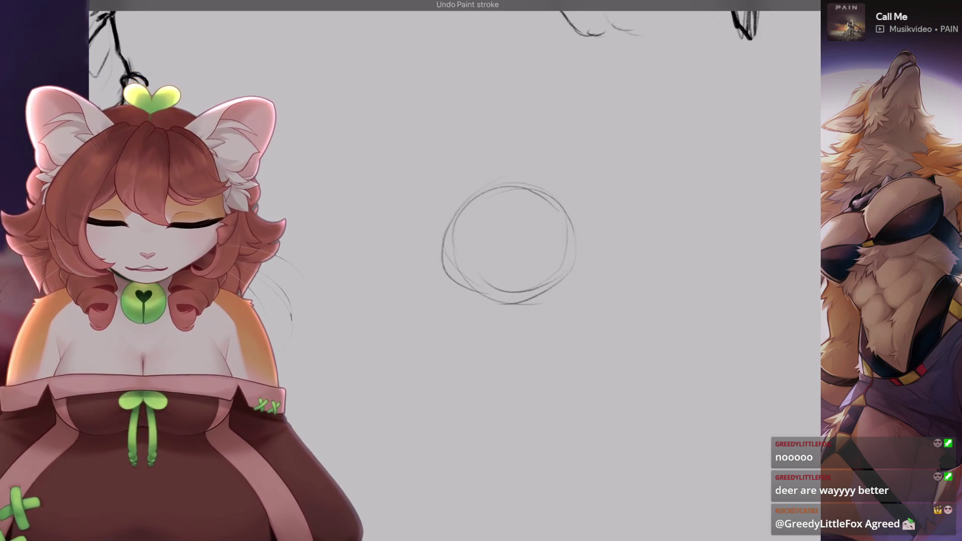
drag(509, 243, 488, 273)
key(ctrl+z)
drag(464, 160, 426, 225)
key(ctrl+z)
drag(435, 281, 436, 280)
key(Delete)
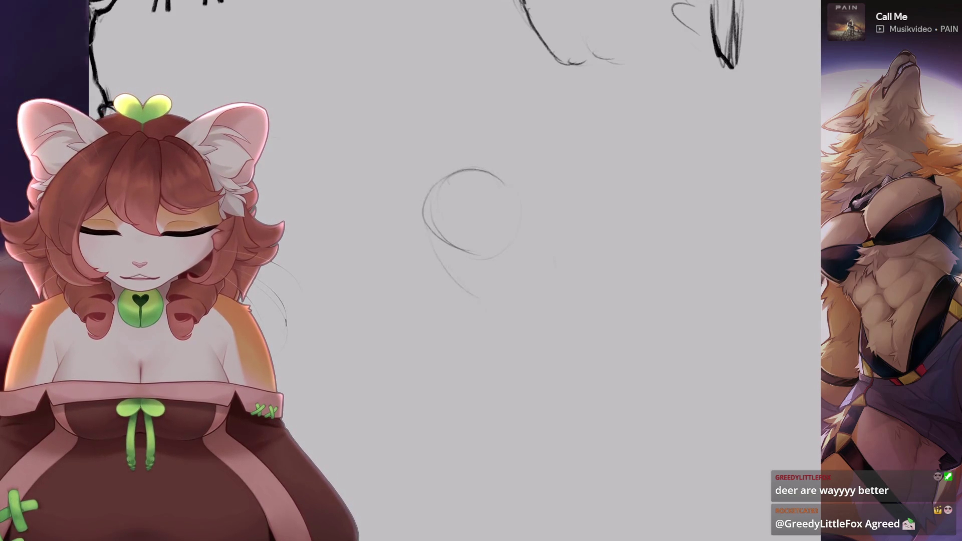
- Sketch the lower body lines and a rising wing edge below the head
drag(471, 211, 489, 198)
drag(497, 279, 533, 287)
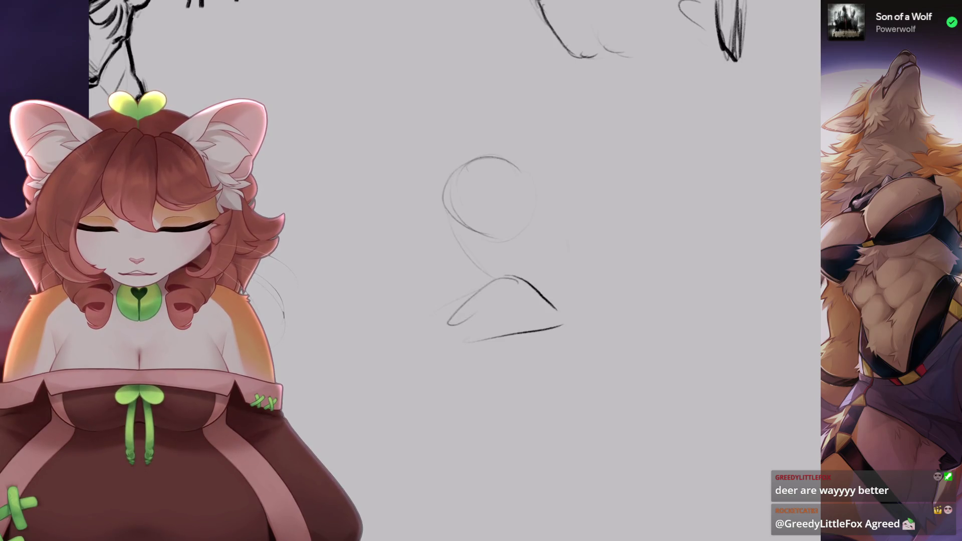
key(ctrl+z)
drag(521, 340, 614, 304)
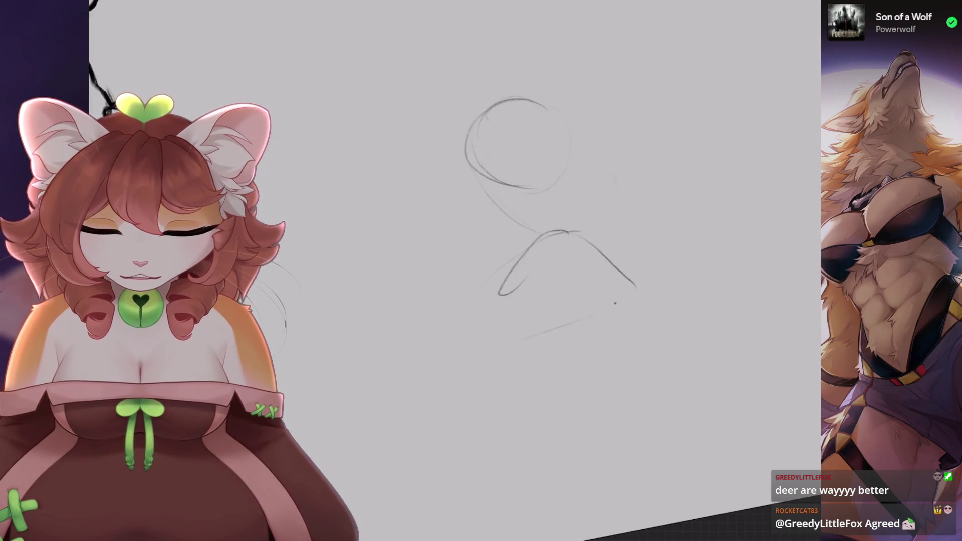
drag(434, 323, 501, 293)
drag(427, 304, 395, 391)
key(ctrl+z)
mouse_move(414, 334)
mouse_down()
mouse_move(476, 313)
mouse_move(396, 416)
mouse_up()
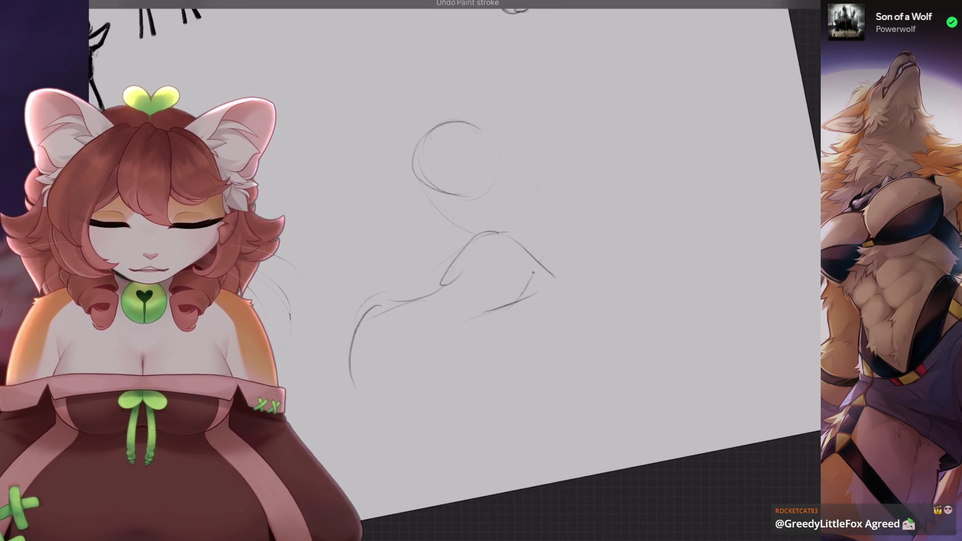
mouse_move(524, 296)
mouse_down()
mouse_move(557, 210)
mouse_move(619, 211)
mouse_up()
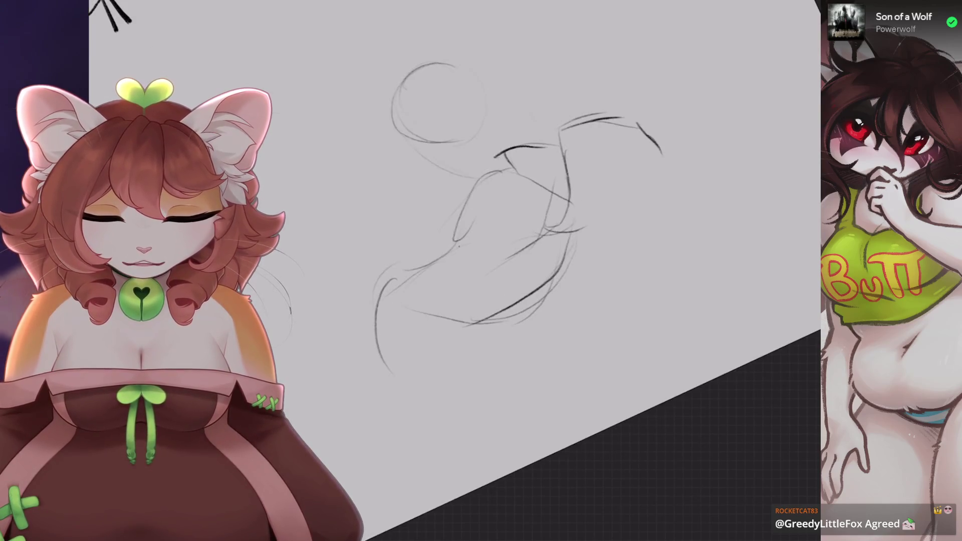
key(ctrl+z)
- Redraw the body strokes and lower legs, undoing unwanted loops
drag(435, 266, 397, 346)
drag(430, 299, 482, 290)
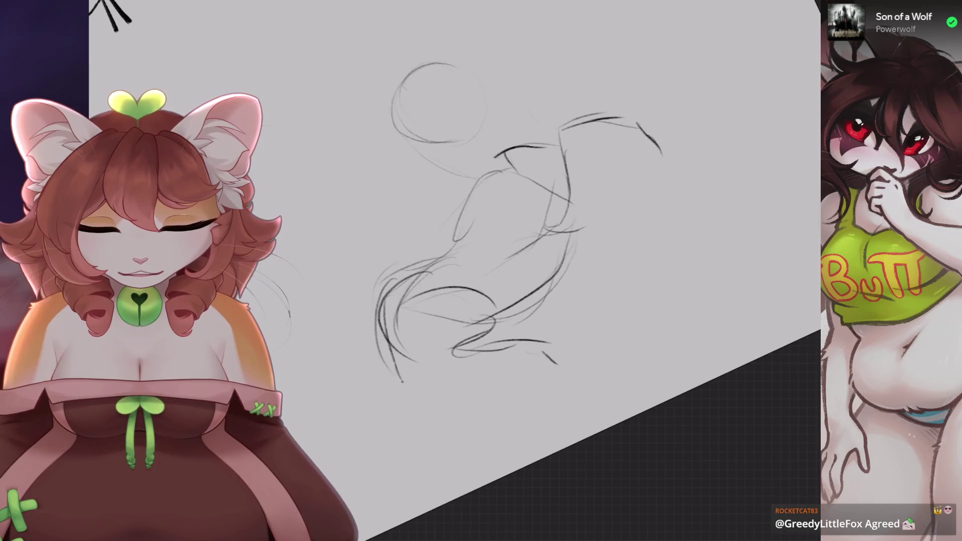
key(ctrl+z)
drag(464, 330, 416, 399)
mouse_move(416, 342)
mouse_down()
mouse_move(375, 386)
mouse_move(406, 449)
mouse_up()
drag(403, 441, 400, 486)
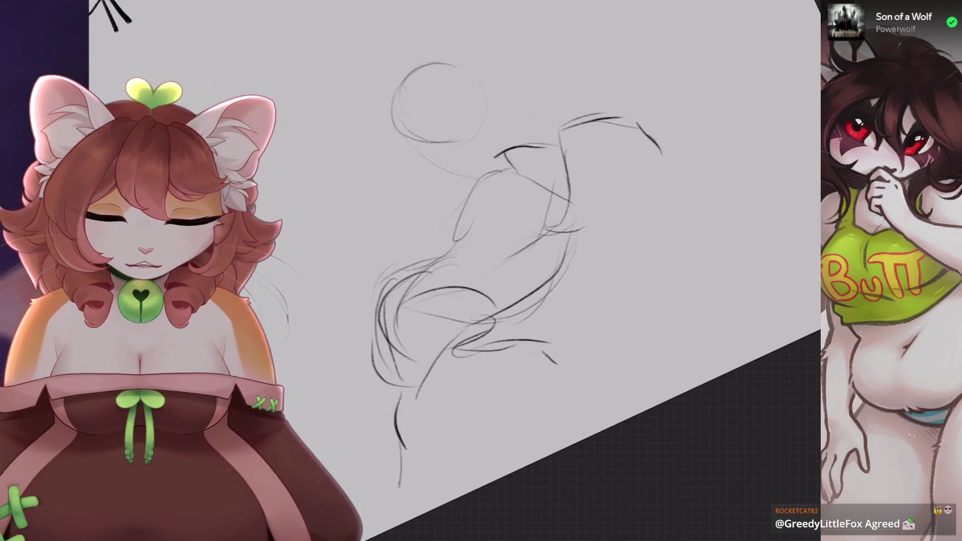
key(ctrl+z)
key(ctrl+z)
drag(414, 394, 402, 465)
drag(436, 363, 419, 485)
scroll(451, 271, down, 5)
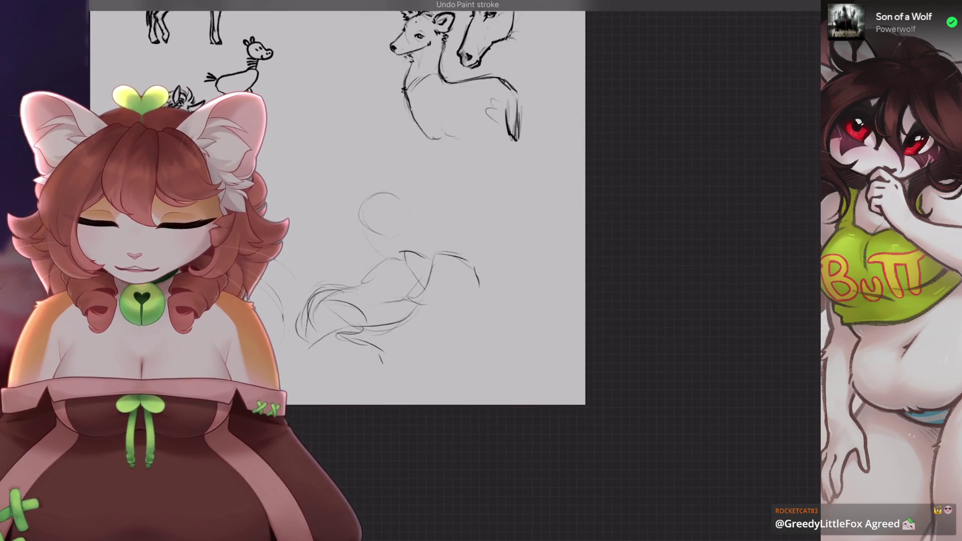
scroll(451, 226, up, 5)
- Draw a new head circle, undo the dark lower strokes, and lasso the creature
drag(482, 276, 484, 279)
key(ctrl+z)
key(ctrl+z)
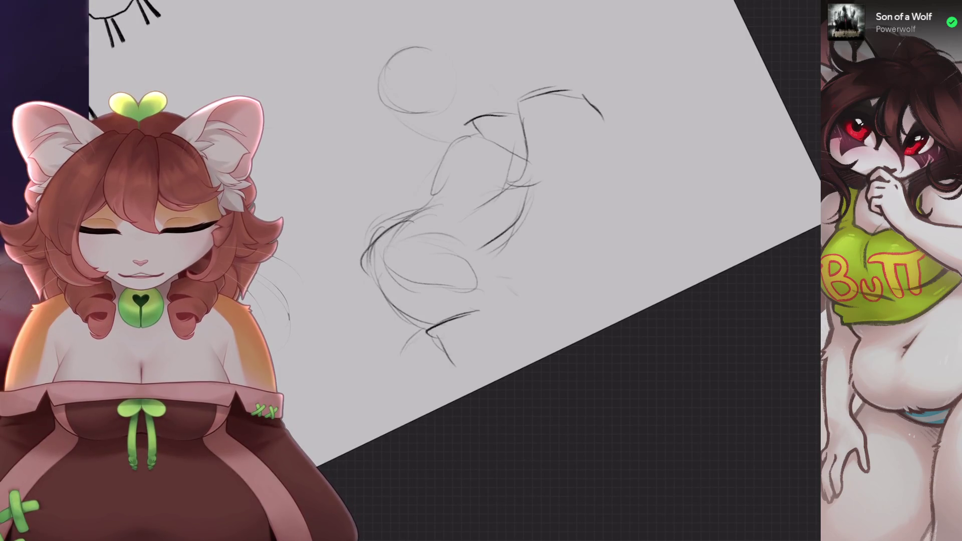
key(ctrl+z)
key(ctrl+z)
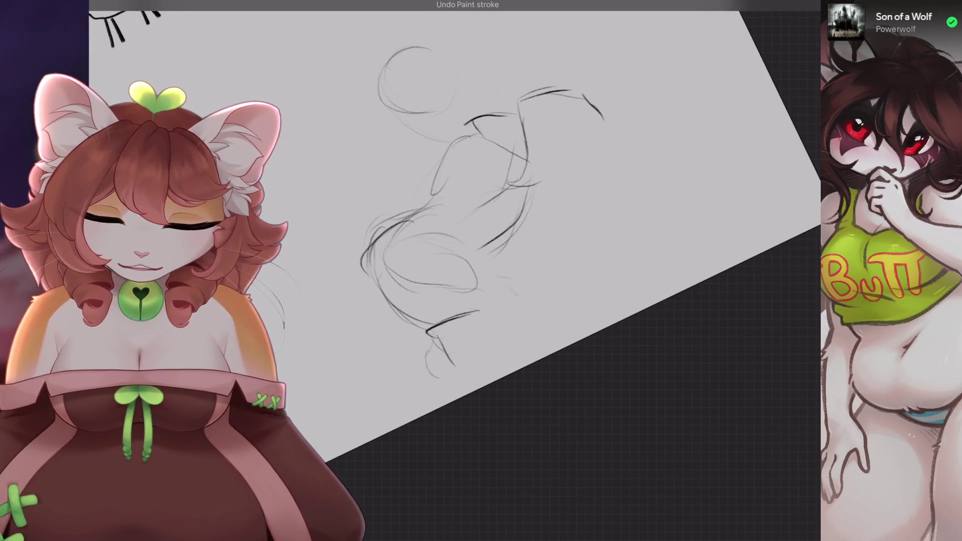
scroll(451, 271, down, 3)
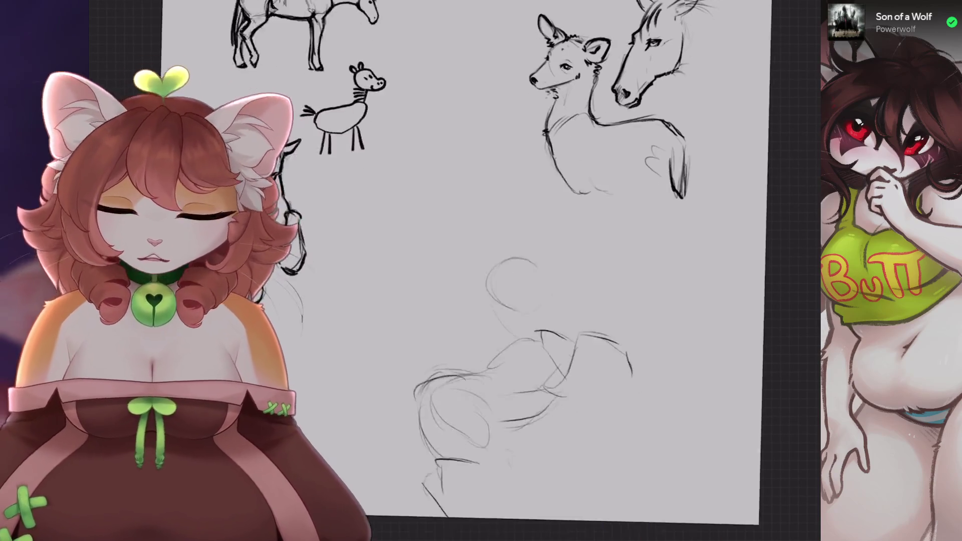
scroll(451, 270, down, 3)
key(s)
drag(568, 211, 371, 217)
- Move the selected creature sketch higher on the sheet with a uniform transform
key(v)
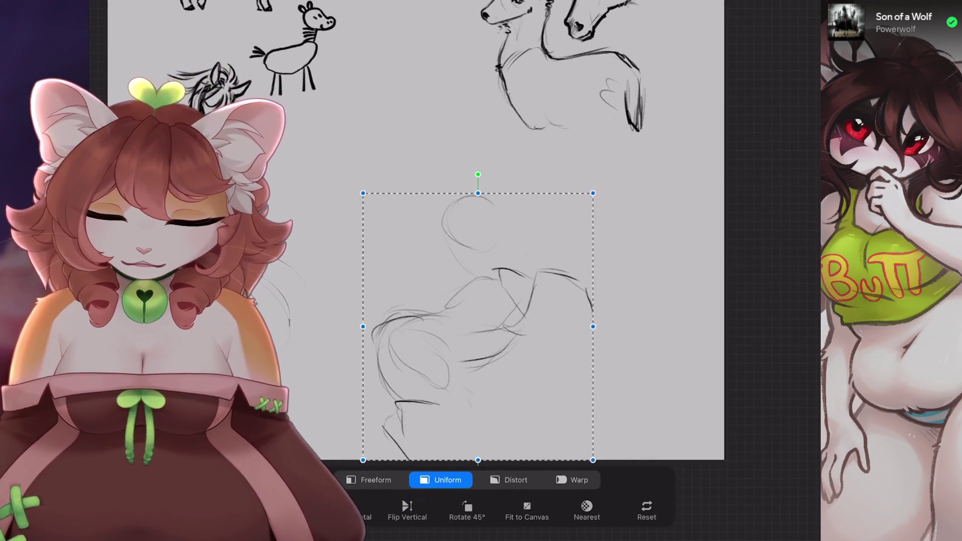
scroll(451, 271, down, 2)
drag(441, 301, 423, 250)
key(b)
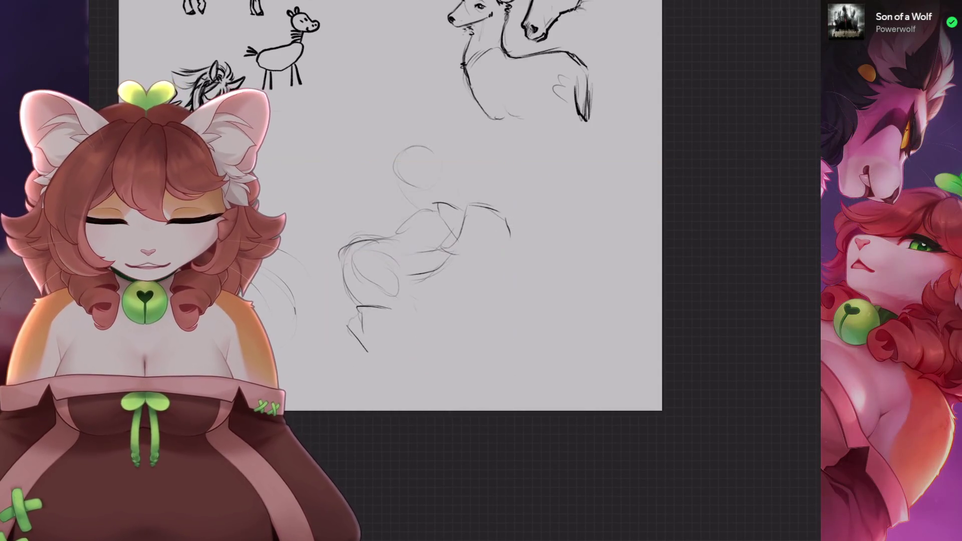
scroll(481, 226, up, 3)
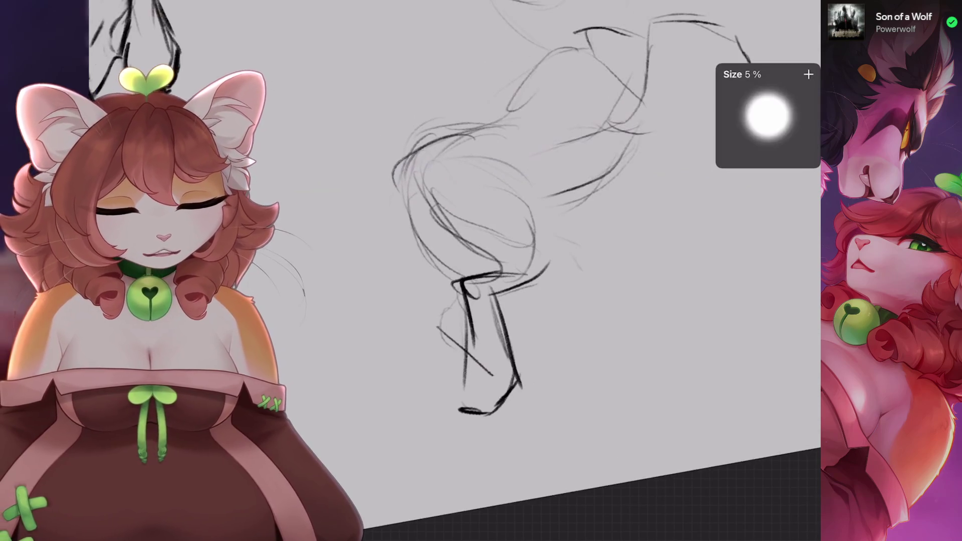
- Erase the creature's legs and ink a darker hooked contour and lower body curve
mouse_move(498, 396)
mouse_down()
mouse_move(491, 310)
mouse_move(548, 275)
mouse_up()
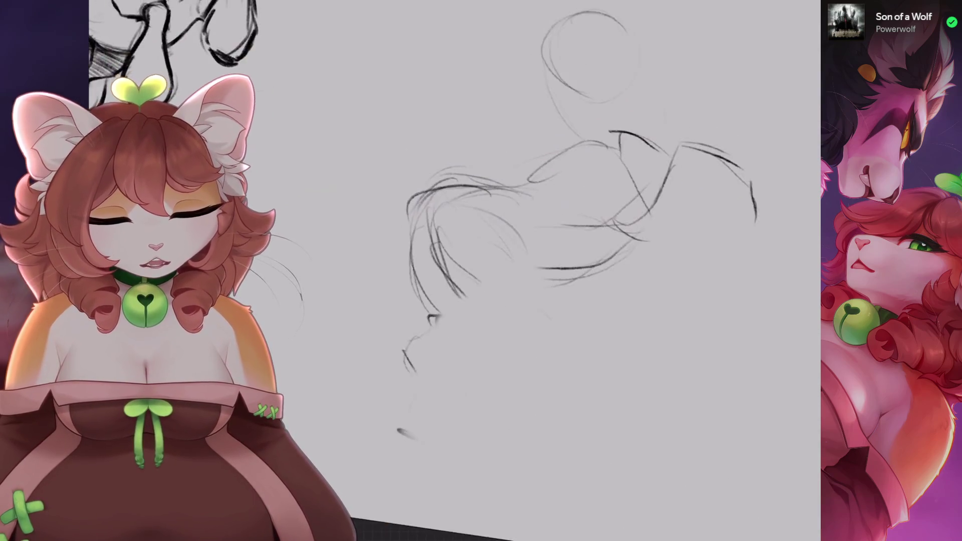
key(ctrl+z)
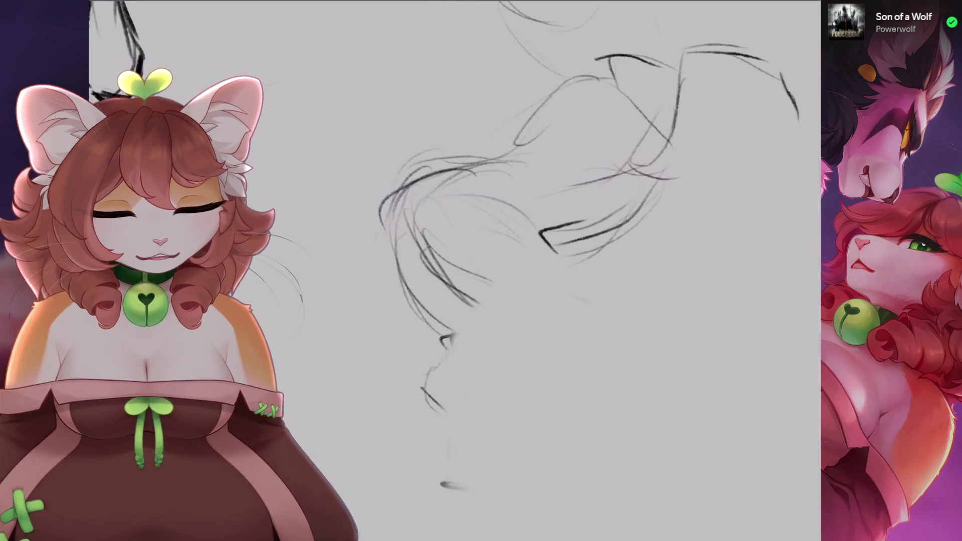
mouse_move(651, 221)
mouse_down()
mouse_move(566, 258)
mouse_move(574, 289)
mouse_up()
drag(501, 251, 552, 211)
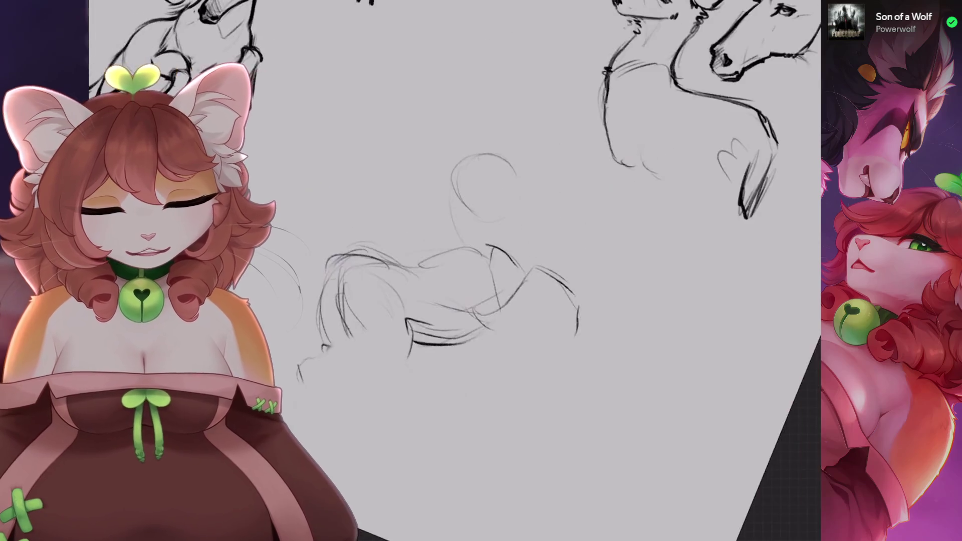
drag(459, 200, 476, 288)
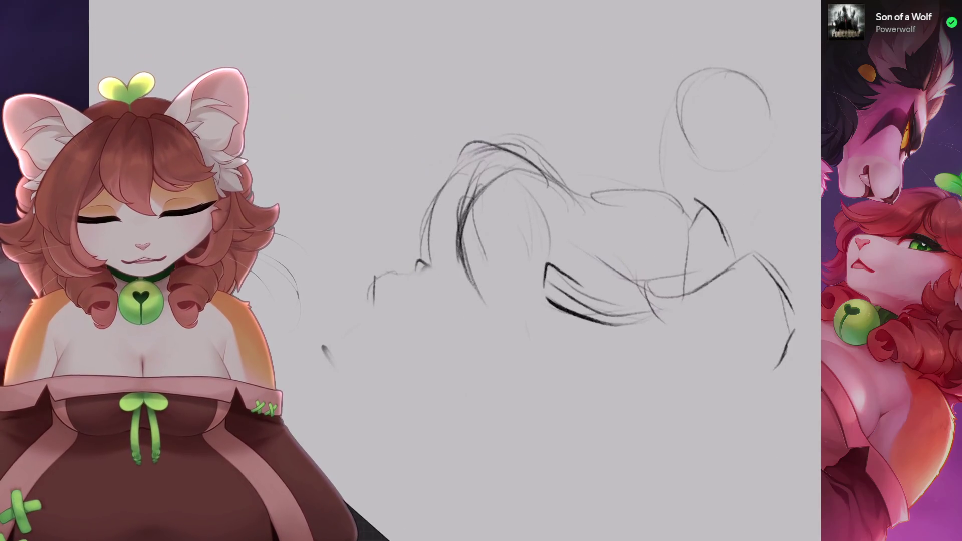
drag(552, 225, 476, 151)
key(ctrl+z)
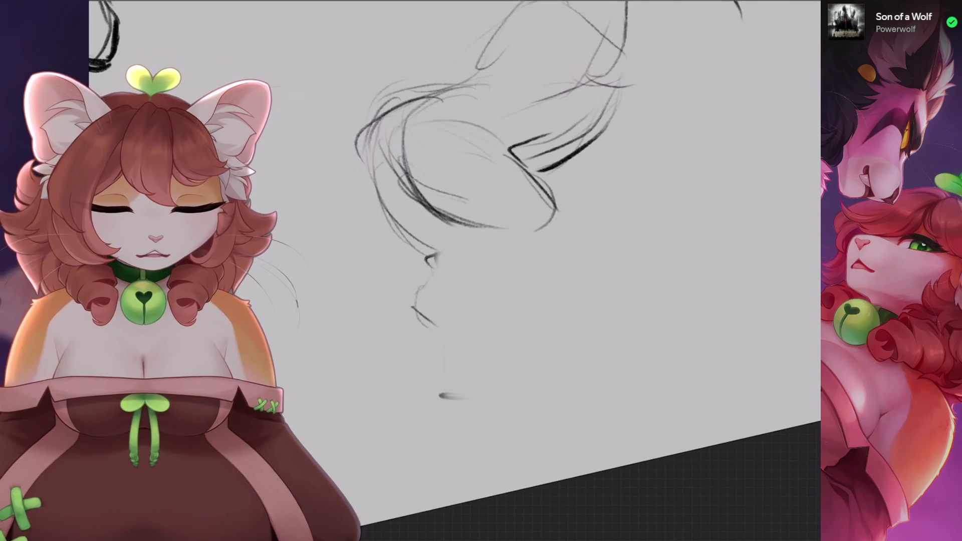
key(ctrl+z)
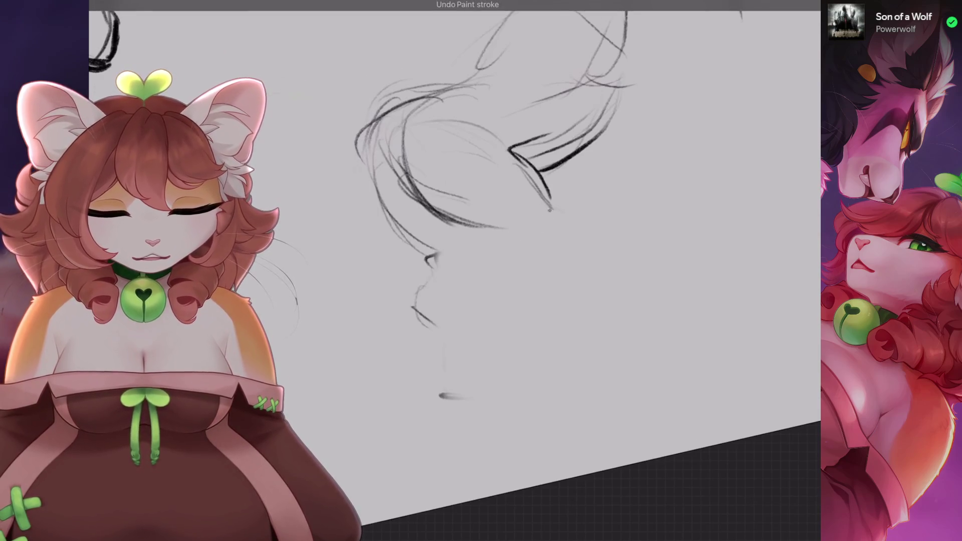
drag(550, 211, 525, 228)
key(ctrl+z)
drag(550, 210, 483, 226)
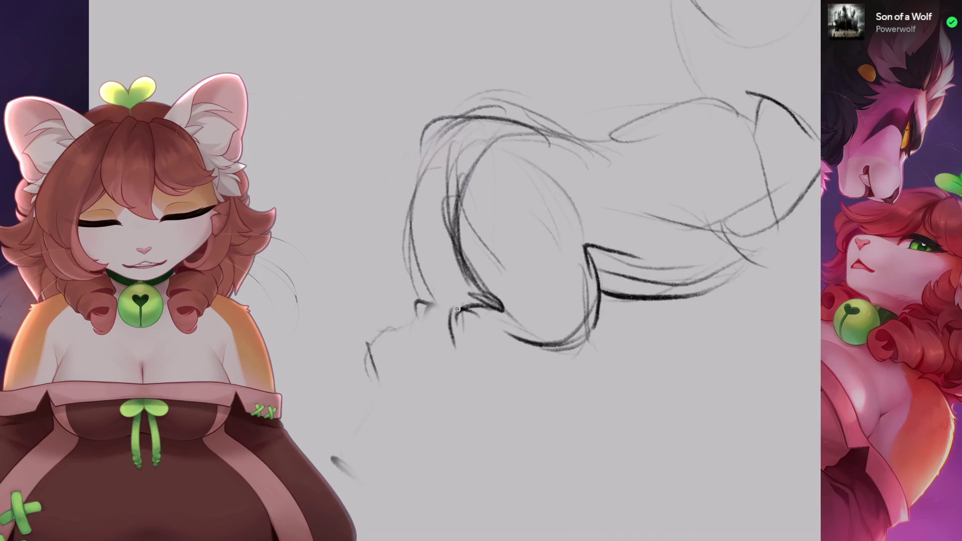
- Draw dark strokes under the chin and neck, a small neck curve and a long chest line
drag(413, 251, 406, 346)
key(ctrl+z)
drag(412, 248, 407, 336)
drag(454, 271, 471, 350)
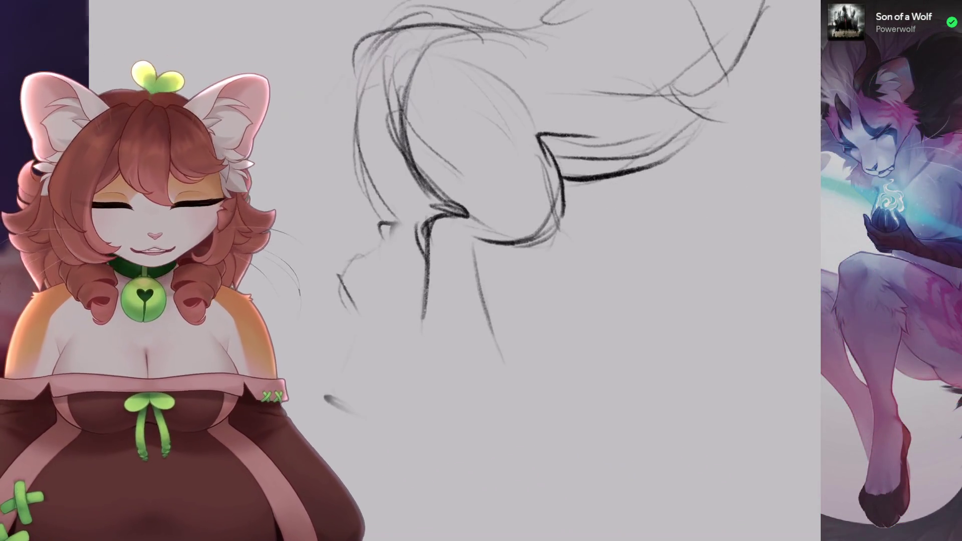
key(ctrl+z)
key(ctrl+z)
drag(419, 216, 431, 316)
mouse_move(469, 235)
mouse_down()
mouse_move(500, 331)
mouse_move(484, 392)
mouse_up()
key(ctrl+z)
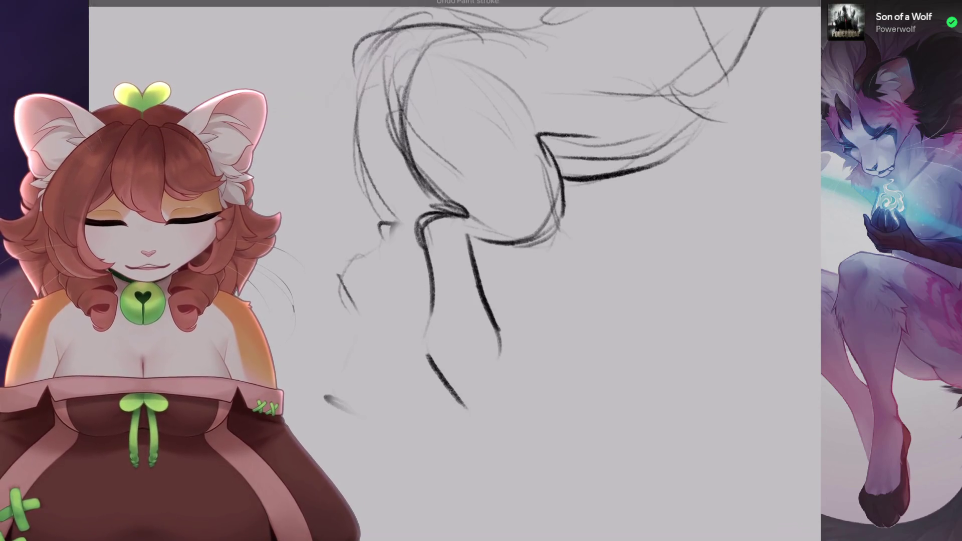
key(ctrl+z)
drag(429, 373, 461, 373)
drag(502, 334, 472, 402)
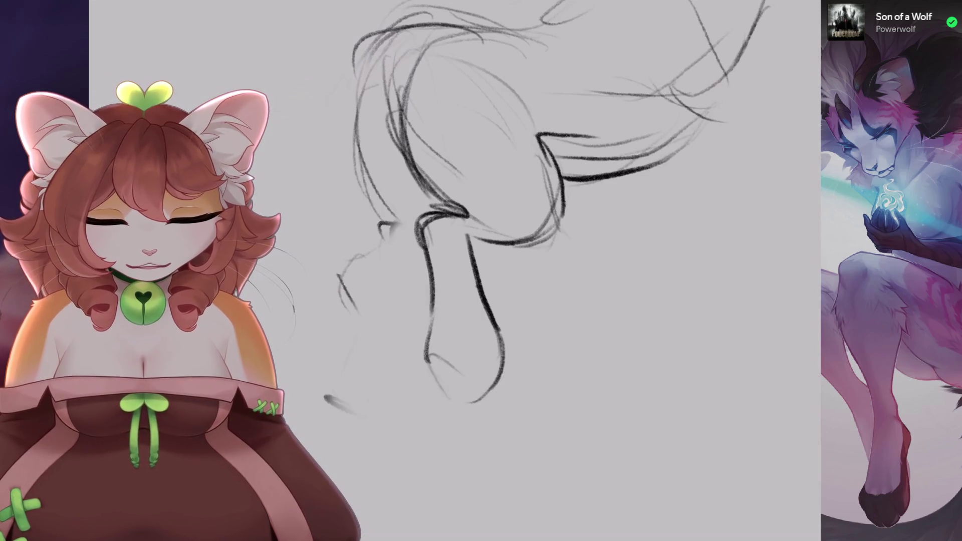
- Darken the top arc of the body and add dark pencil strokes across the body
mouse_move(386, 135)
mouse_down()
mouse_move(373, 215)
mouse_move(418, 324)
mouse_up()
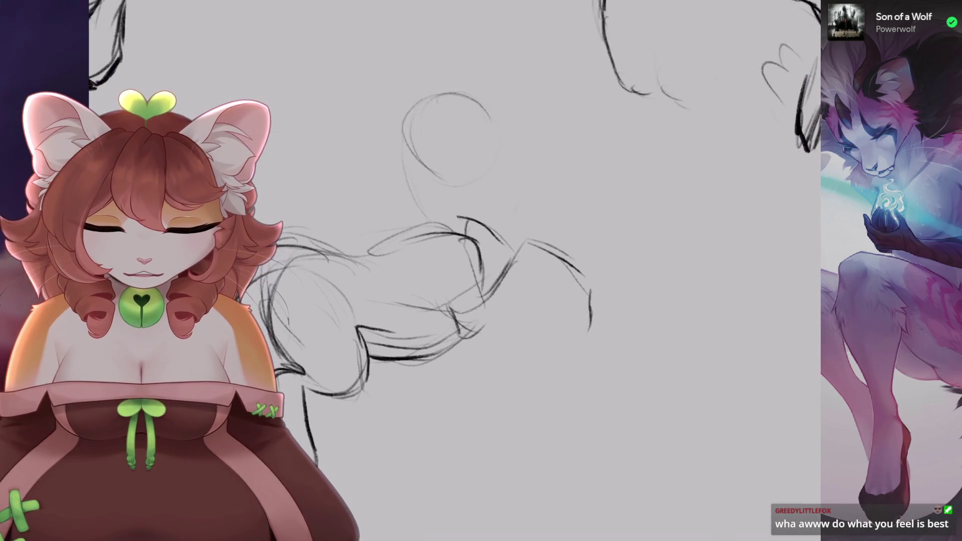
key(ctrl+z)
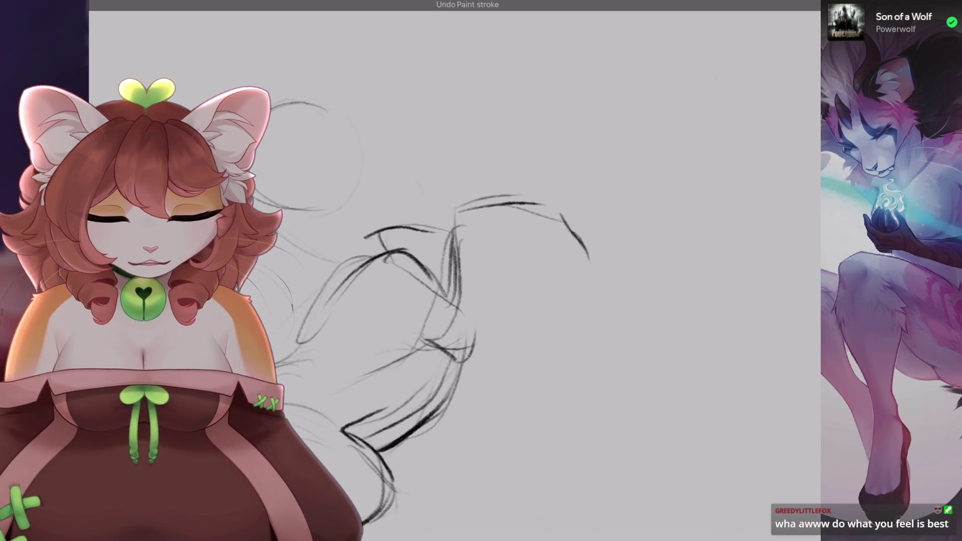
mouse_move(451, 257)
mouse_down()
mouse_move(524, 206)
mouse_move(567, 233)
mouse_up()
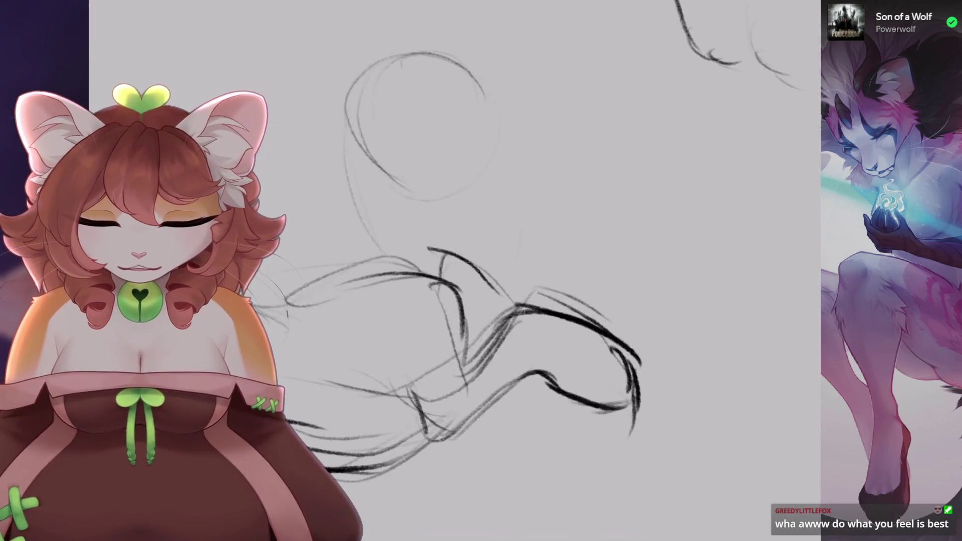
drag(461, 254, 498, 316)
mouse_move(376, 304)
mouse_down()
mouse_move(426, 300)
mouse_move(507, 431)
mouse_up()
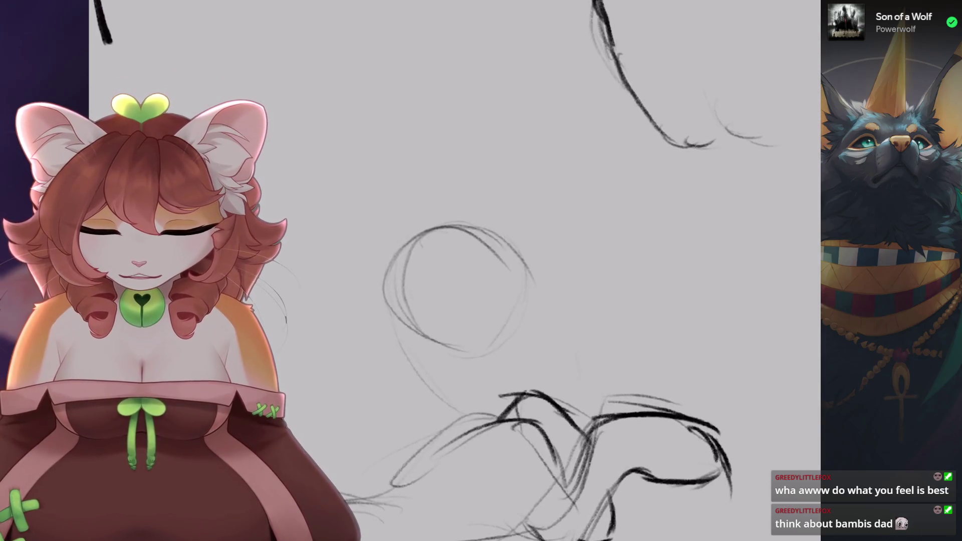
- Add a short stroke beside the eye and thin diagonal ear strokes on the head
drag(526, 292, 520, 325)
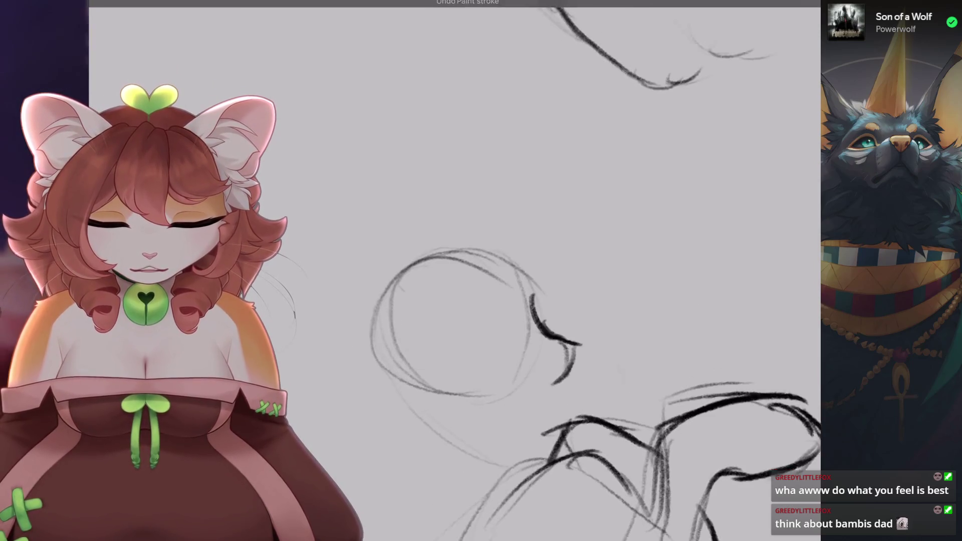
drag(489, 200, 441, 253)
drag(496, 168, 436, 256)
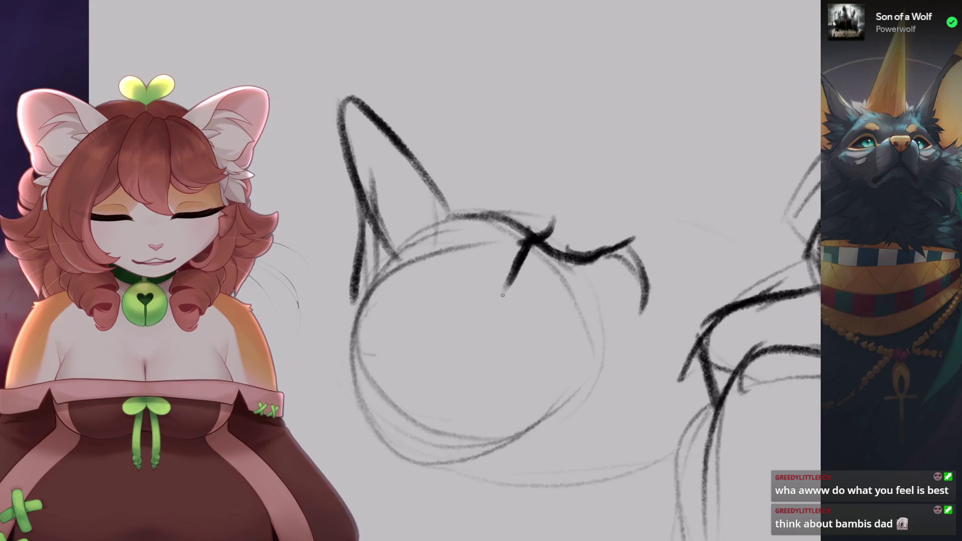
- Try test strokes on the cat's eye, chest and beside it, undoing each one
key(ctrl+z)
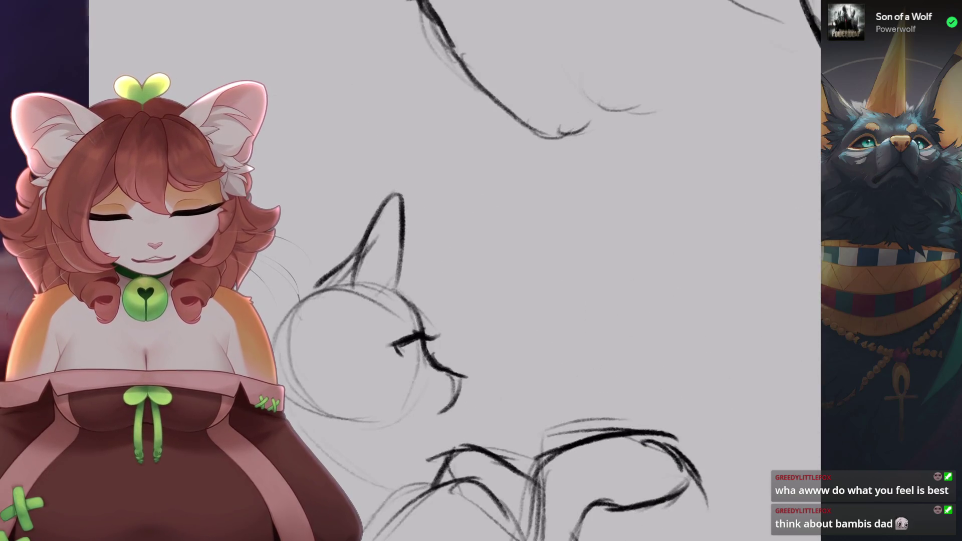
drag(415, 334, 416, 366)
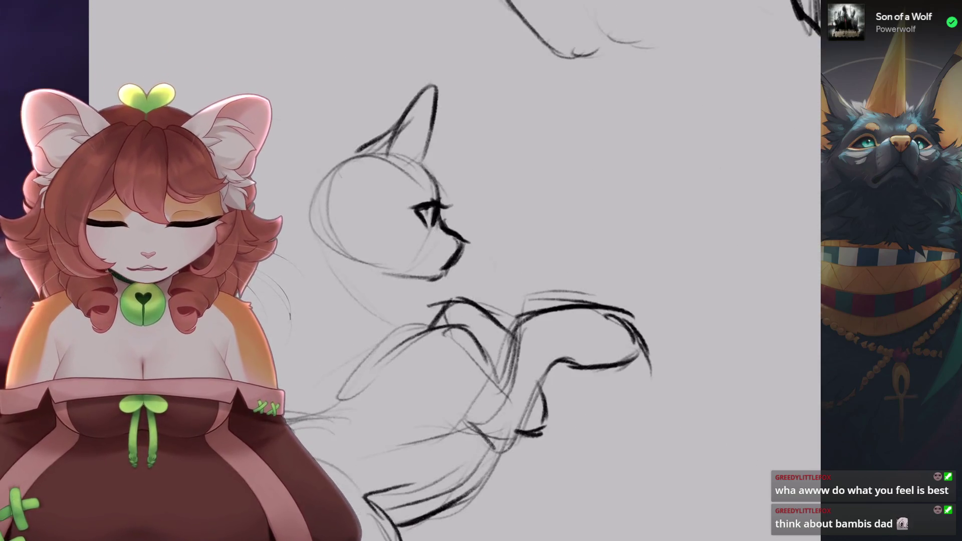
key(ctrl+z)
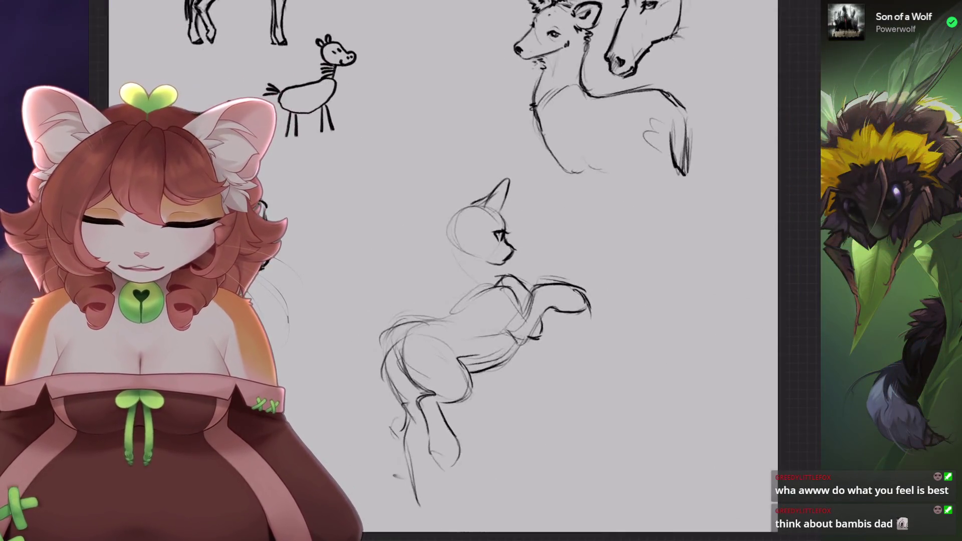
drag(457, 261, 493, 282)
key(ctrl+z)
drag(416, 263, 462, 205)
key(ctrl+z)
drag(308, 228, 476, 240)
key(ctrl+z)
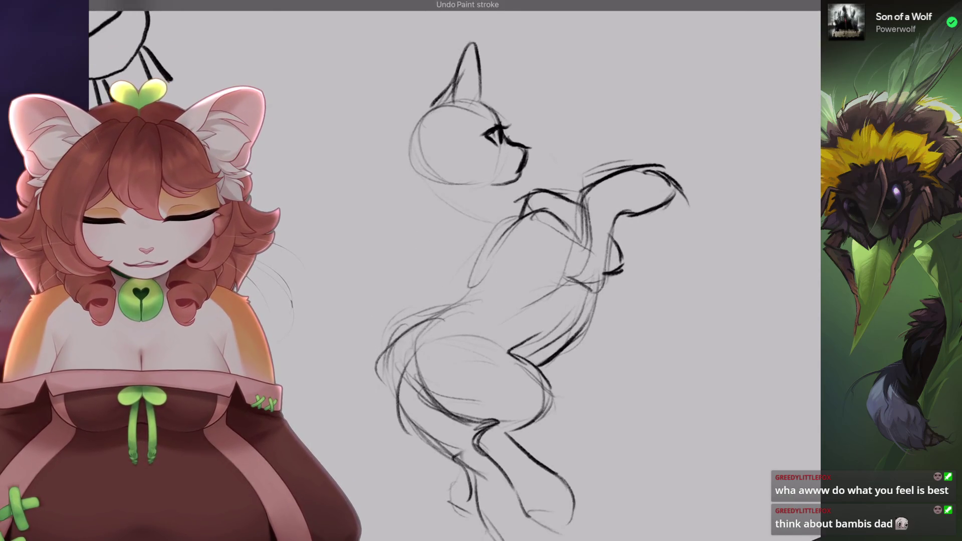
key(ctrl+z)
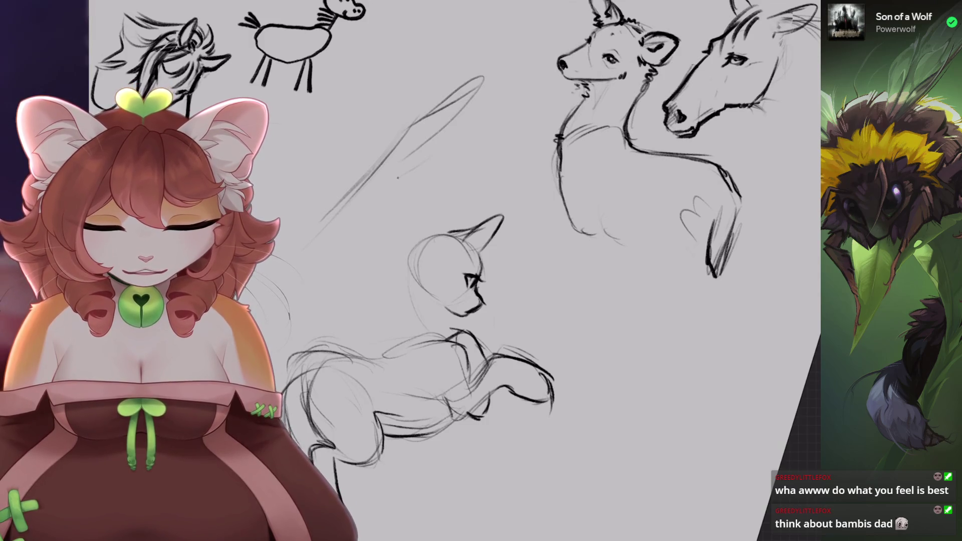
- Draw the wing's diagonal leading edge, feather lines and strokes down its base
drag(400, 132, 318, 289)
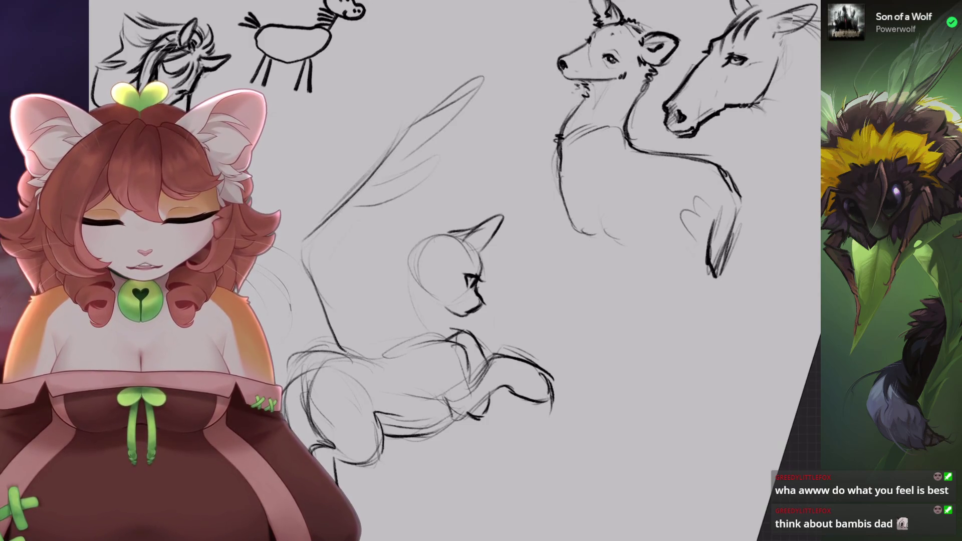
drag(382, 260, 421, 330)
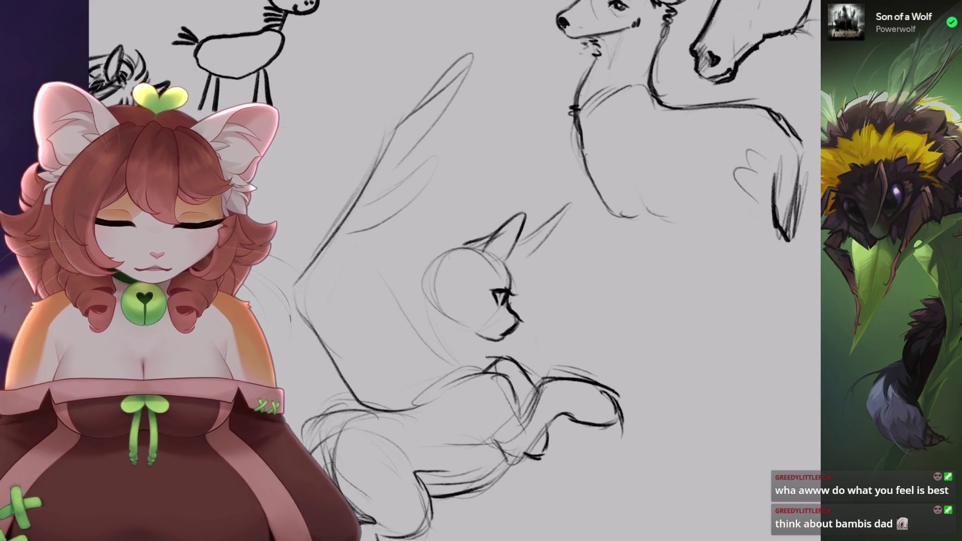
drag(501, 298, 561, 301)
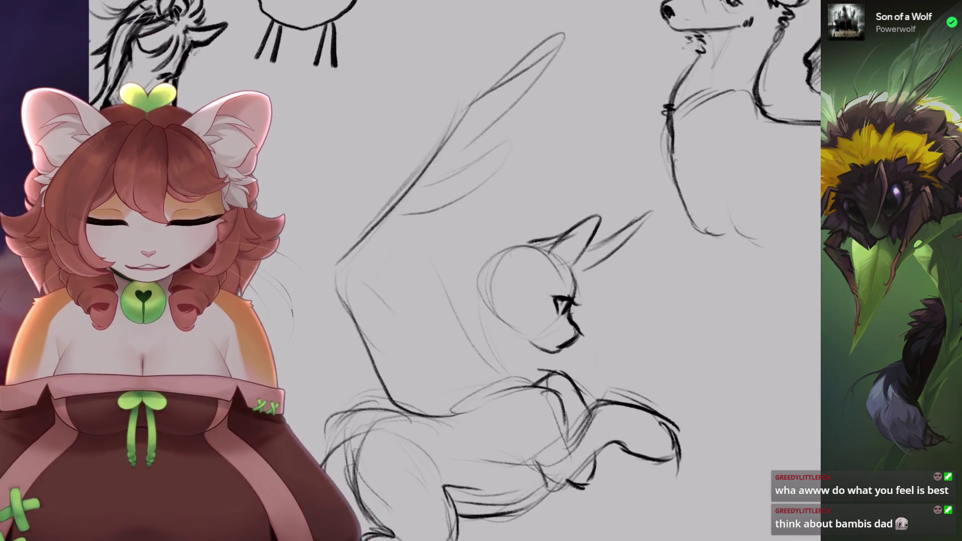
mouse_move(487, 134)
mouse_down()
mouse_move(425, 248)
mouse_move(512, 359)
mouse_up()
key(ctrl+z)
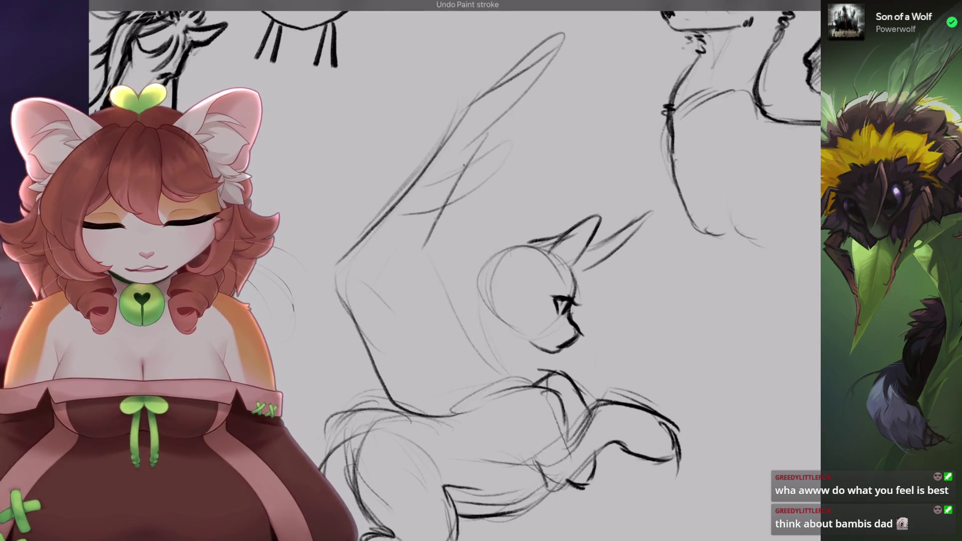
drag(501, 301, 471, 326)
drag(430, 243, 454, 388)
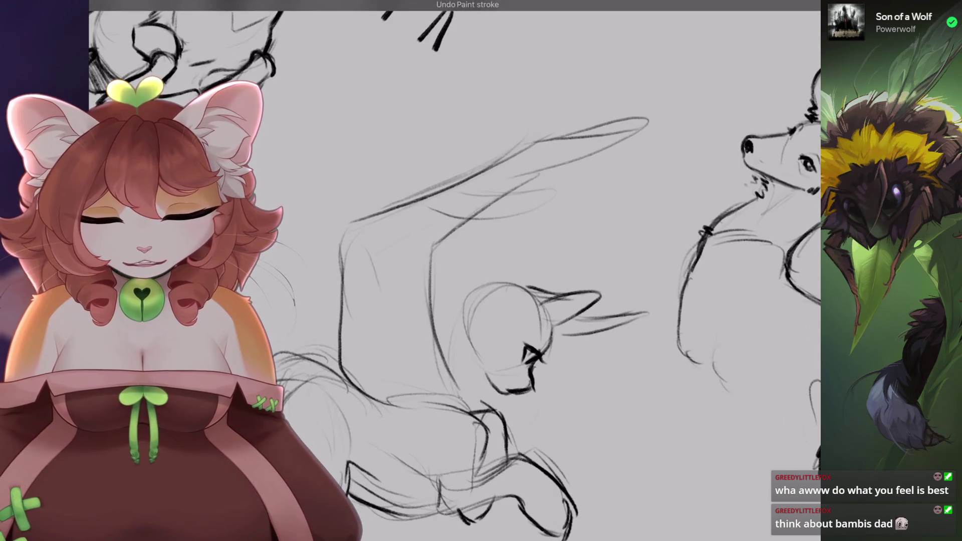
scroll(552, 301, up, 2)
key(ctrl+z)
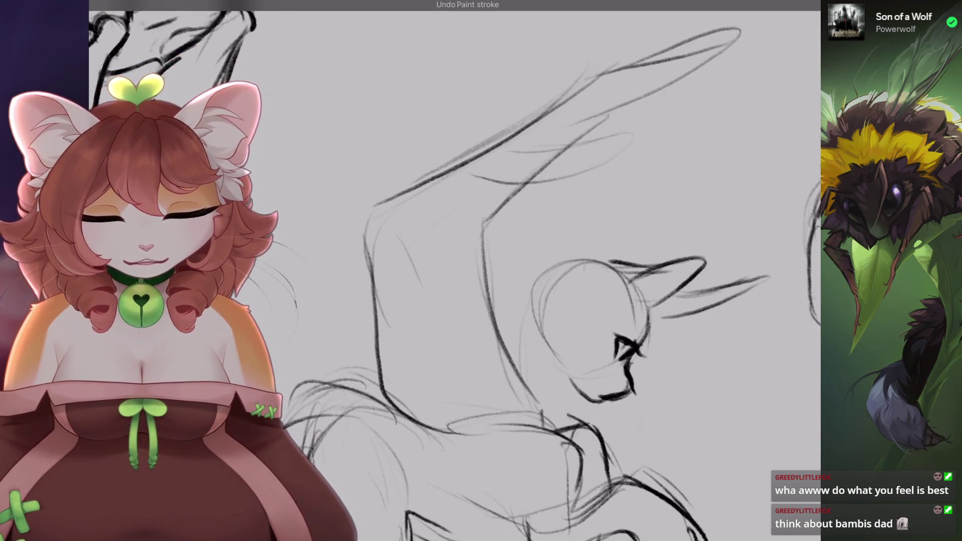
- Add two dark strokes to the wing, discarding the trial strokes
drag(466, 372, 501, 301)
scroll(501, 301, down, 2)
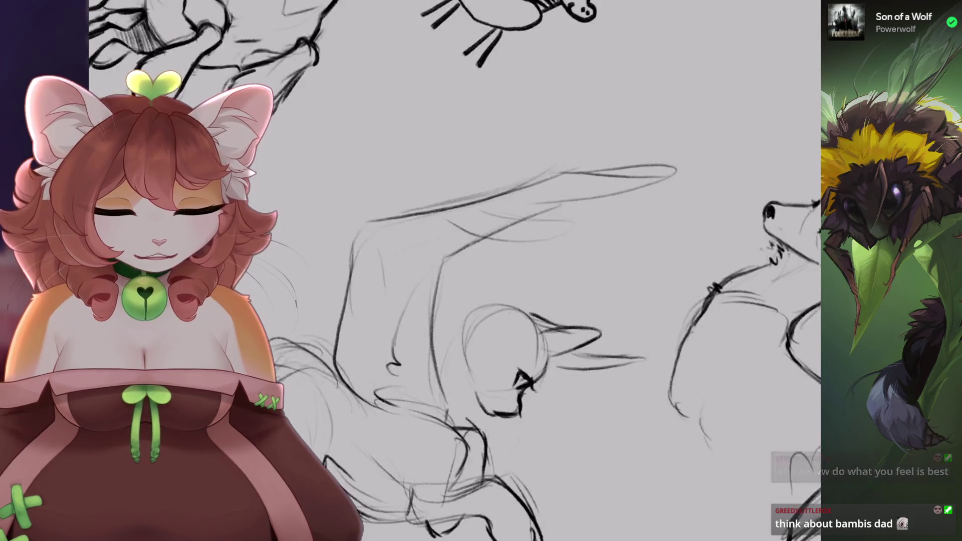
scroll(501, 301, up, 3)
drag(422, 351, 465, 260)
key(ctrl+z)
drag(501, 200, 502, 451)
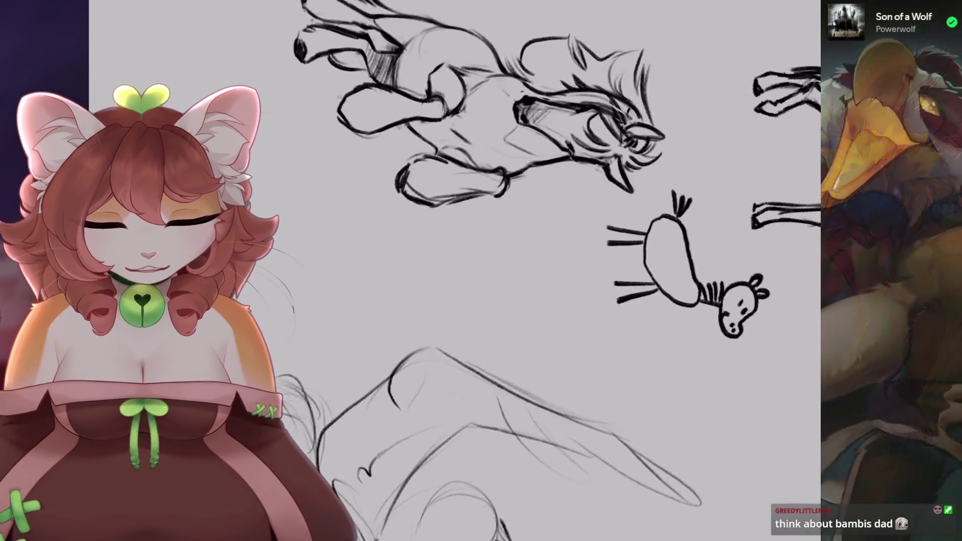
scroll(502, 301, up, 3)
mouse_move(423, 266)
mouse_down()
mouse_move(471, 274)
mouse_move(444, 391)
mouse_up()
scroll(444, 391, down, 3)
scroll(444, 391, up, 3)
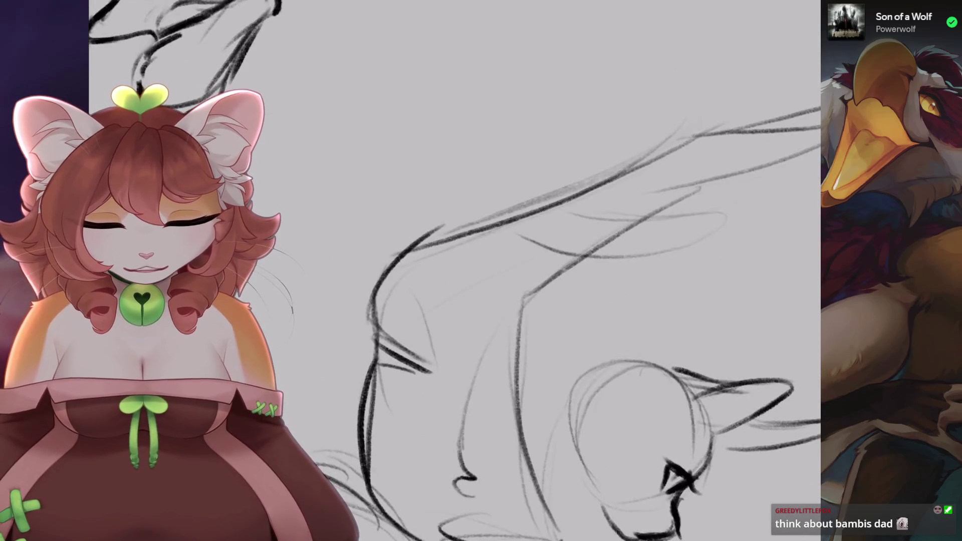
scroll(361, 299, down, 3)
scroll(454, 195, up, 3)
mouse_move(431, 351)
mouse_down()
mouse_move(454, 205)
mouse_move(443, 320)
mouse_move(453, 428)
mouse_up()
key(ctrl+z)
- Refine the wing with more pencil strokes and darken its outer edge
key(ctrl+z)
mouse_move(451, 273)
mouse_down()
mouse_move(456, 399)
mouse_move(491, 329)
mouse_up()
drag(496, 246, 468, 333)
scroll(471, 330, down, 3)
scroll(411, 351, up, 3)
drag(385, 296, 413, 446)
key(ctrl+z)
scroll(413, 447, down, 3)
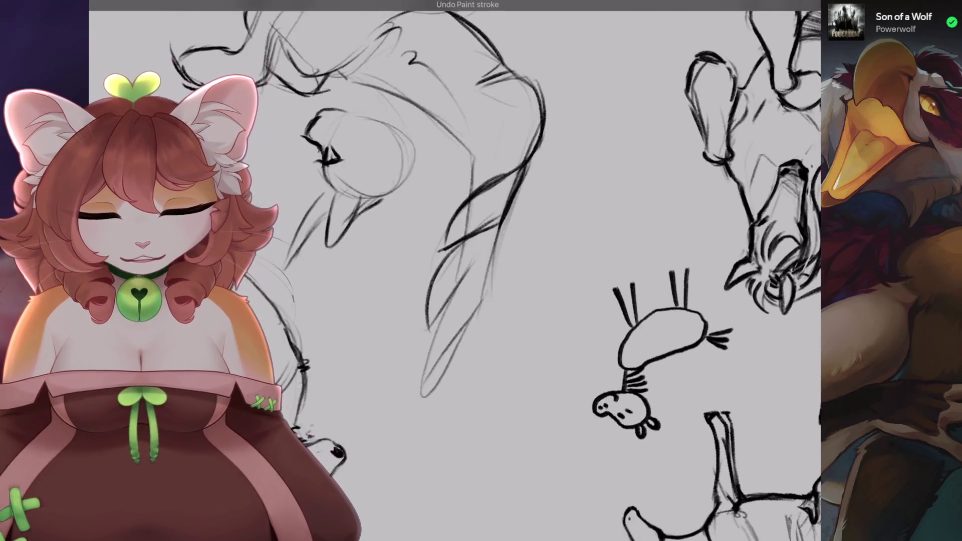
drag(428, 341, 502, 228)
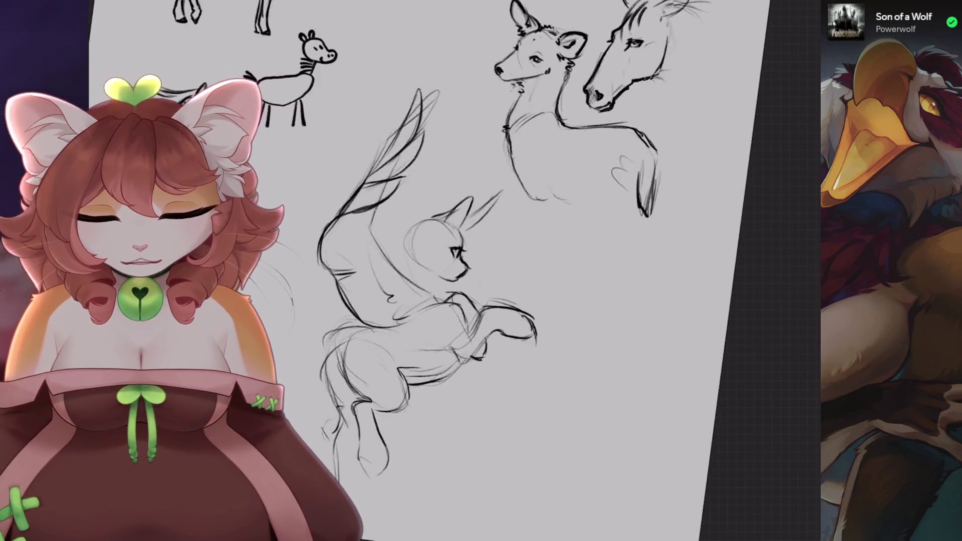
- Lasso the wing freehand and rotate it about -5.3° with a uniform transform
key(s)
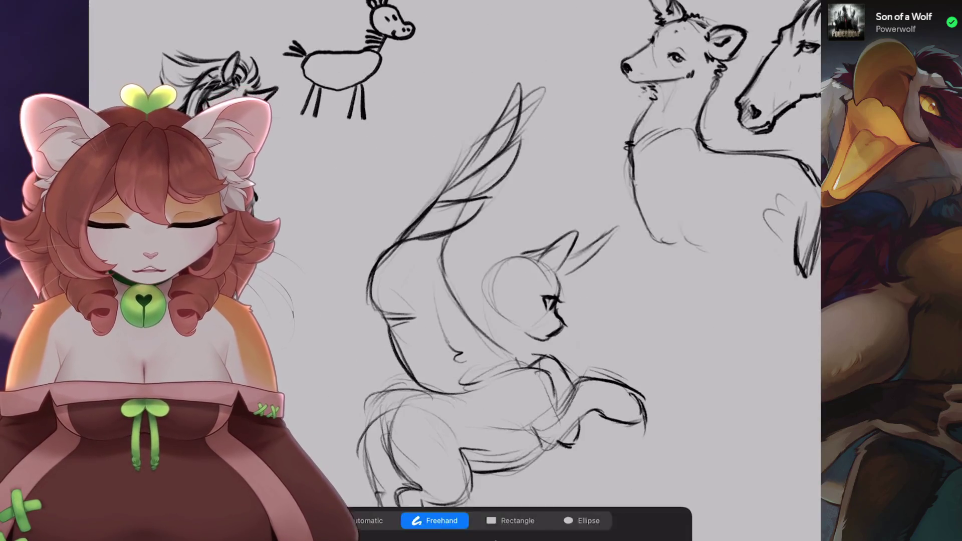
key(v)
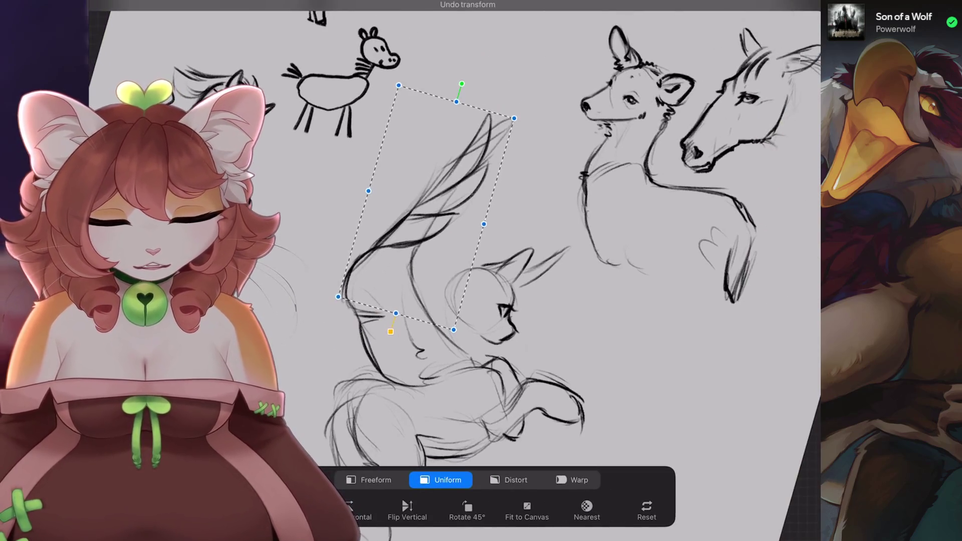
drag(495, 118, 466, 94)
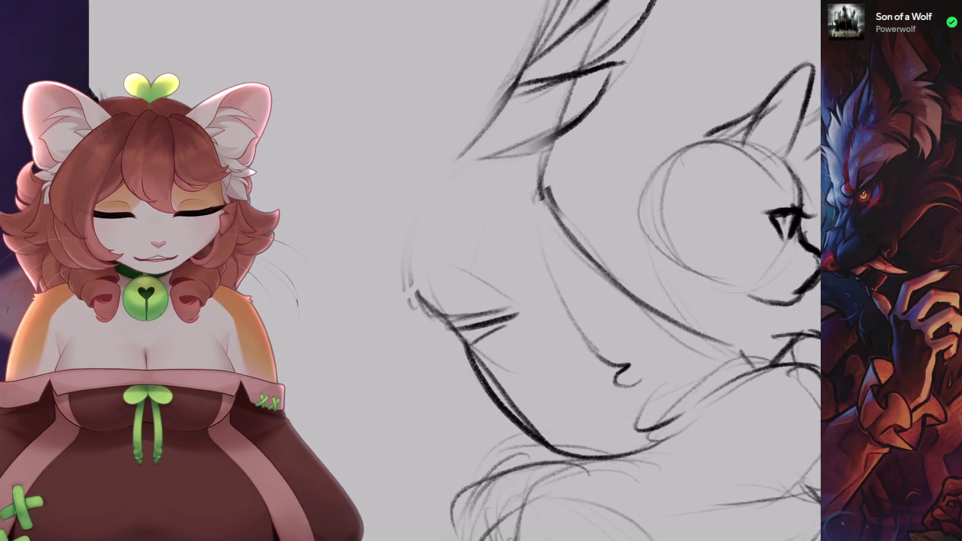
- Undo the recent rough strokes on the wing, including a trial curved stroke
key(ctrl+z)
key(ctrl+z)
key(ctrl+z)
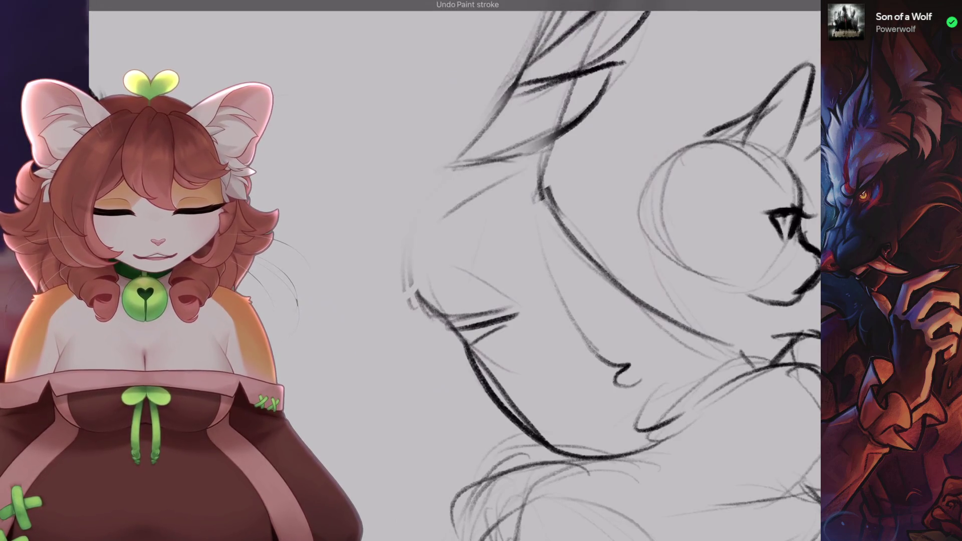
mouse_move(494, 166)
mouse_down()
mouse_move(421, 218)
mouse_move(409, 245)
mouse_up()
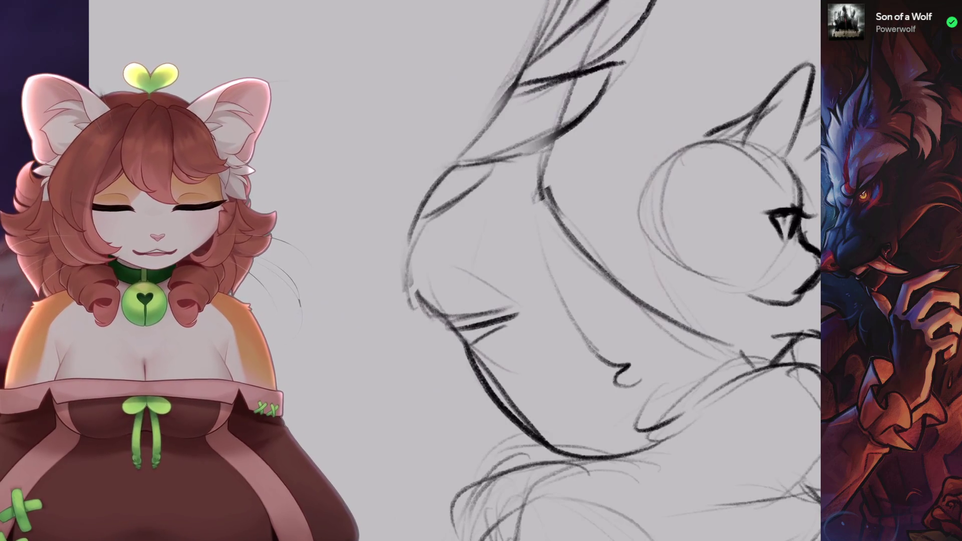
key(ctrl+z)
scroll(455, 270, down, 5)
scroll(456, 271, up, 5)
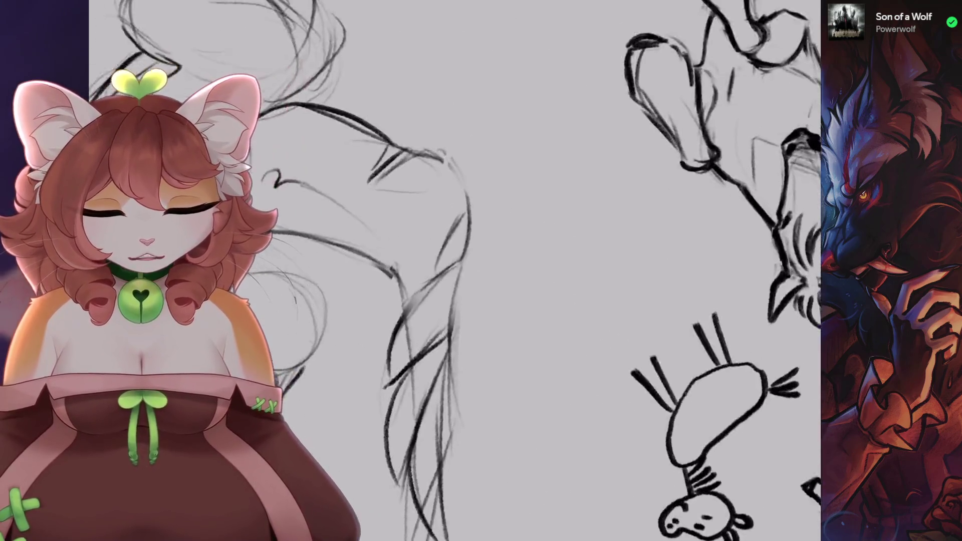
scroll(401, 299, down, 5)
scroll(401, 299, up, 3)
scroll(401, 299, up, 3)
scroll(401, 299, up, 3)
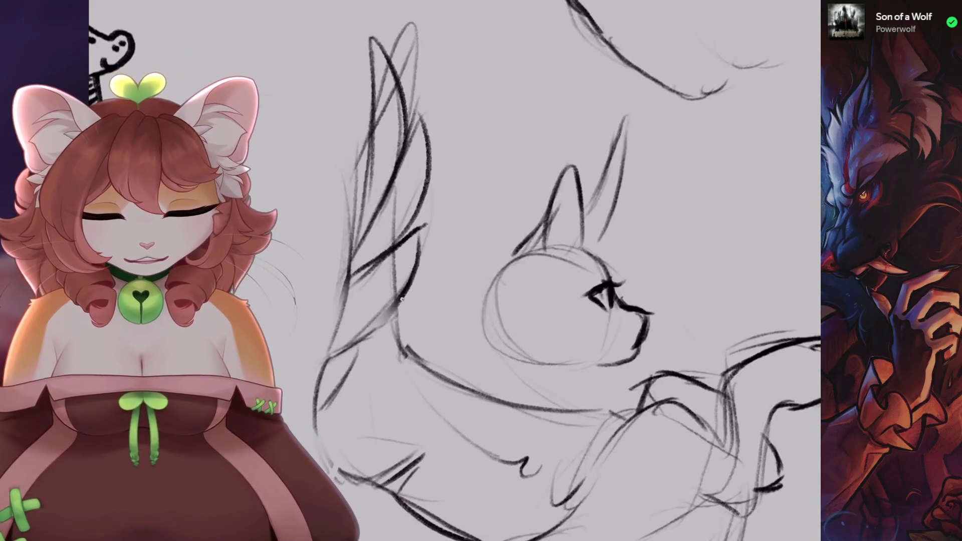
scroll(405, 333, down, 3)
scroll(405, 334, up, 3)
scroll(407, 258, up, 2)
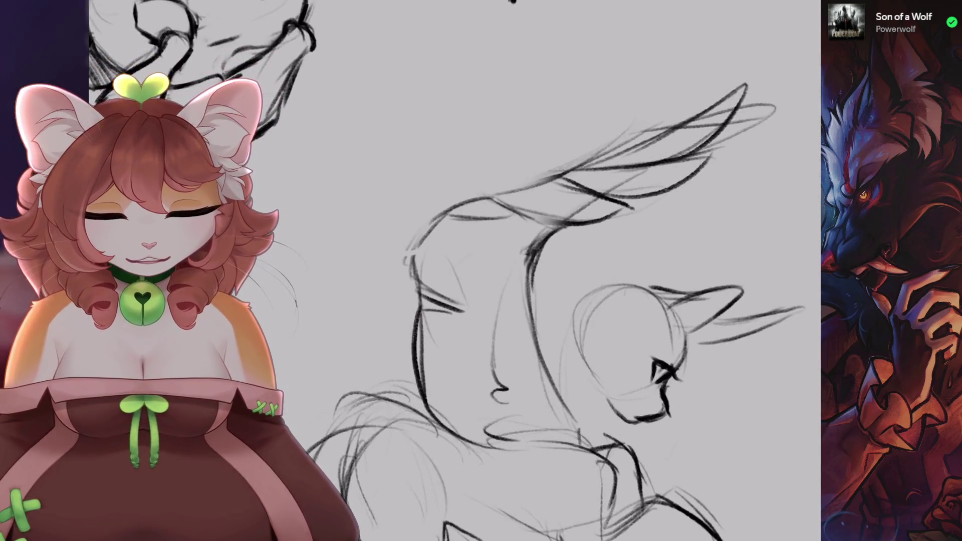
scroll(567, 270, down, 2)
scroll(566, 271, up, 3)
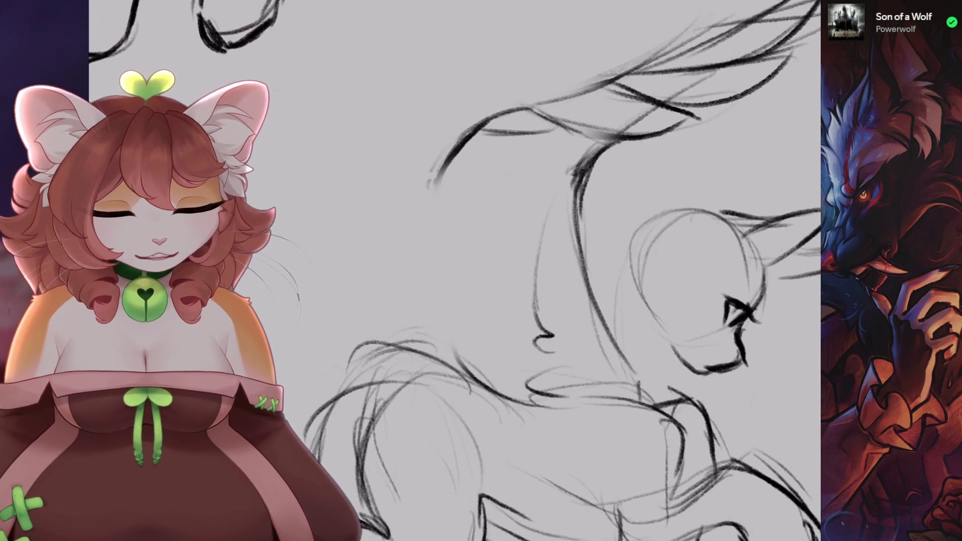
- Erase the left head outline and eye strokes, trying a curved stroke down from the head
key(ctrl+z)
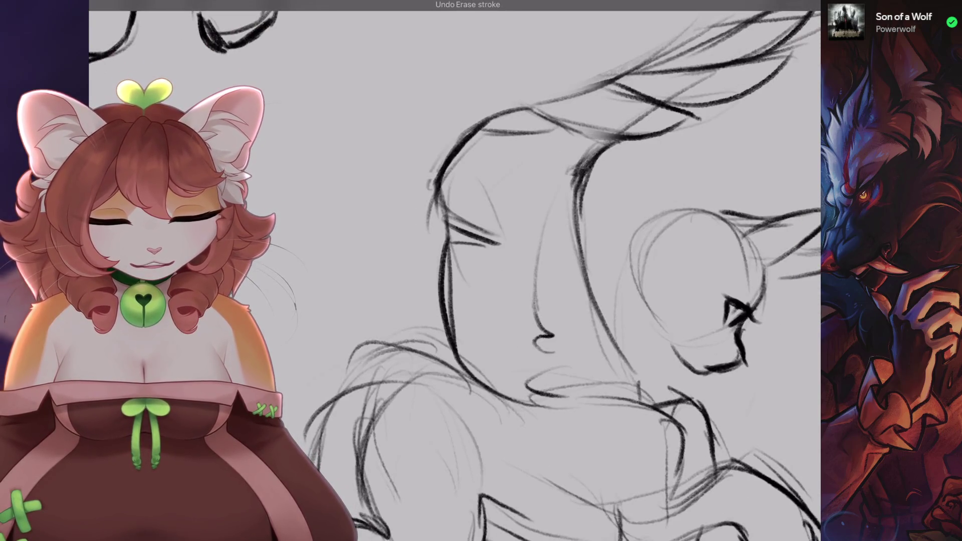
drag(441, 321, 451, 189)
scroll(566, 271, up, 2)
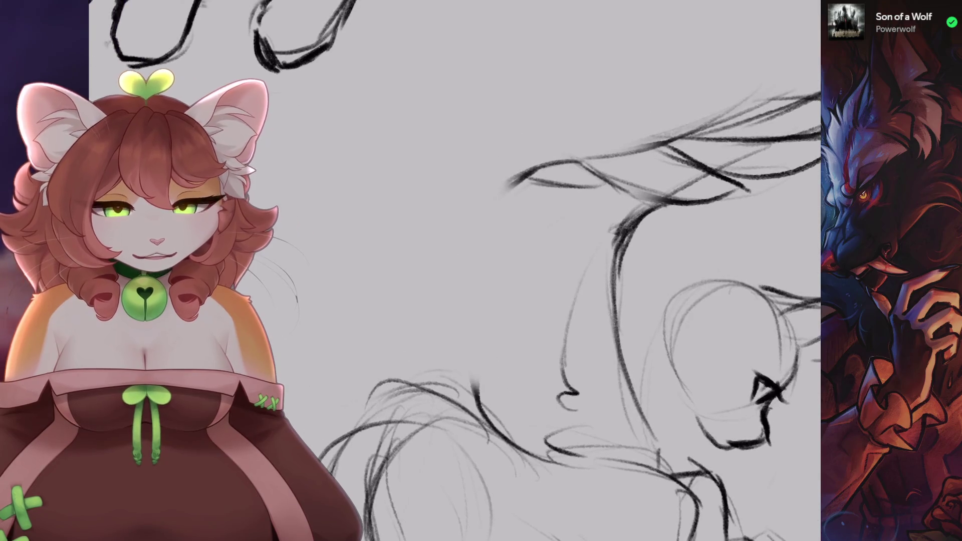
drag(526, 175, 524, 230)
key(ctrl+z)
drag(527, 178, 453, 294)
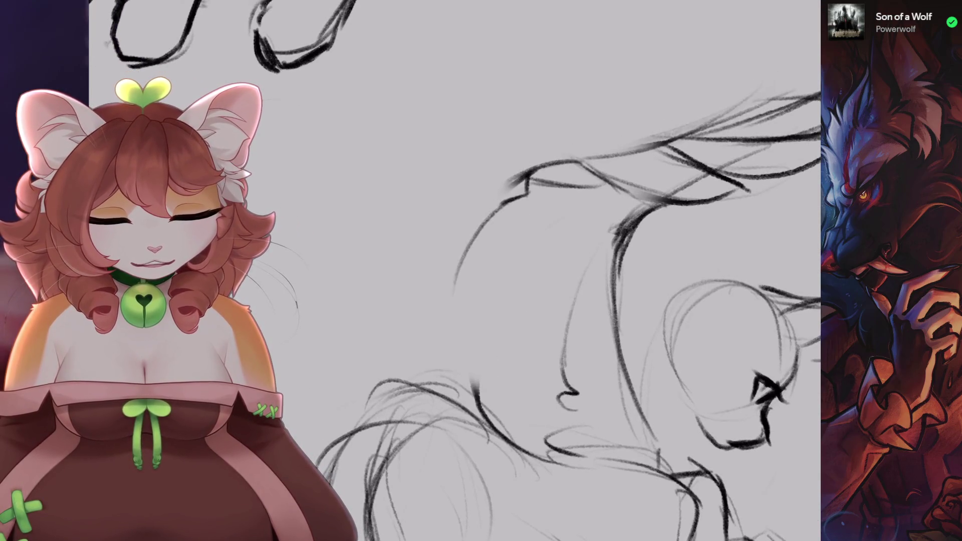
drag(552, 270, 451, 301)
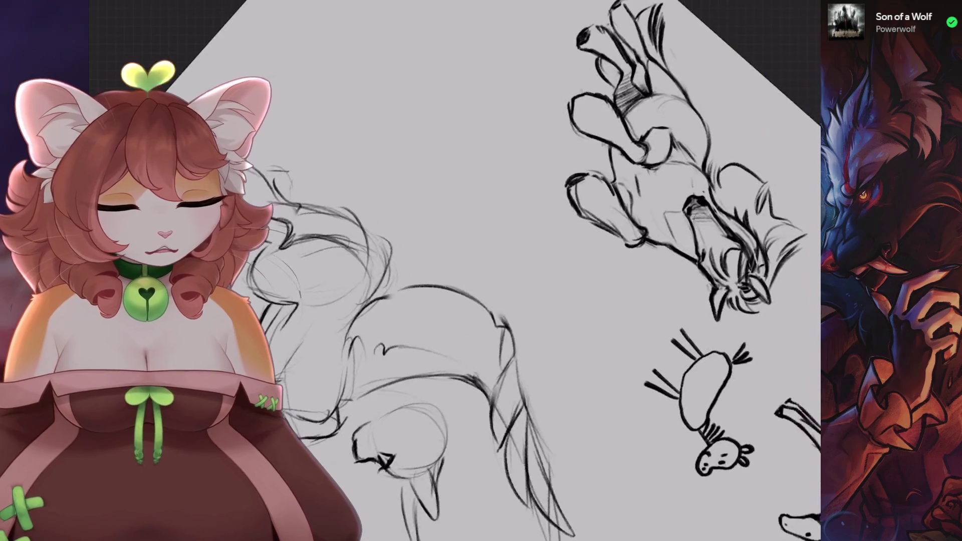
mouse_move(546, 210)
mouse_down()
mouse_move(501, 240)
mouse_move(451, 301)
mouse_up()
key(ctrl+z)
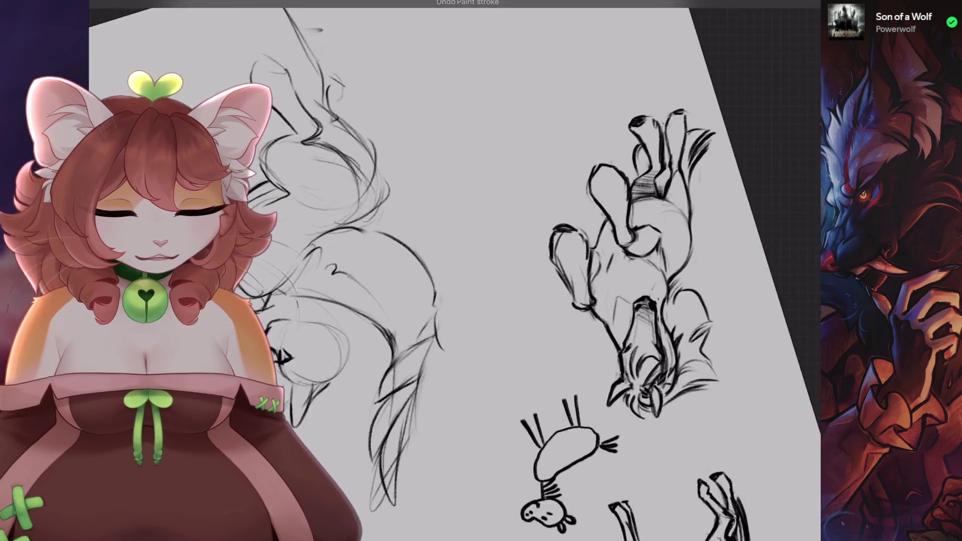
key(ctrl+z)
- Clear the rough centre strokes and draw the cat's face profile with nose and chin
mouse_move(542, 195)
mouse_down()
mouse_move(483, 221)
mouse_move(360, 431)
mouse_up()
key(ctrl+z)
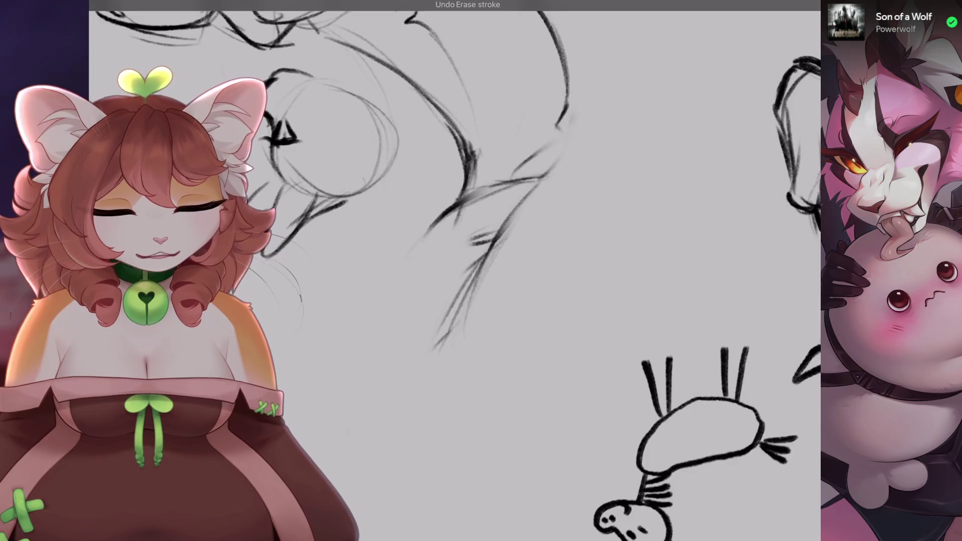
drag(451, 300, 491, 291)
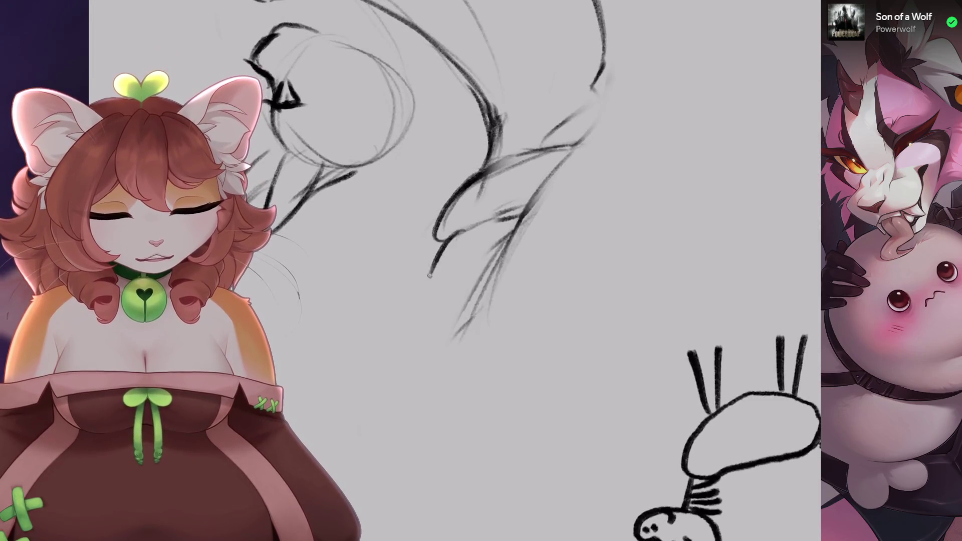
key(ctrl+z)
drag(426, 301, 425, 389)
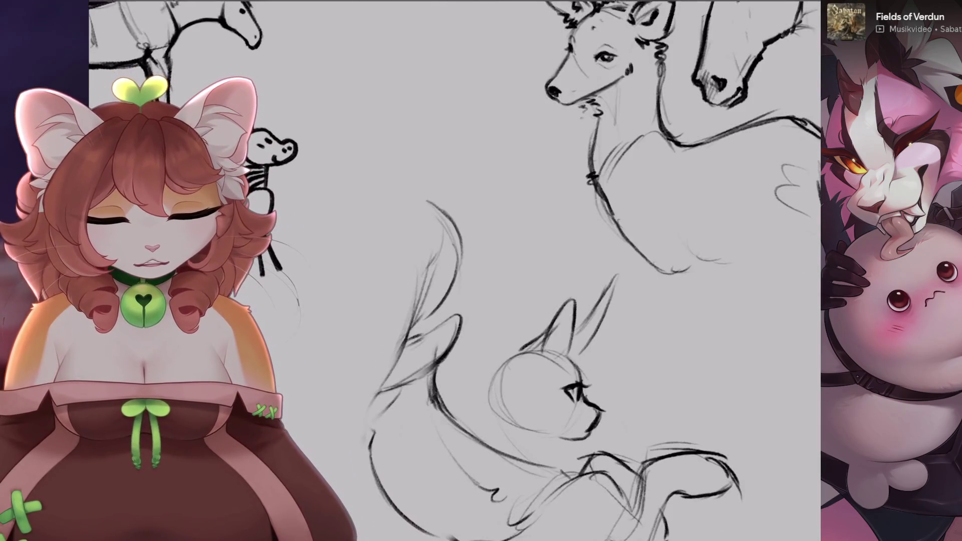
key(ctrl+z)
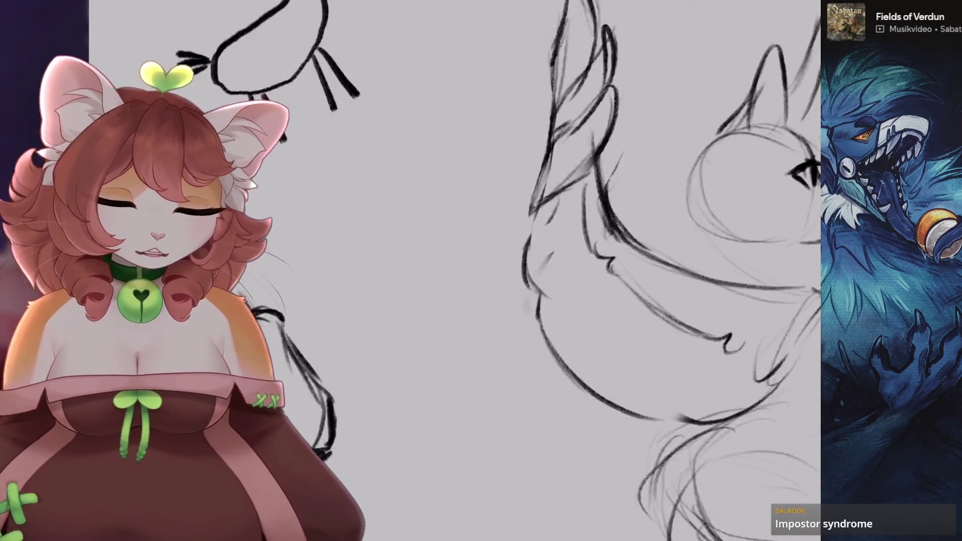
scroll(495, 267, up, 2)
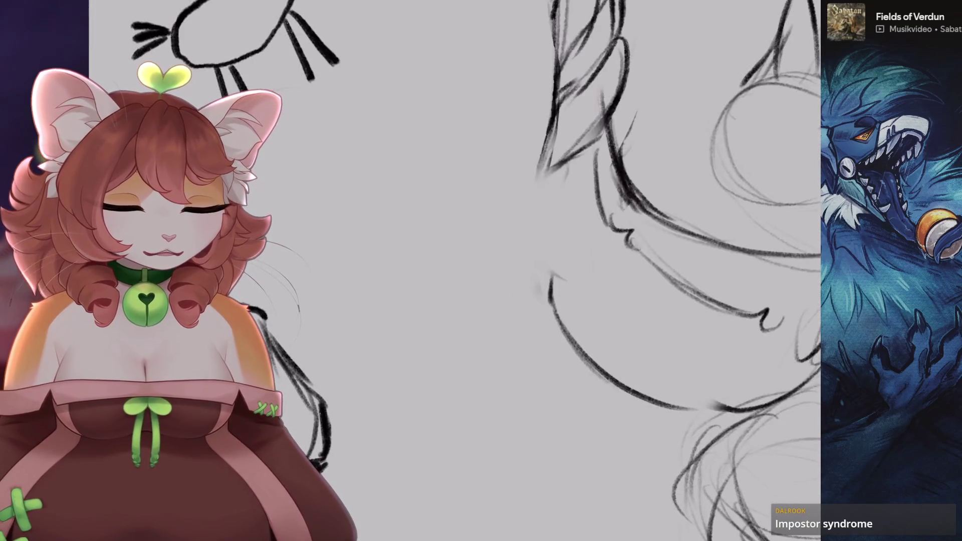
mouse_move(552, 150)
mouse_down()
mouse_move(526, 243)
mouse_move(552, 258)
mouse_move(548, 310)
mouse_up()
- Undo the short dark hatch strokes on the winged cat
scroll(501, 271, down, 5)
scroll(501, 271, up, 2)
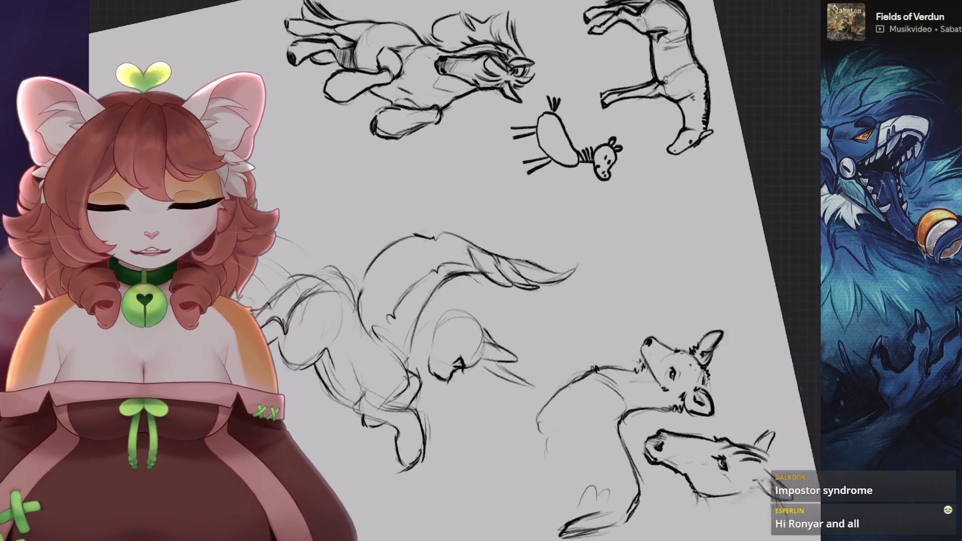
scroll(501, 271, up, 5)
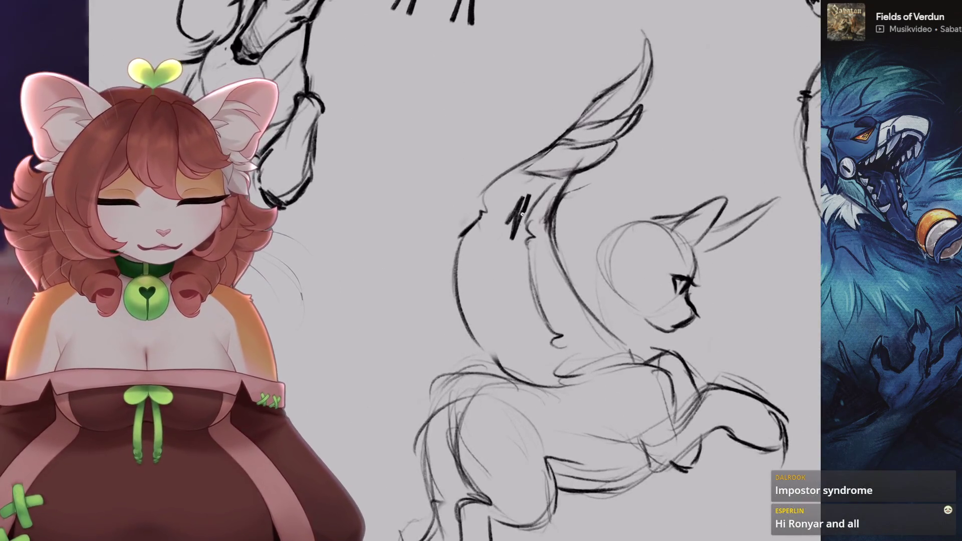
key(ctrl+z)
scroll(501, 270, up, 1)
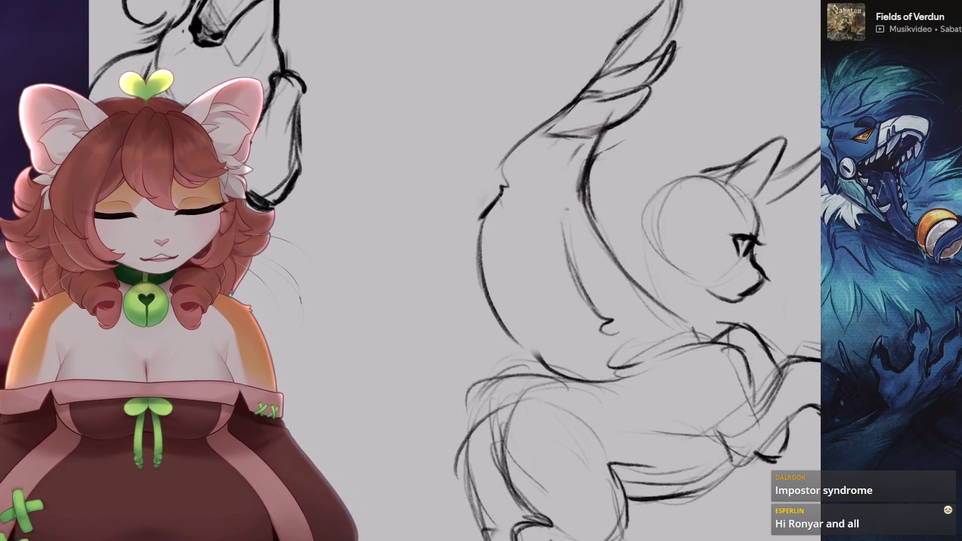
scroll(501, 271, down, 5)
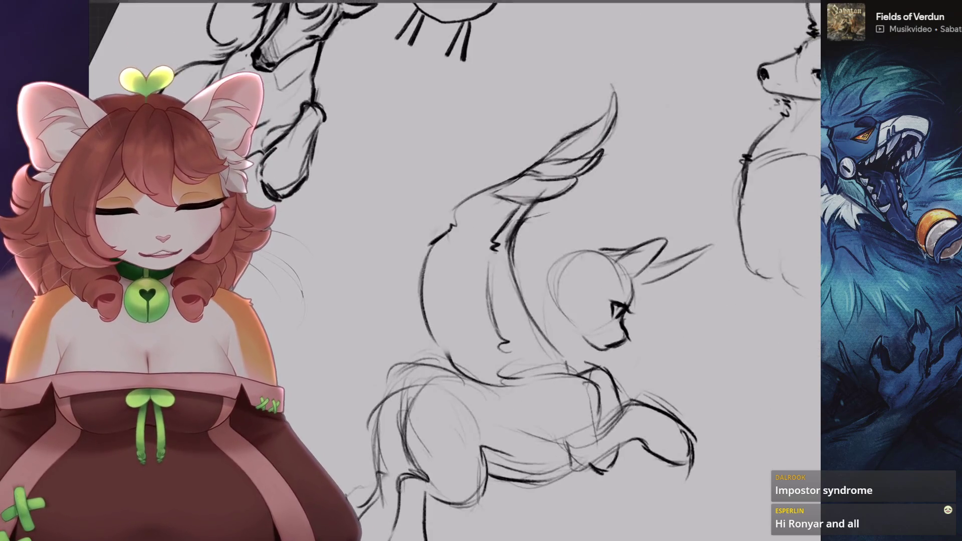
scroll(501, 271, up, 5)
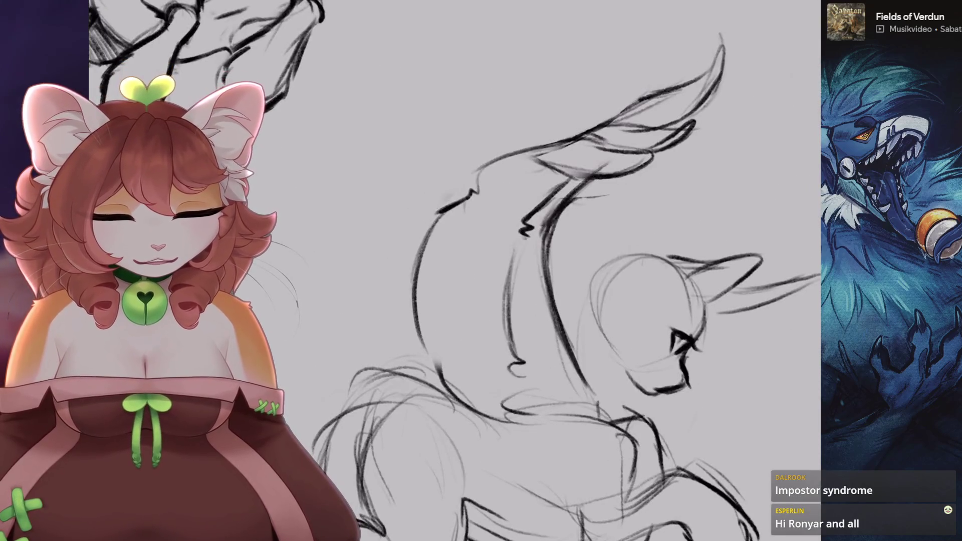
- Outline the upper part of the wing with a freehand selection
scroll(501, 271, down, 3)
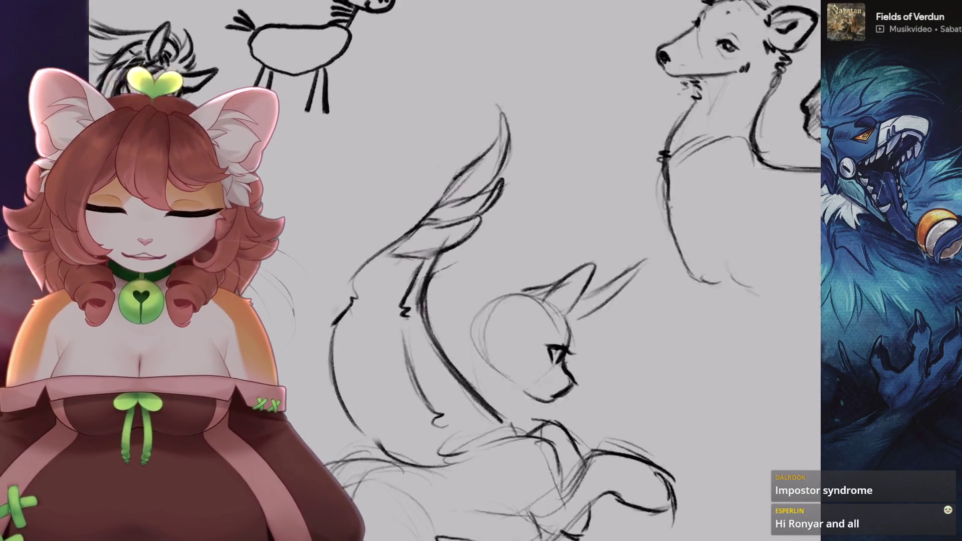
scroll(501, 271, up, 1)
key(s)
drag(464, 144, 433, 198)
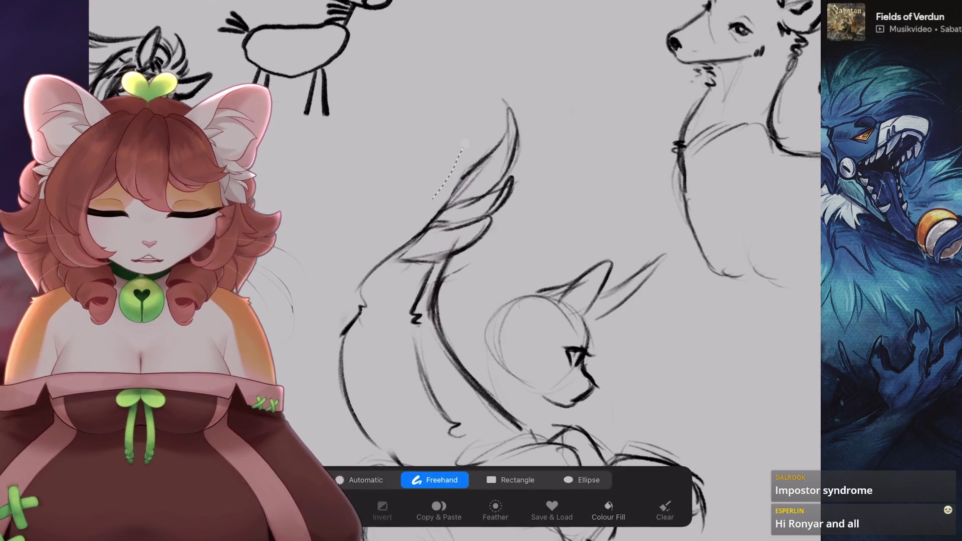
- Resize the selected upper wing with a transform
key(v)
scroll(501, 271, down, 1)
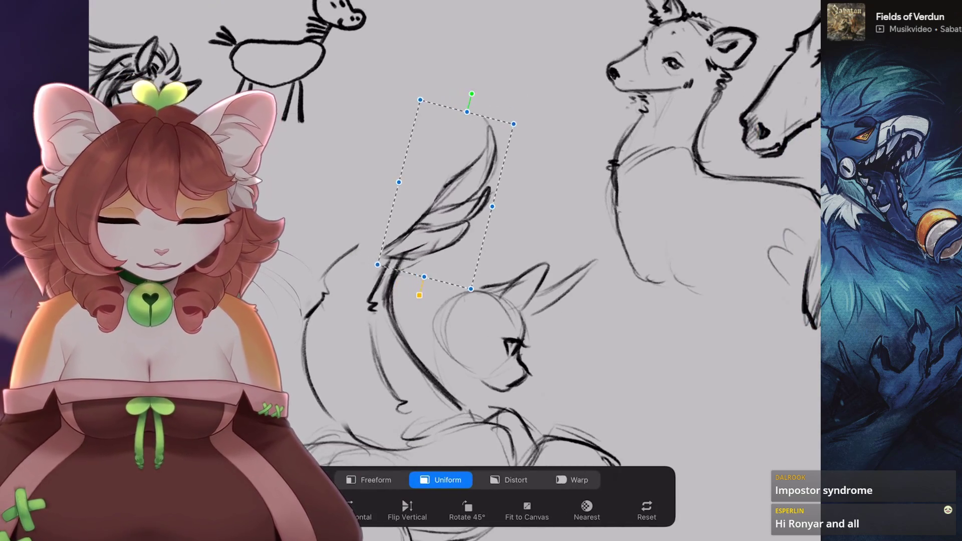
key(b)
scroll(501, 271, up, 3)
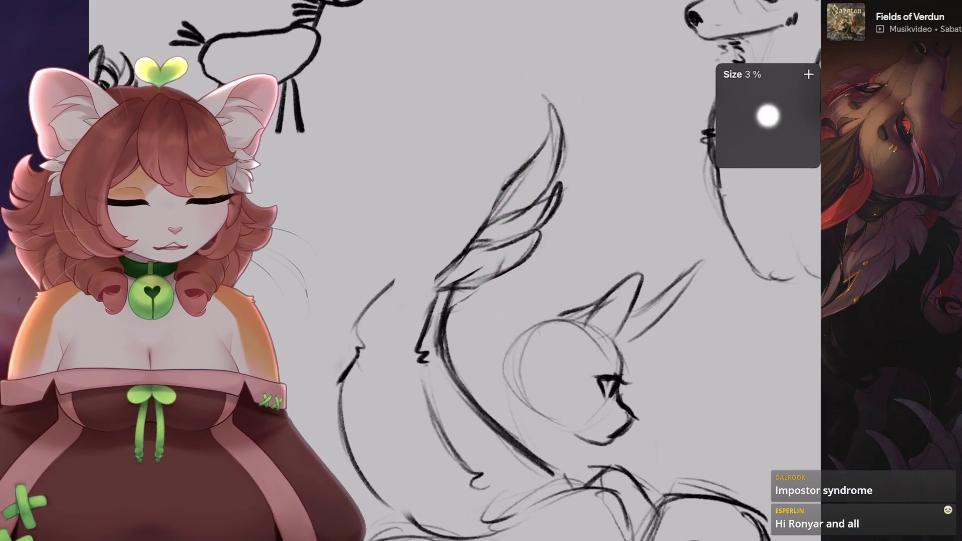
scroll(501, 271, up, 1)
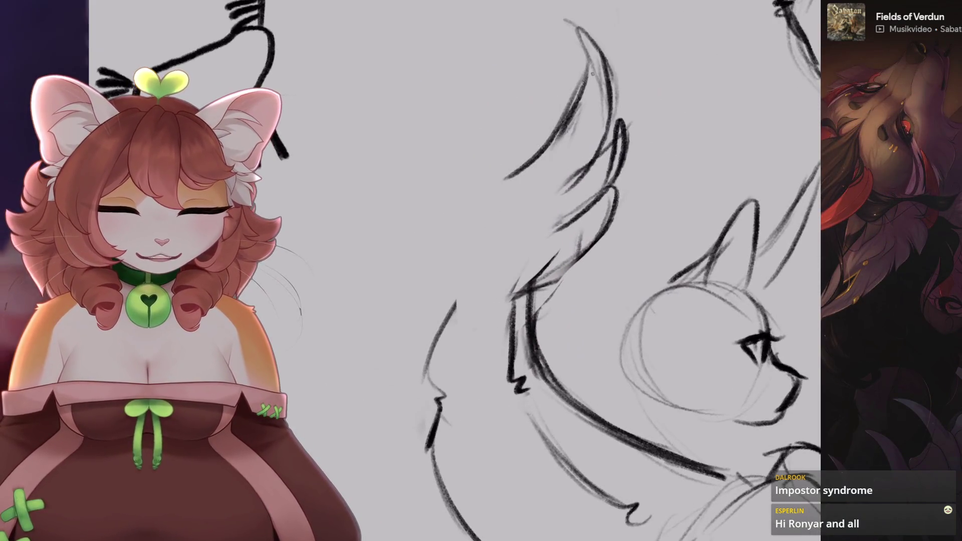
- Remove the faint wing strokes and draw a long curved wing line at 1% brush size
key(ctrl+z)
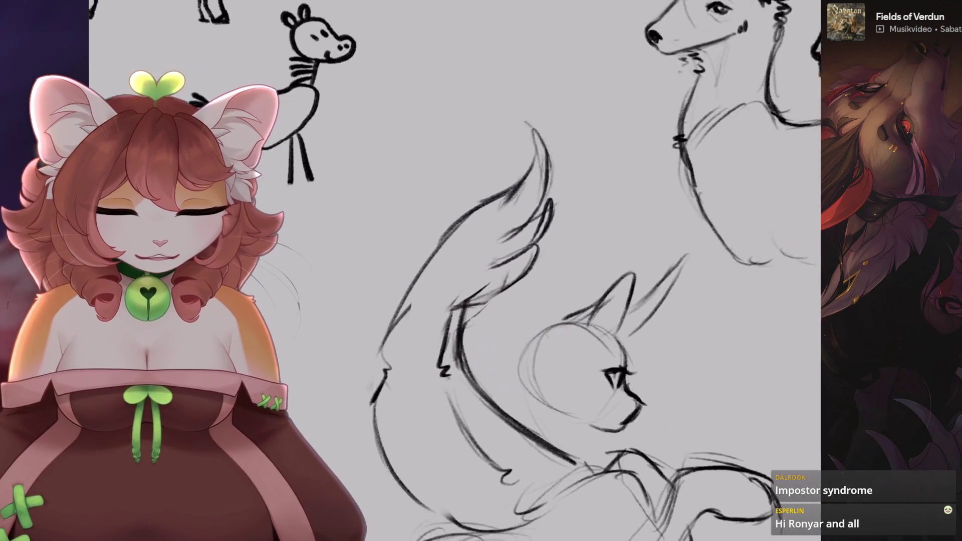
scroll(501, 271, down, 2)
key(ctrl+z)
key(bracketleft)
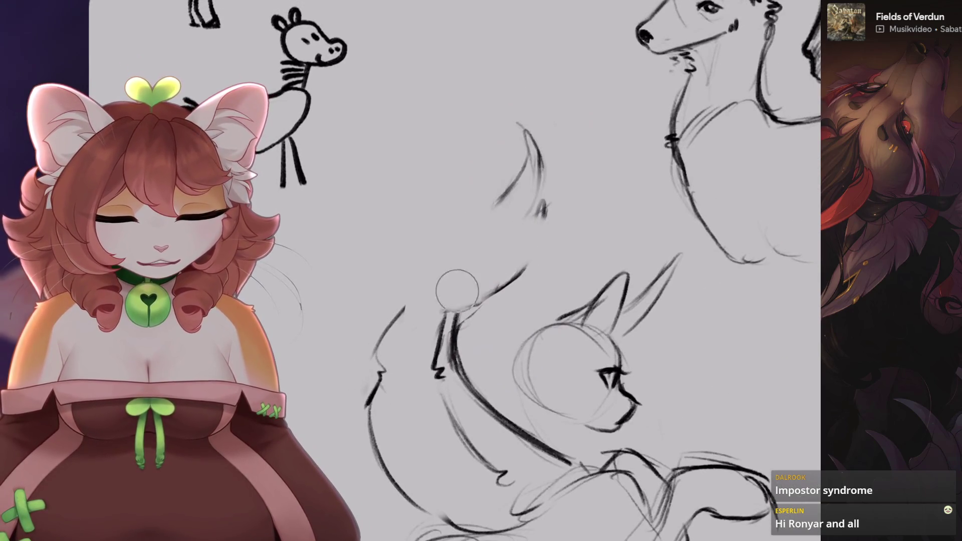
key(ctrl+z)
key(ctrl+z)
key(ctrl+z)
scroll(511, 145, down, 1)
drag(376, 320, 485, 236)
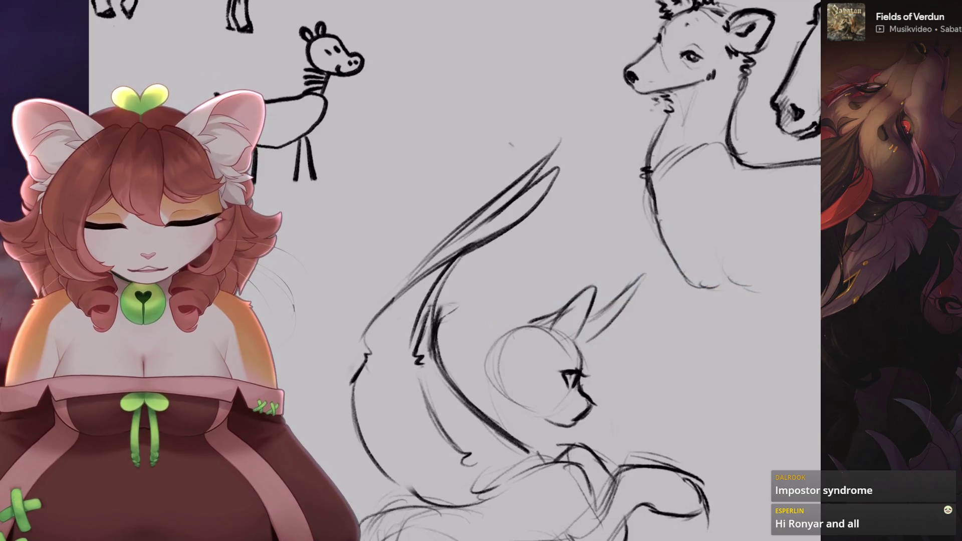
key(ctrl+0)
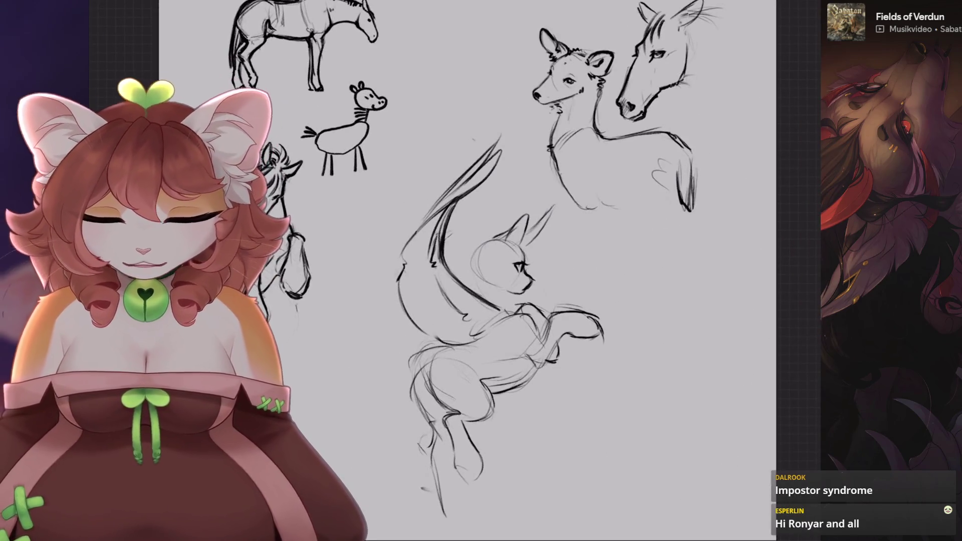
scroll(471, 200, up, 2)
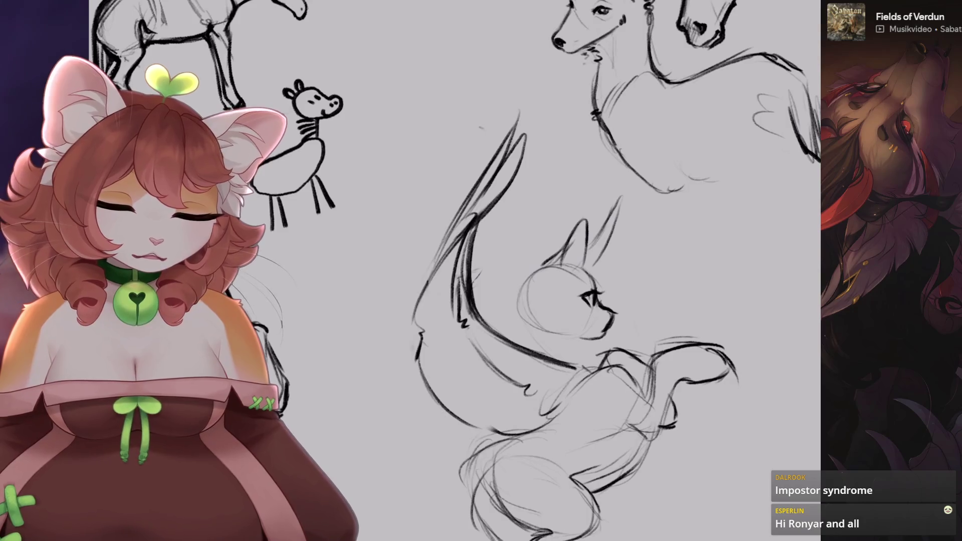
scroll(471, 251, down, 2)
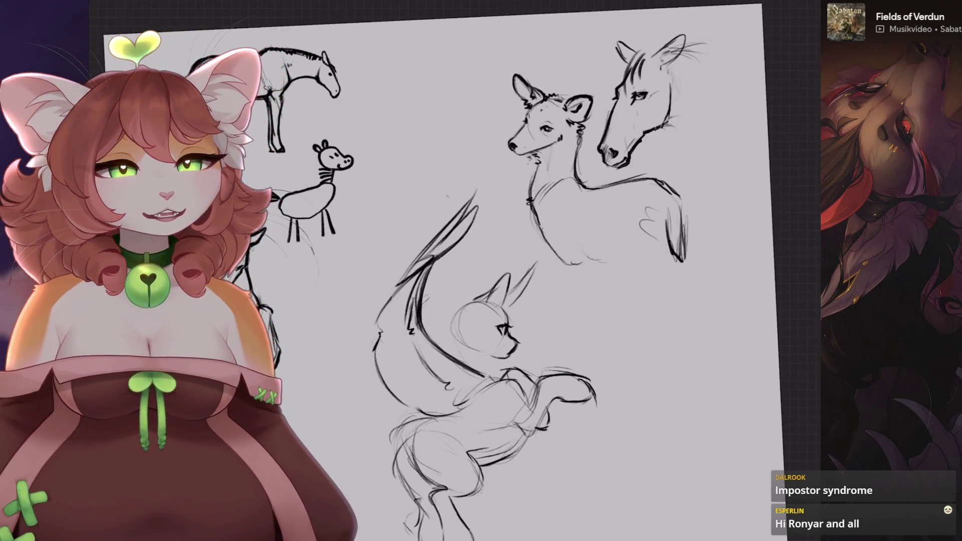
scroll(344, 343, up, 2)
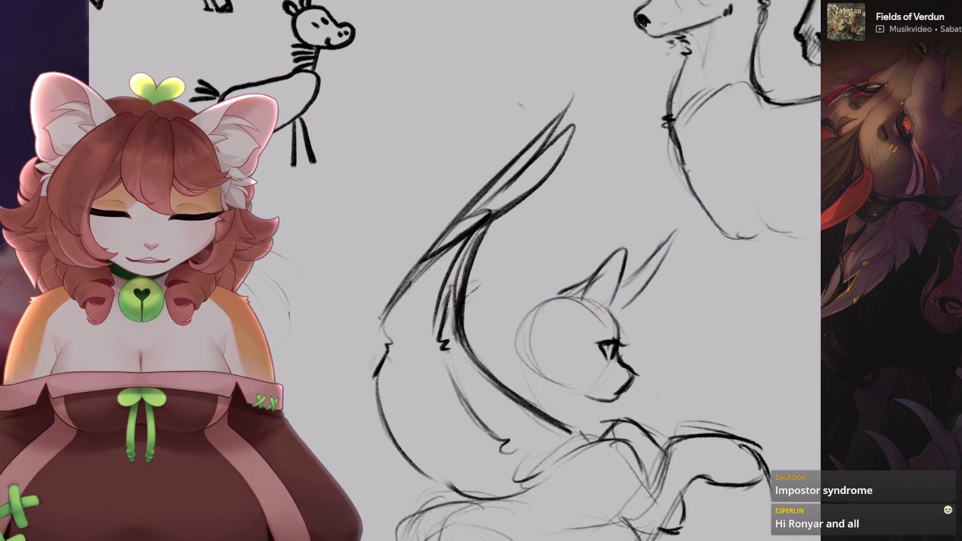
scroll(451, 301, down, 2)
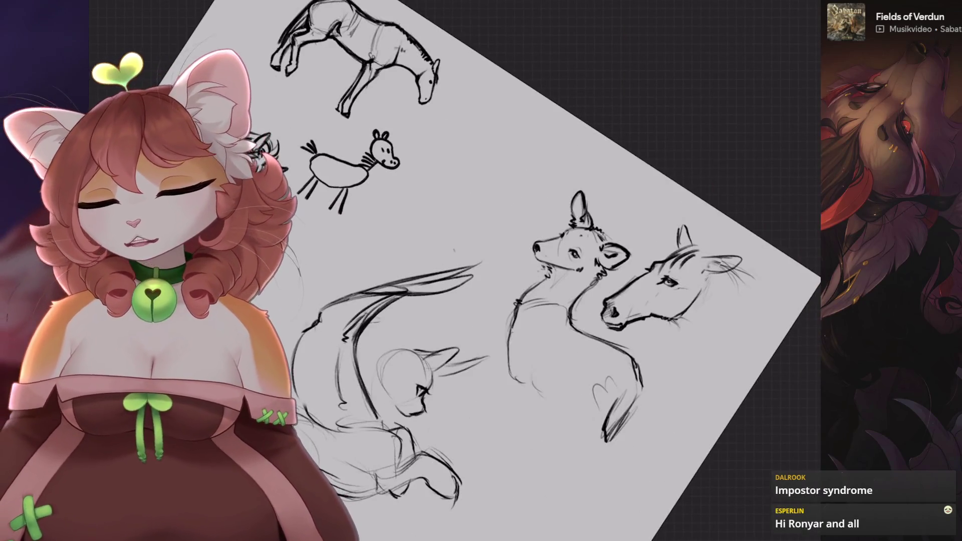
scroll(481, 271, up, 2)
scroll(481, 270, up, 3)
scroll(481, 271, up, 2)
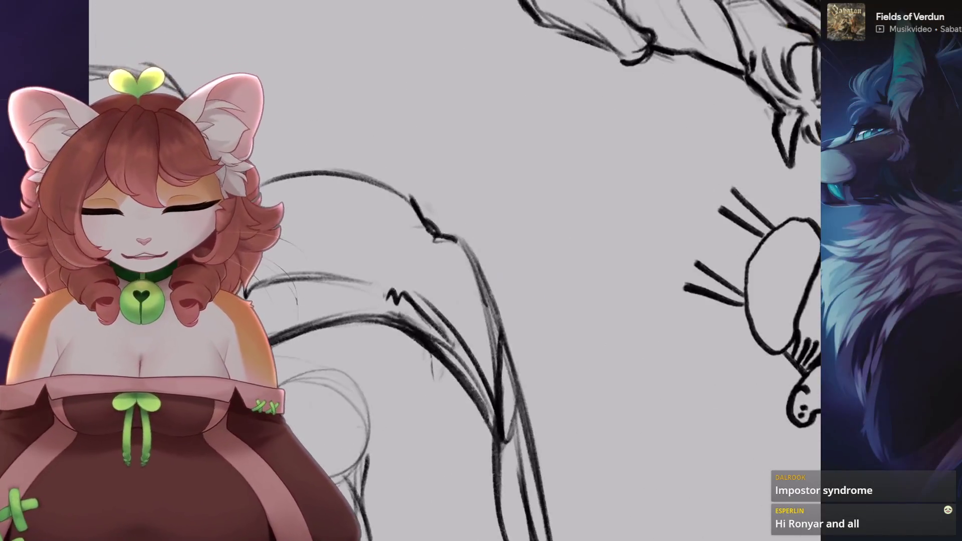
- Undo the last wing stroke and draw a new downward stroke on the wing
scroll(482, 271, up, 1)
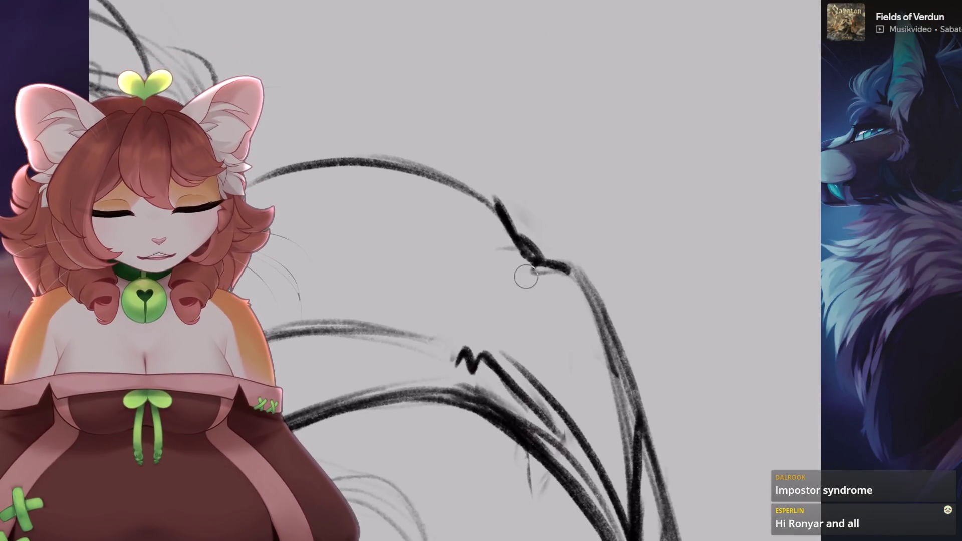
scroll(481, 271, down, 1)
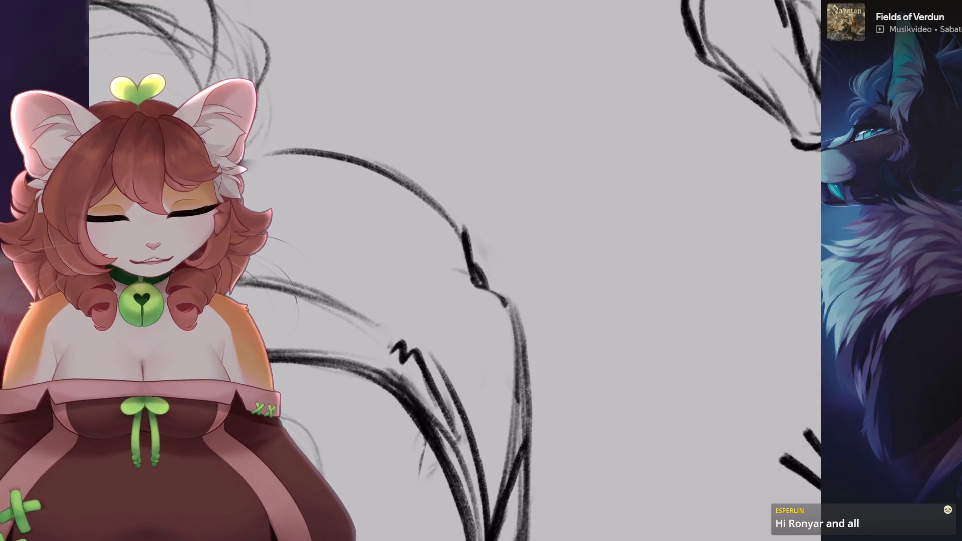
key(ctrl+z)
drag(471, 266, 439, 354)
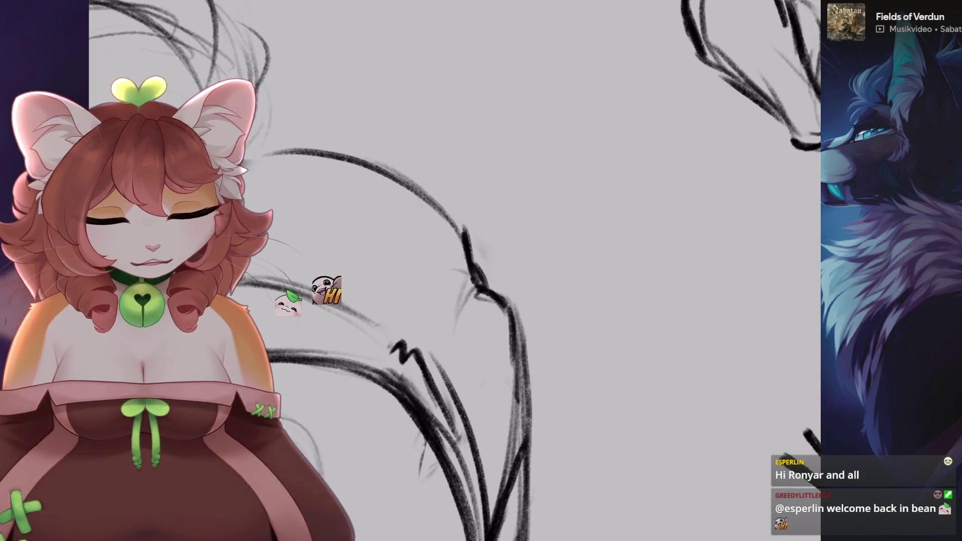
scroll(481, 271, down, 3)
scroll(481, 271, up, 3)
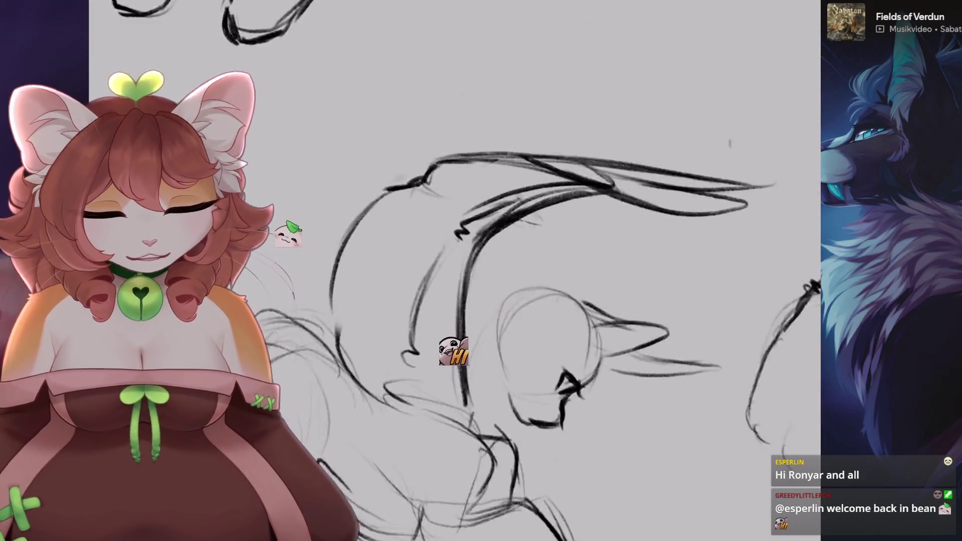
scroll(481, 270, up, 2)
scroll(481, 271, down, 3)
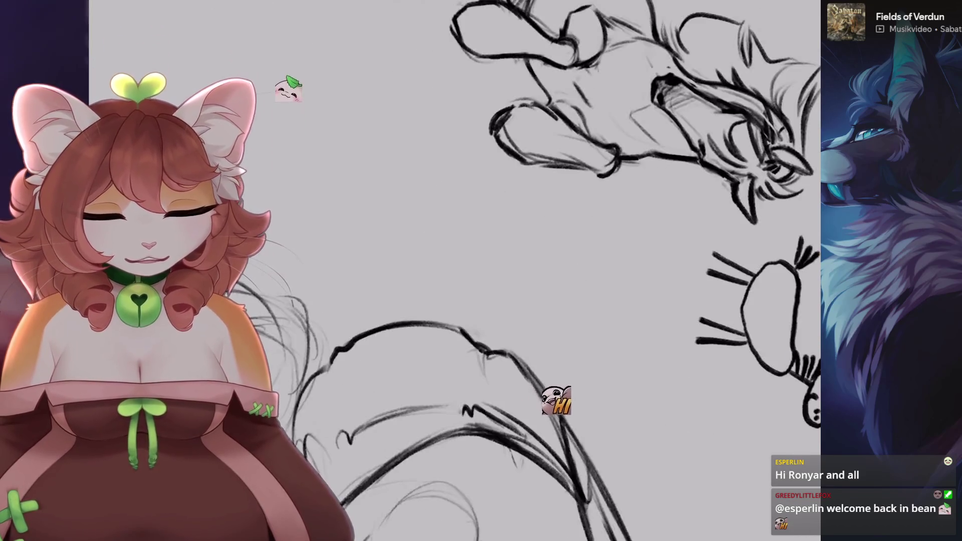
scroll(481, 271, up, 5)
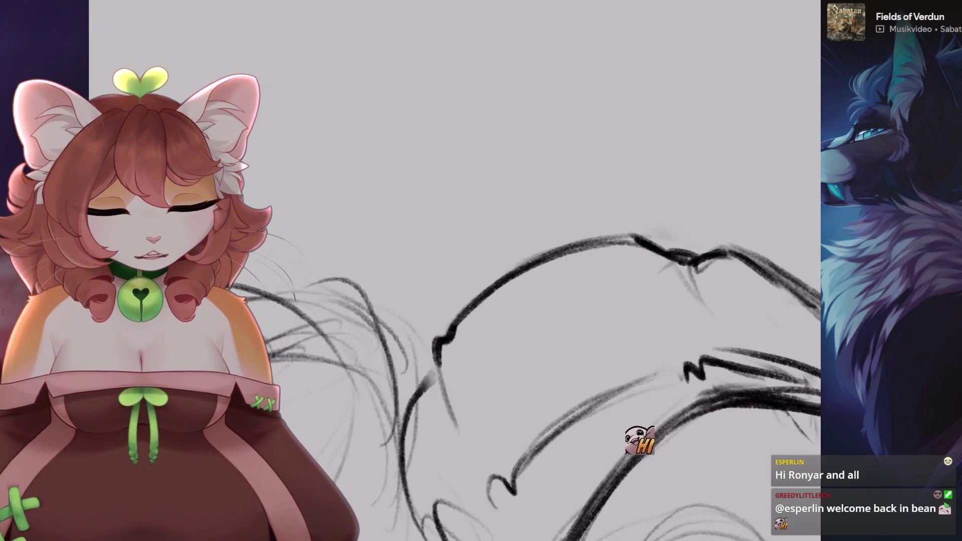
scroll(481, 271, down, 2)
scroll(481, 271, up, 2)
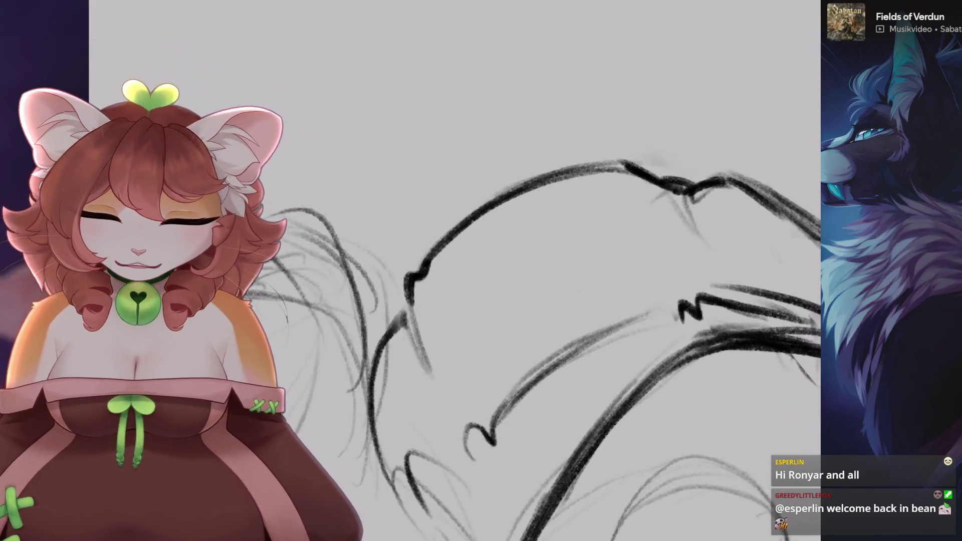
scroll(481, 271, down, 1)
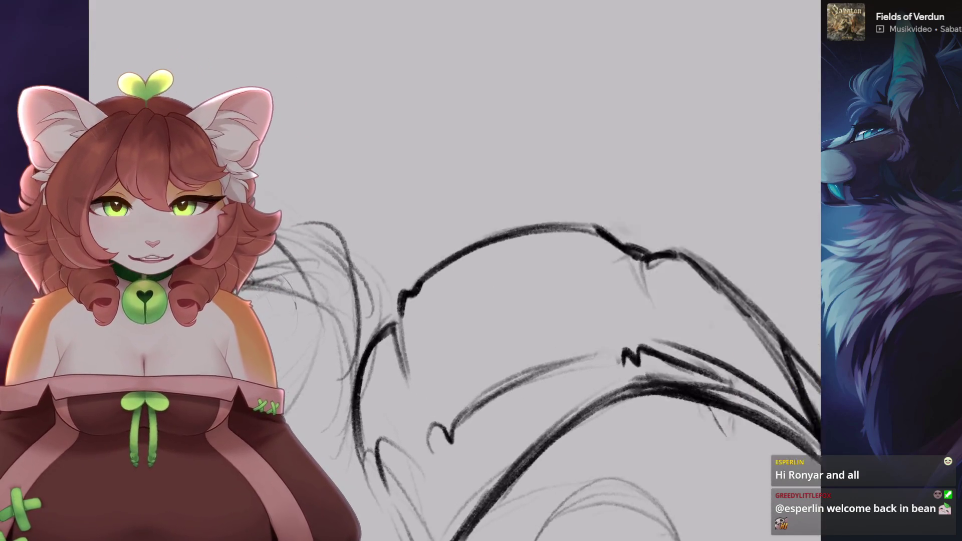
scroll(481, 271, up, 1)
scroll(475, 314, up, 1)
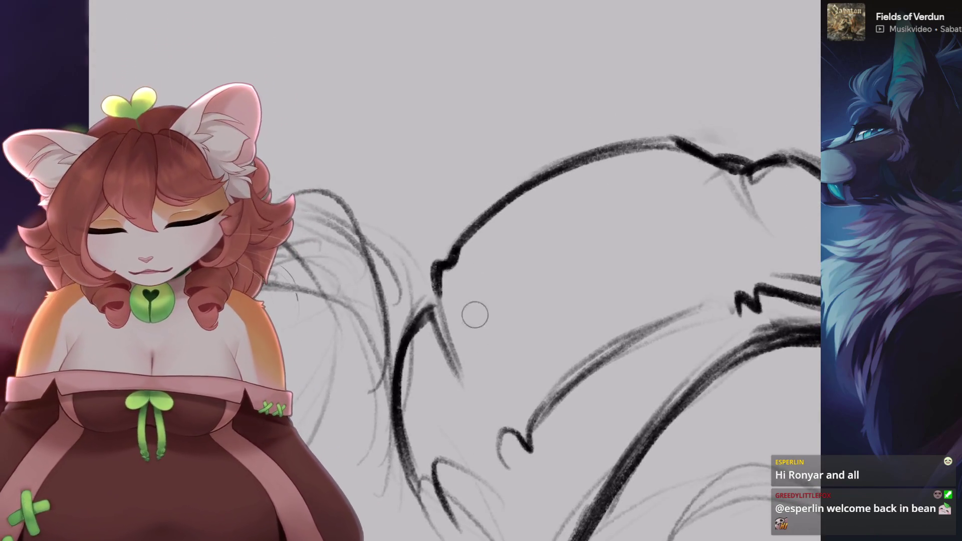
- Rotate the canvas so the head sits level and undo the last small stroke
key(6)
key(6)
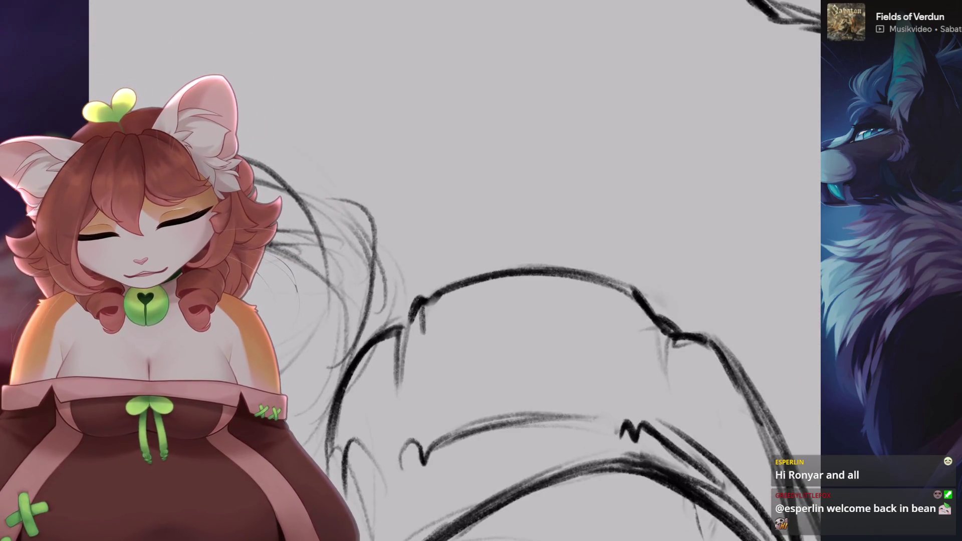
key(ctrl+z)
scroll(451, 270, down, 5)
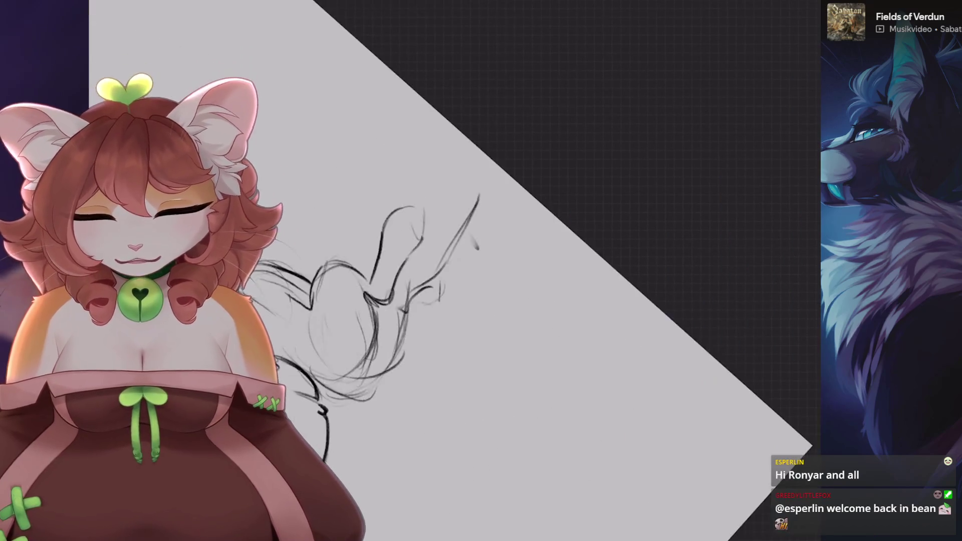
scroll(451, 270, up, 5)
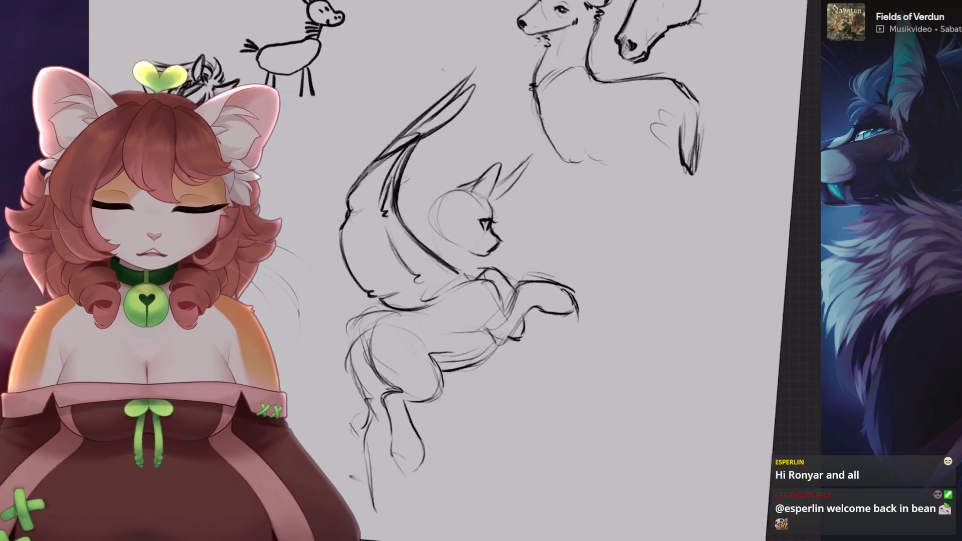
scroll(742, 335, up, 2)
scroll(721, 328, up, 2)
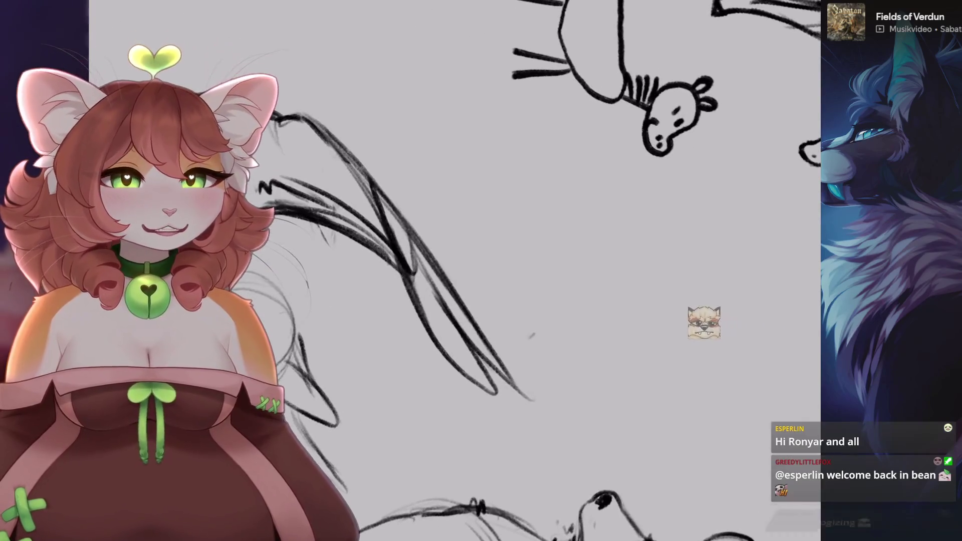
scroll(638, 298, up, 2)
scroll(638, 275, up, 2)
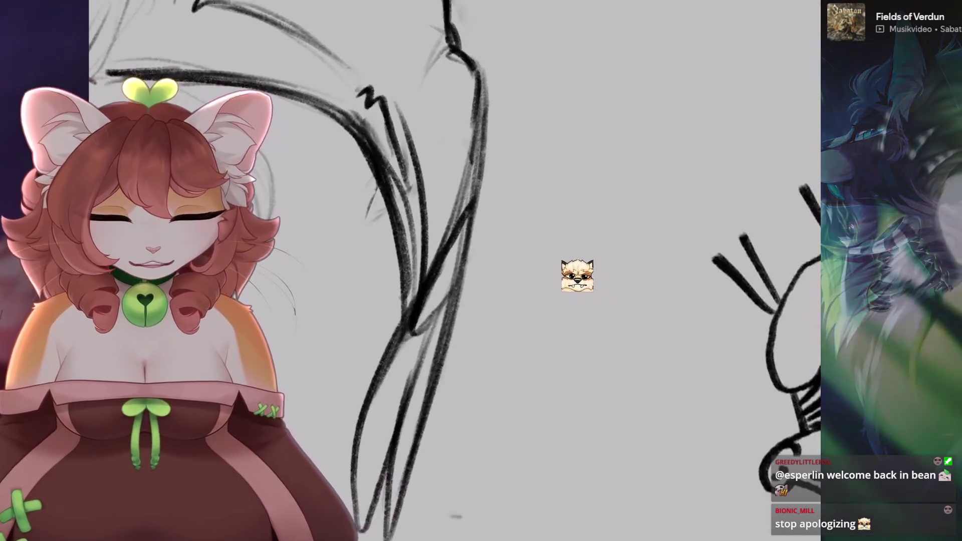
scroll(552, 262, up, 2)
- Redraw the stroke joining the middle wing lines, then try an erase and a diagonal line, undoing both
drag(481, 150, 393, 346)
key(ctrl+z)
key(ctrl+z)
drag(481, 150, 393, 346)
scroll(401, 211, down, 3)
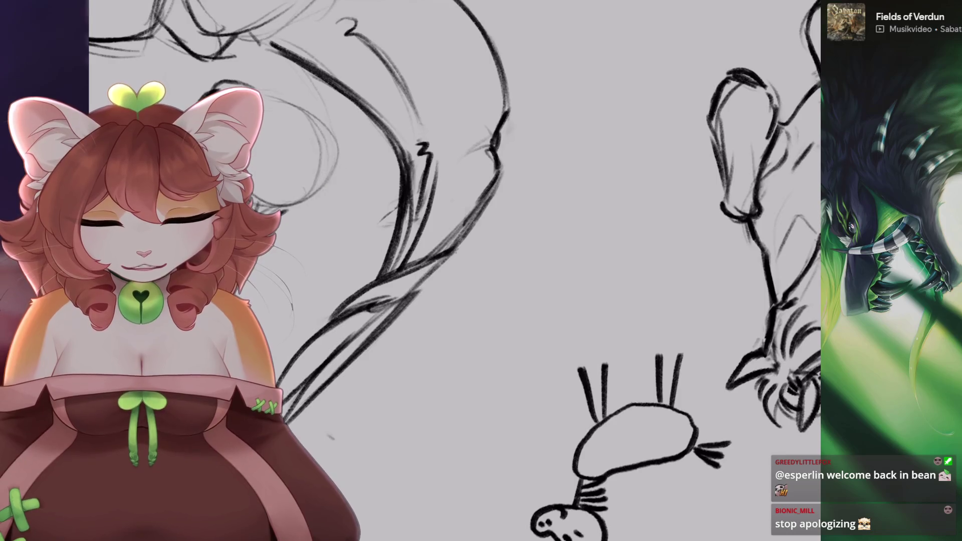
scroll(451, 201, up, 2)
scroll(451, 200, up, 2)
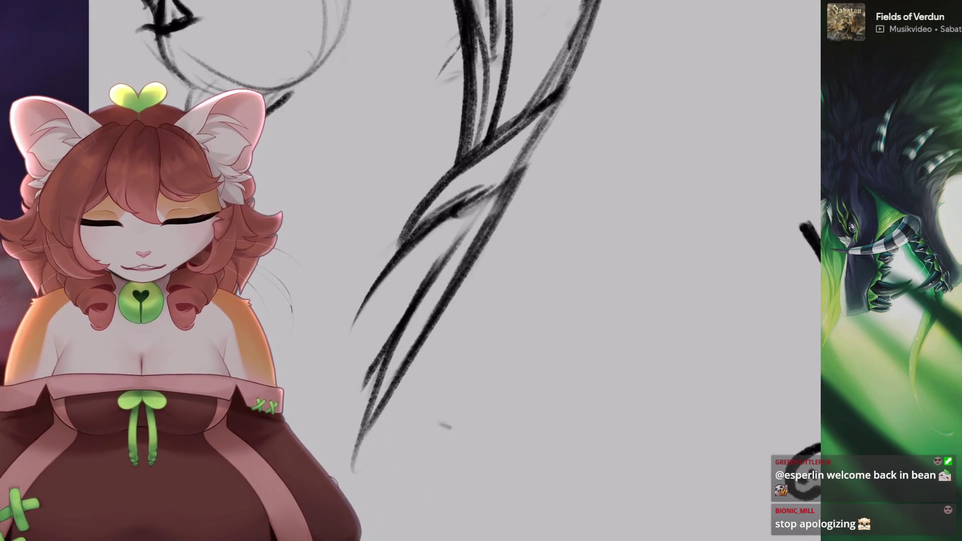
drag(355, 466, 538, 179)
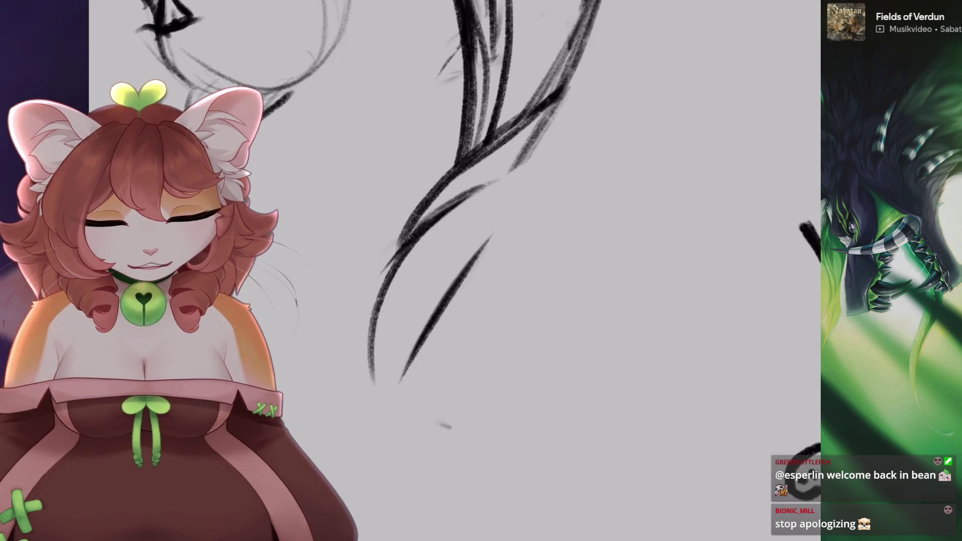
key(ctrl+z)
drag(380, 436, 496, 197)
key(ctrl+z)
key(ctrl+z)
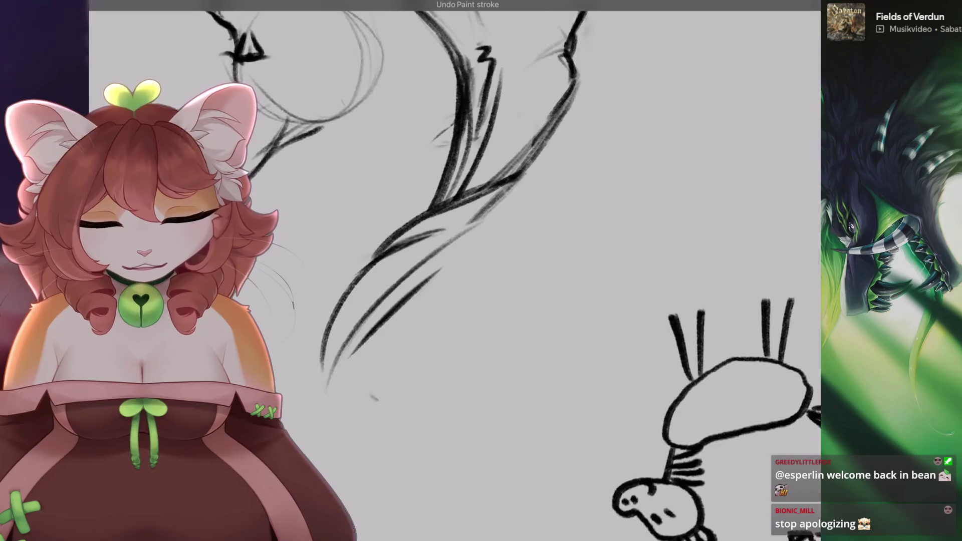
- Erase part of a wing stroke, remove the hooked lower-left stroke, and start a freehand selection
scroll(451, 270, down, 5)
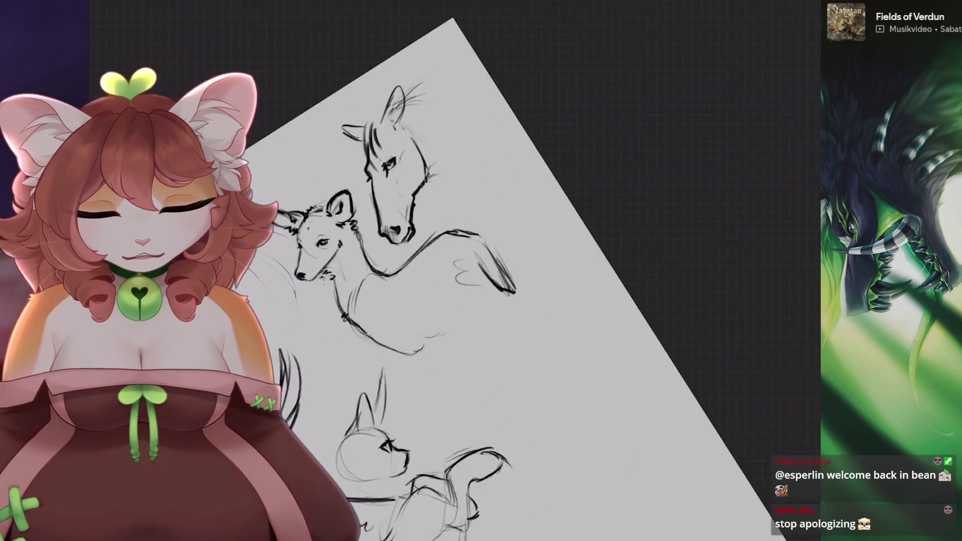
scroll(451, 271, up, 3)
key(ctrl+z)
scroll(451, 200, up, 5)
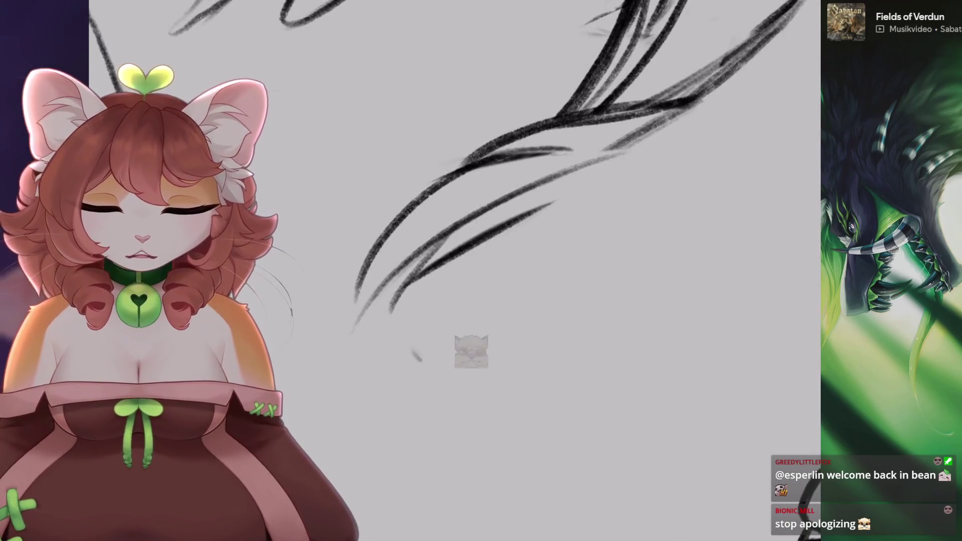
key(ctrl+shift+z)
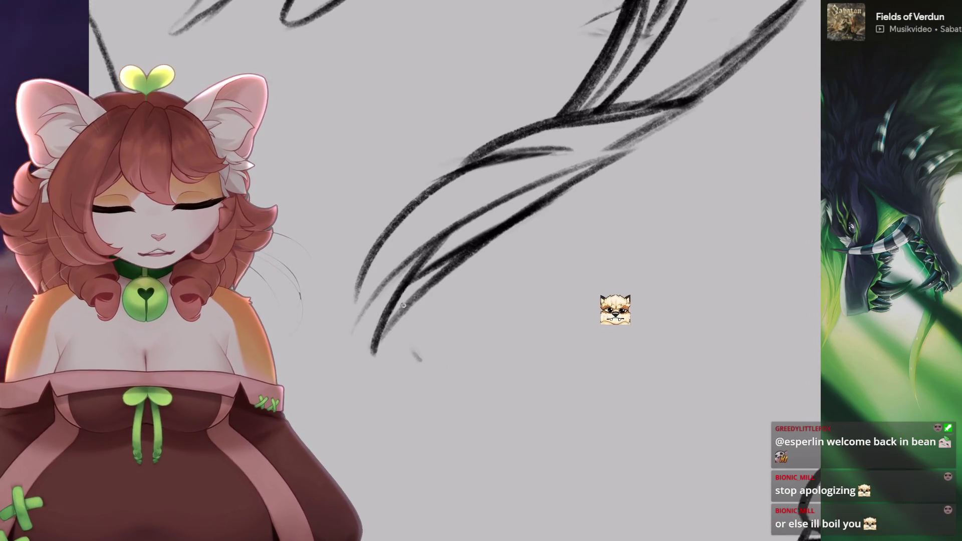
drag(475, 257, 516, 238)
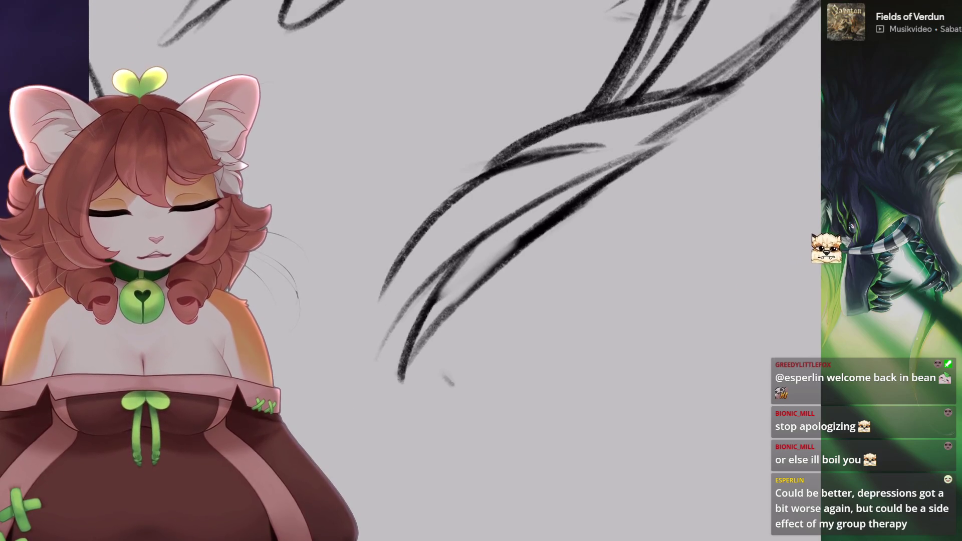
key(ctrl+z)
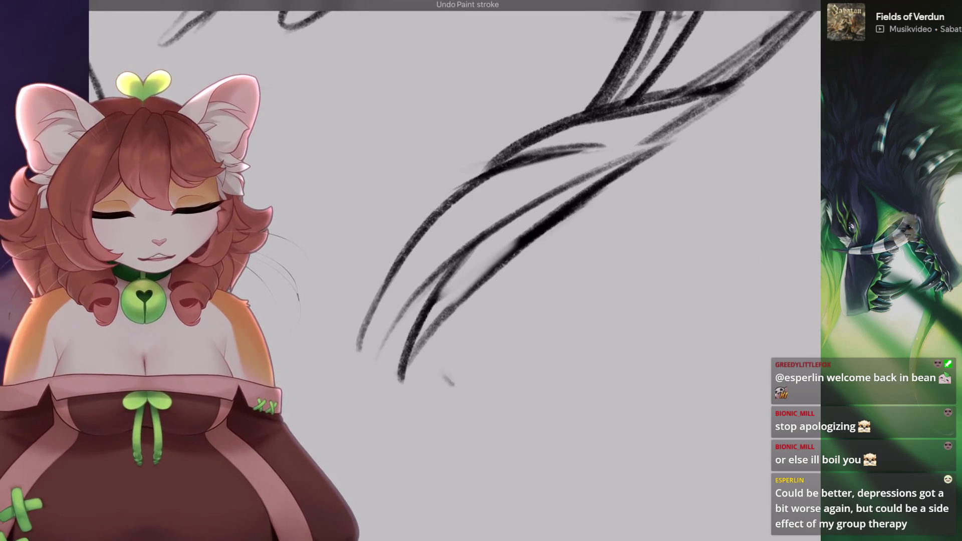
key(ctrl+z)
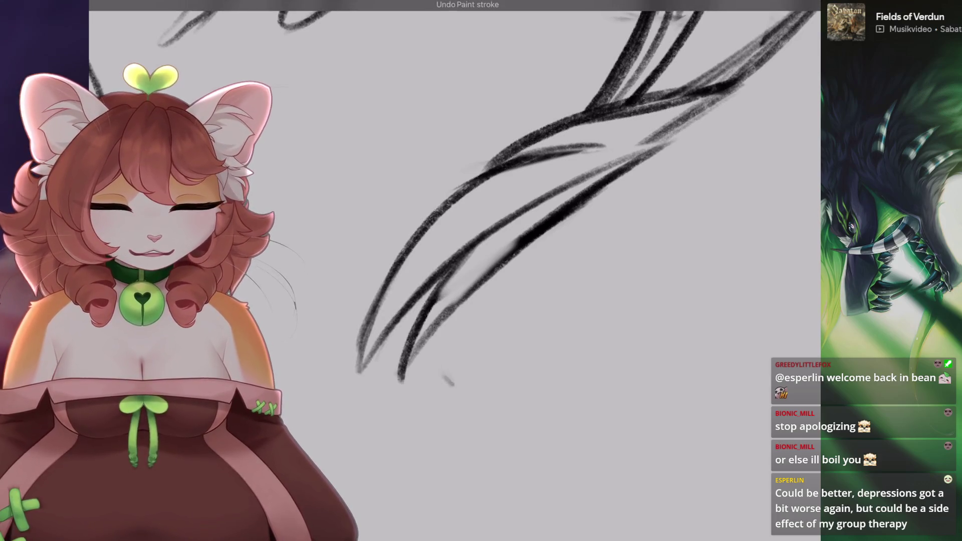
scroll(501, 250, down, 5)
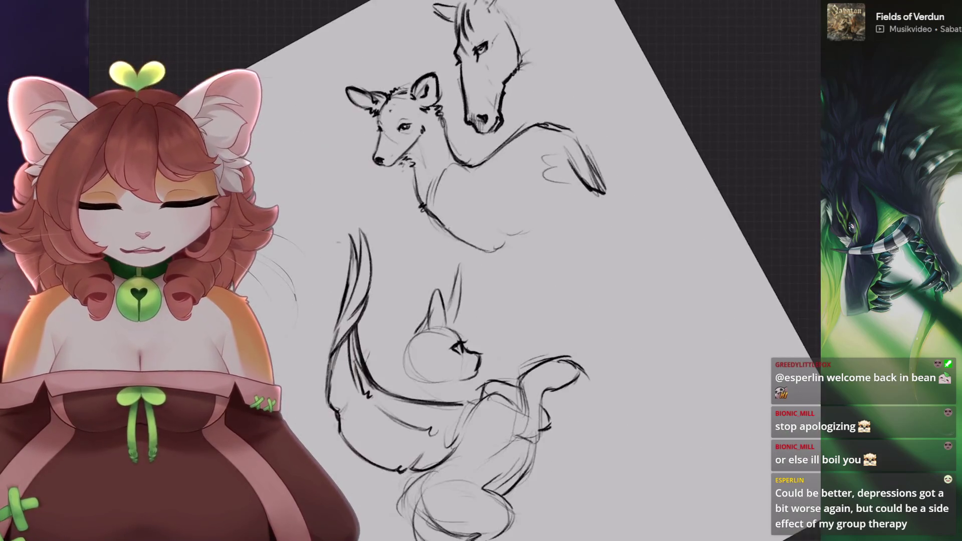
scroll(501, 251, up, 3)
key(s)
scroll(501, 251, up, 3)
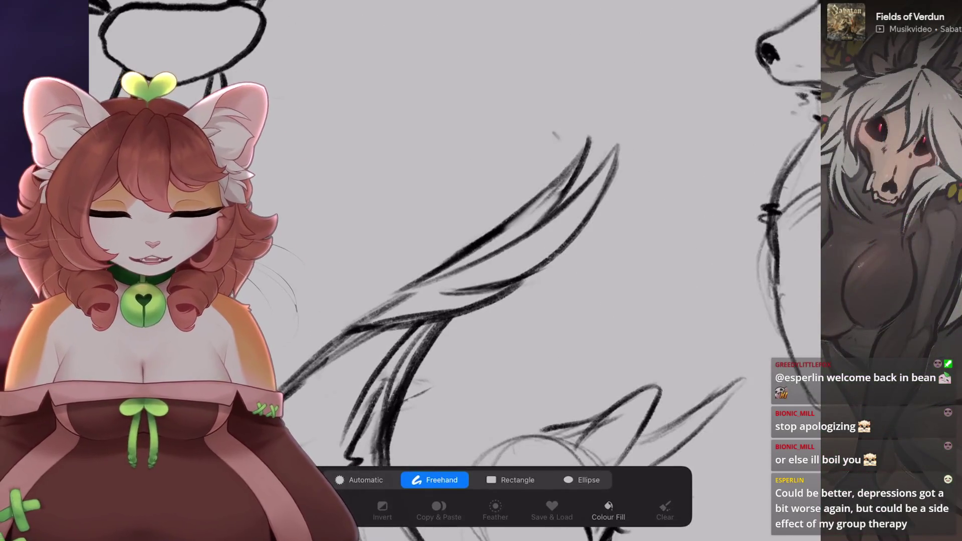
- Transform the selected wing strokes, then redraw the dark wing stroke repeatedly until it fits
key(v)
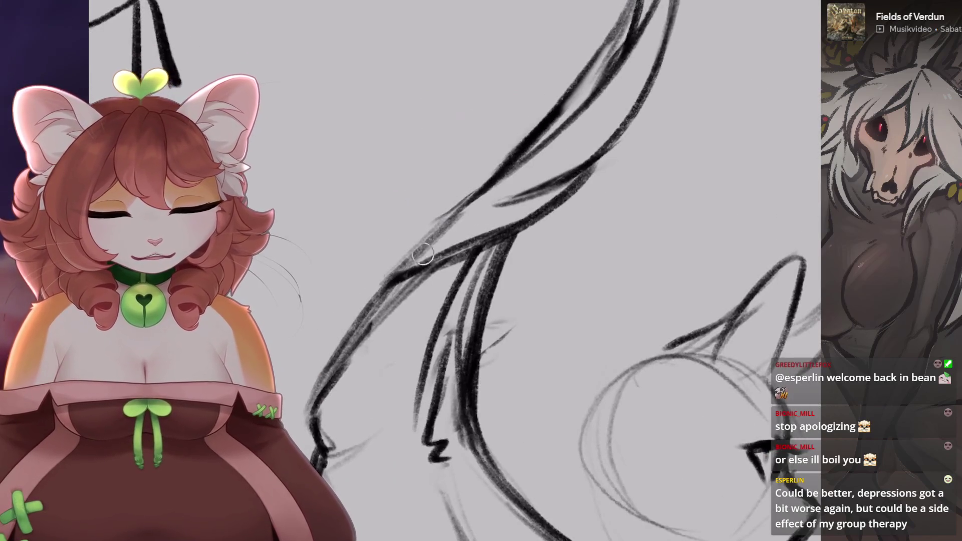
scroll(521, 271, up, 2)
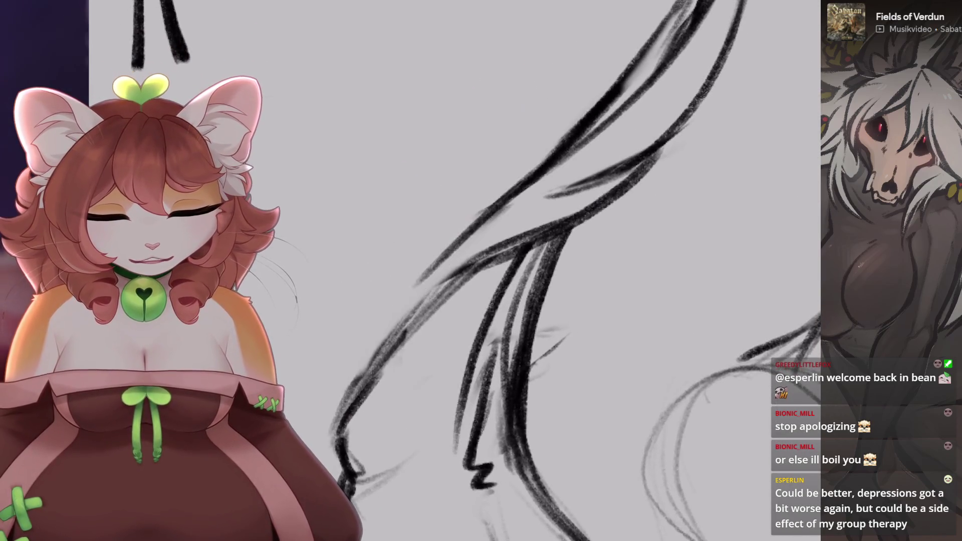
key(ctrl+z)
drag(456, 268, 552, 228)
key(ctrl+z)
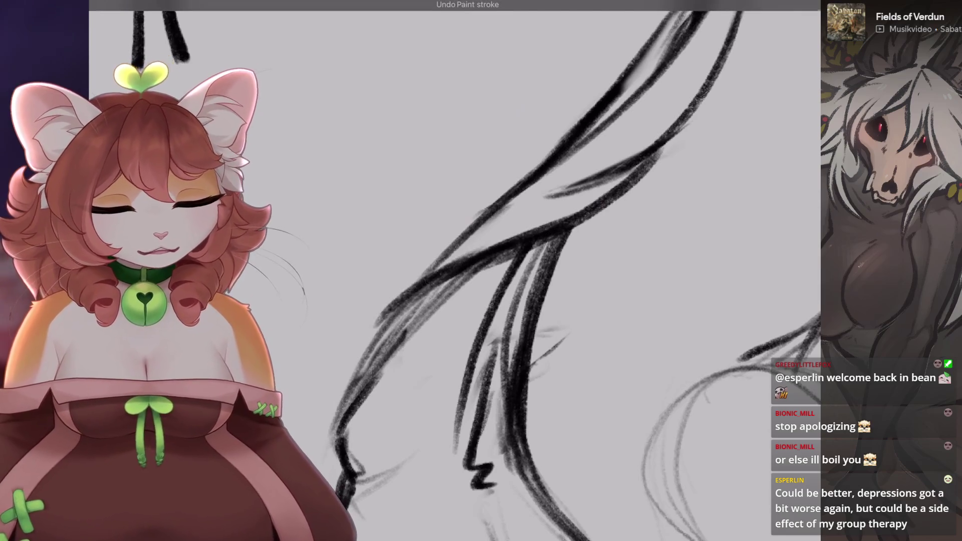
drag(376, 328, 421, 288)
key(ctrl+z)
mouse_move(341, 406)
mouse_down()
mouse_move(390, 325)
mouse_move(453, 278)
mouse_up()
key(ctrl+z)
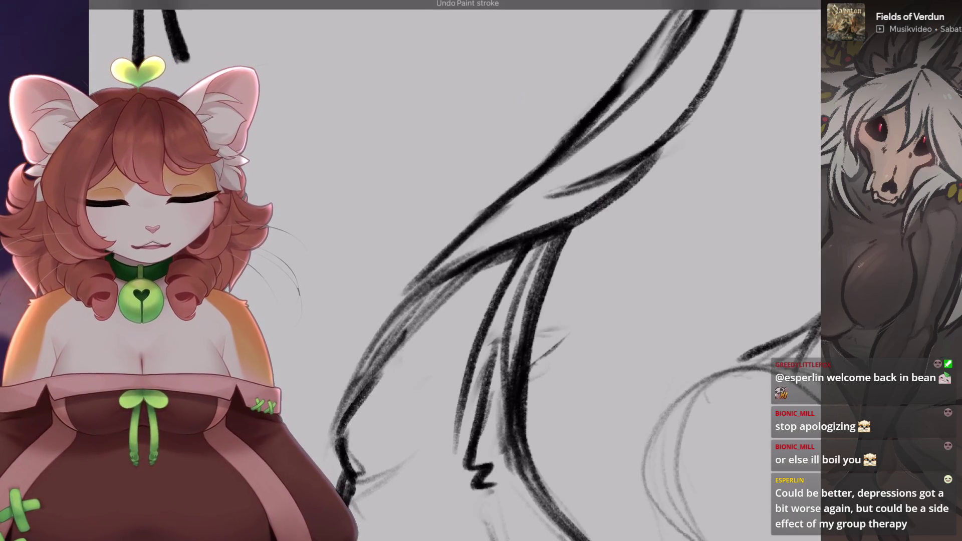
drag(376, 343, 494, 219)
drag(341, 416, 401, 296)
- Undo the last erase stroke and briefly open and close the Brush Library
scroll(481, 270, up, 1)
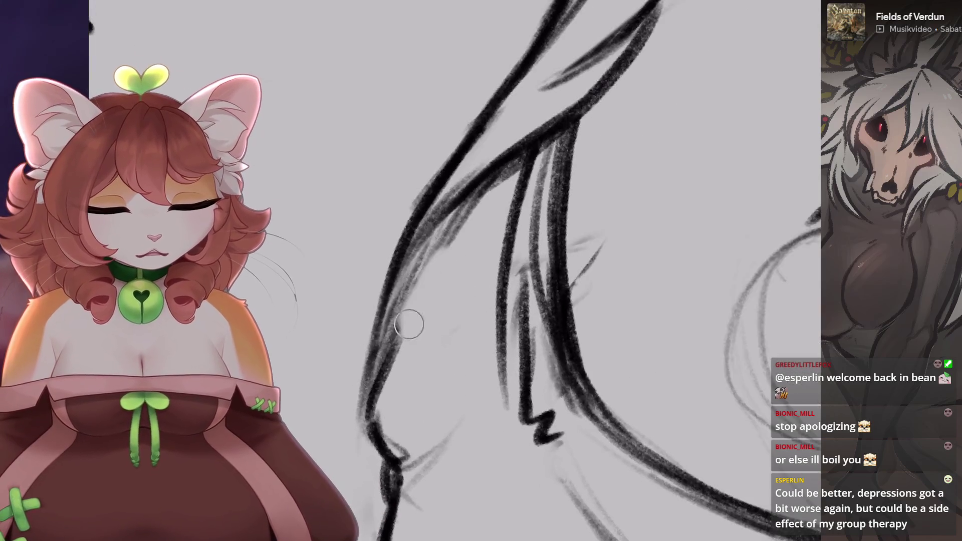
scroll(483, 209, down, 2)
scroll(481, 271, down, 5)
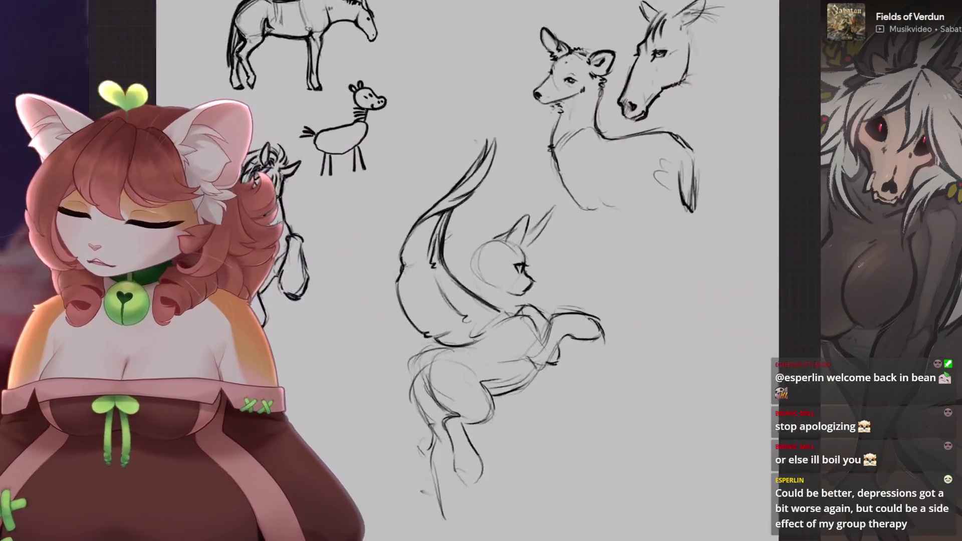
scroll(576, 226, up, 3)
scroll(652, 211, up, 2)
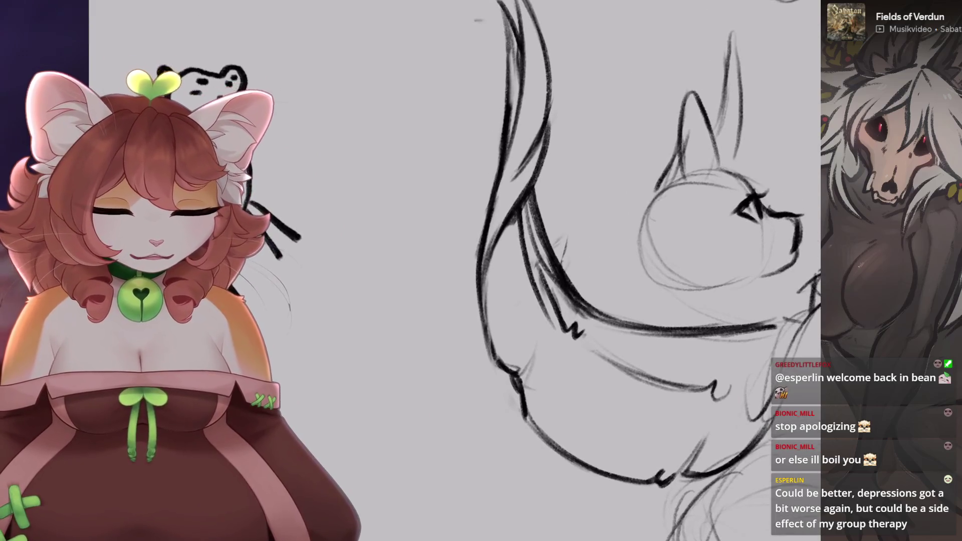
scroll(641, 270, down, 2)
scroll(552, 271, up, 4)
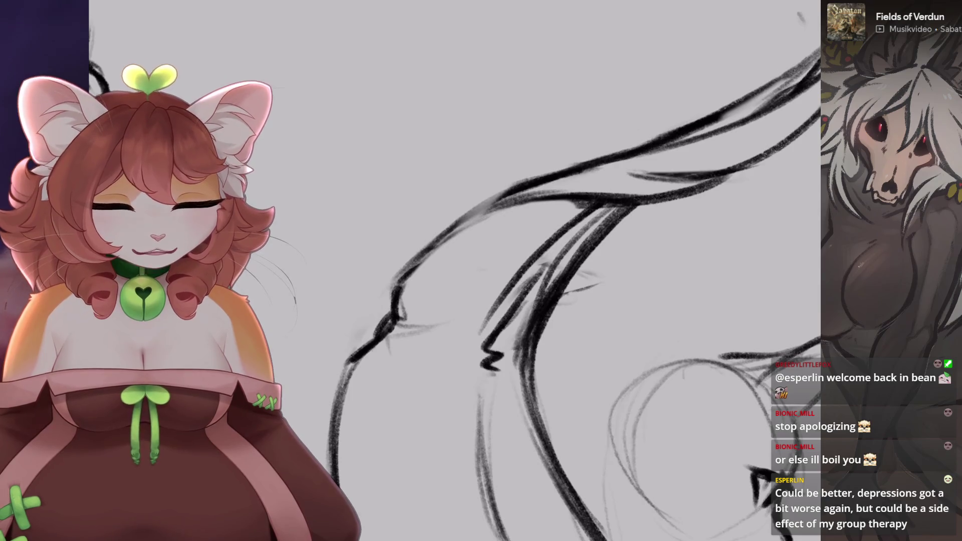
scroll(467, 205, down, 2)
scroll(516, 350, up, 1)
scroll(516, 311, up, 1)
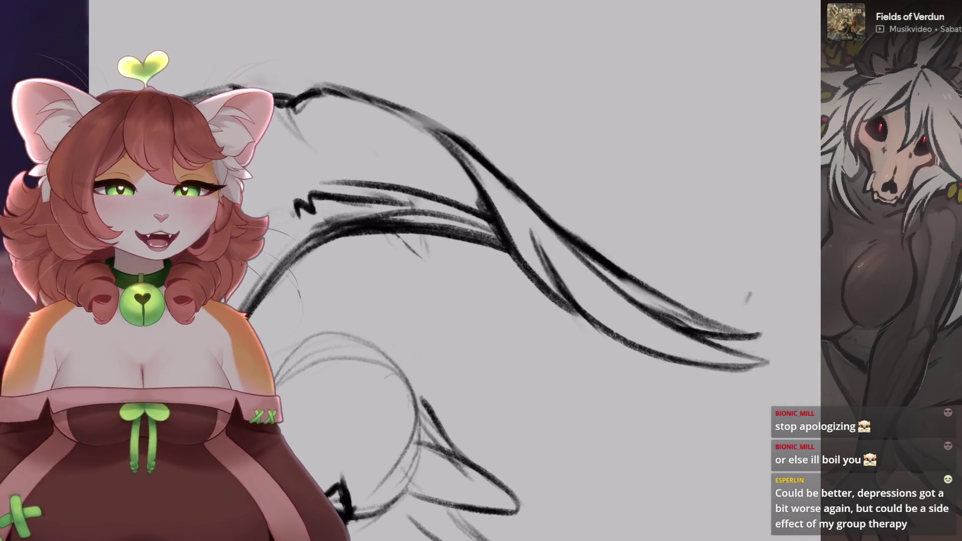
scroll(502, 271, up, 2)
key(ctrl+z)
click(756, 3)
click(493, 242)
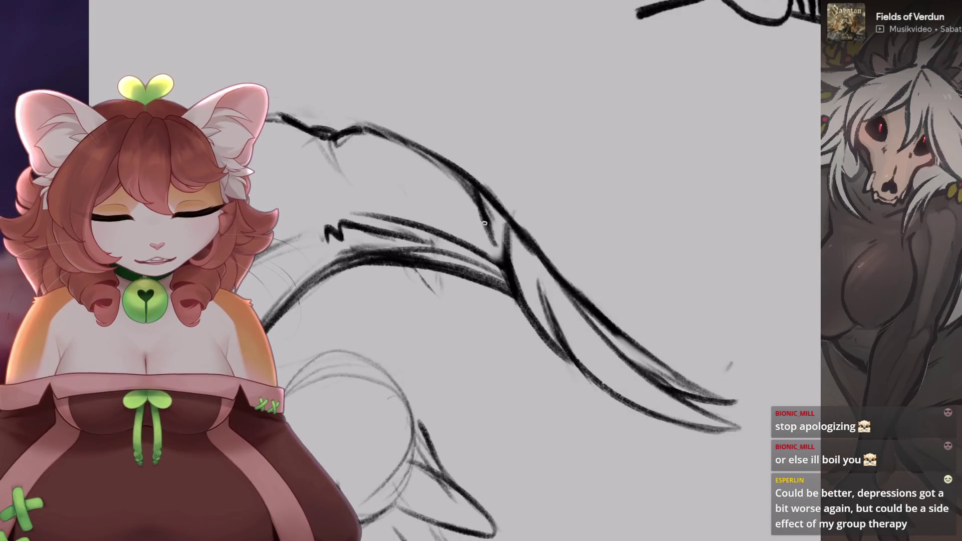
scroll(484, 223, down, 3)
scroll(501, 271, up, 3)
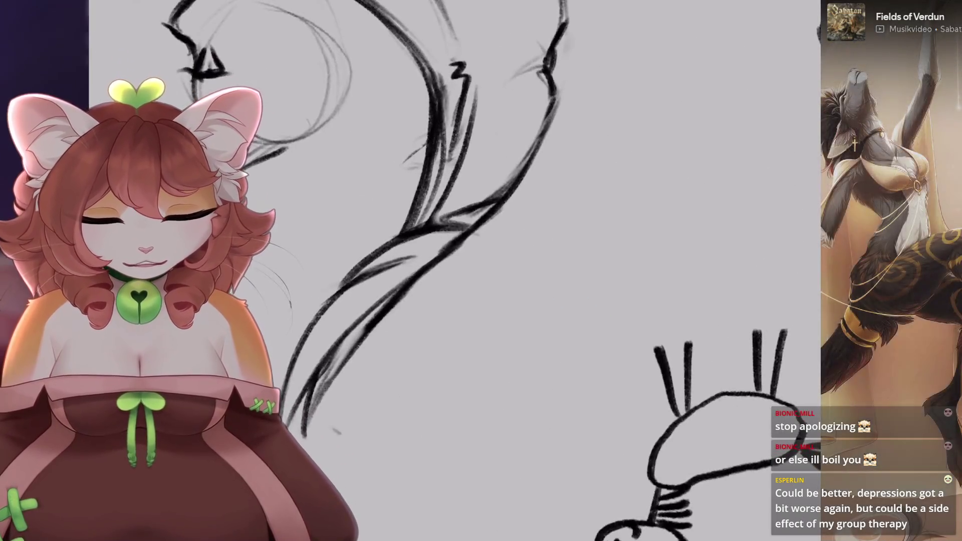
- Undo the inner cat strokes and the old curved neck-to-chest stroke
scroll(501, 271, down, 2)
scroll(501, 271, up, 2)
key(ctrl+z)
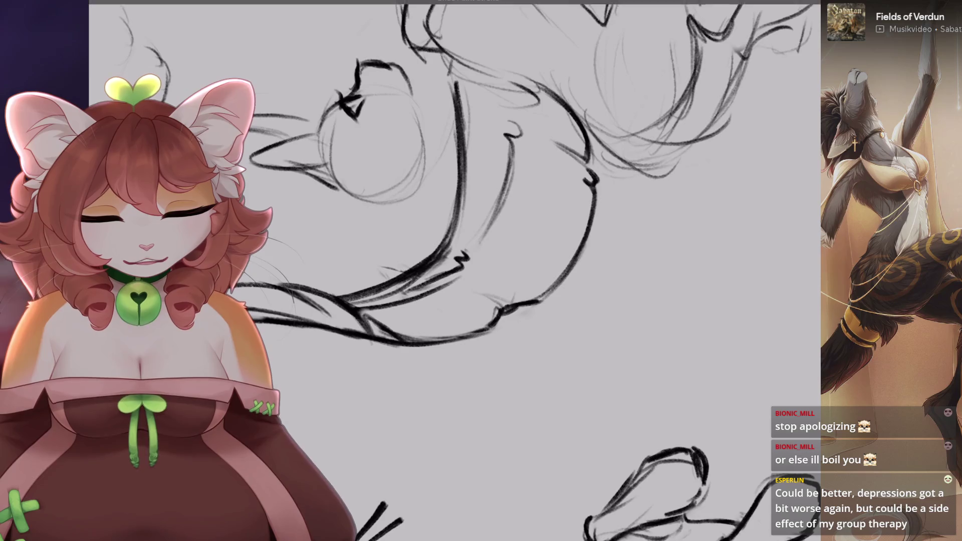
scroll(501, 271, down, 2)
scroll(501, 271, up, 3)
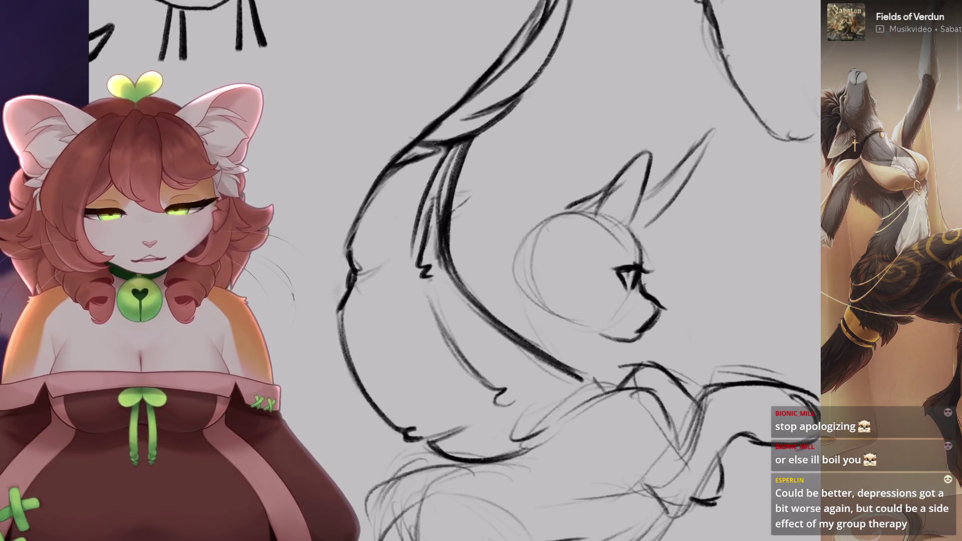
key(ctrl+z)
key(ctrl+z)
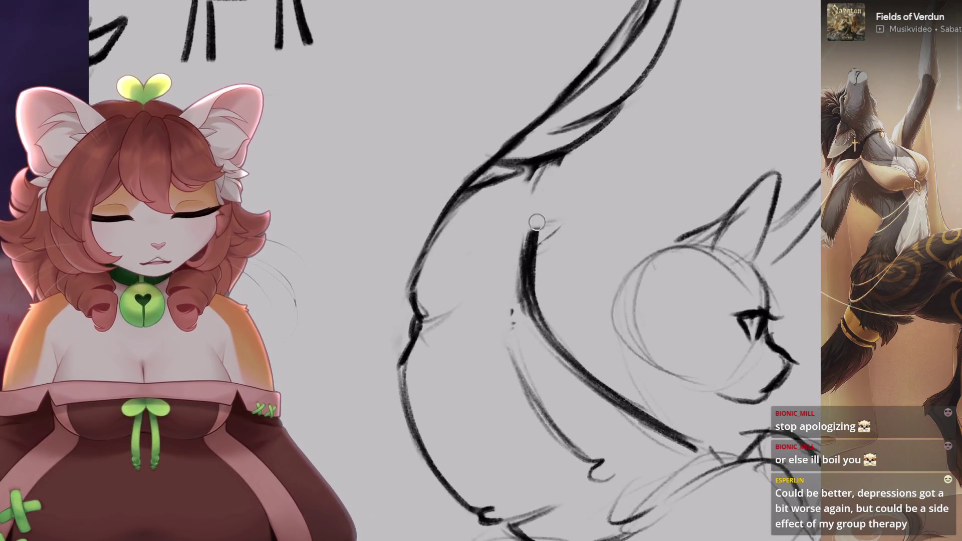
key(ctrl+z)
key(ctrl+z)
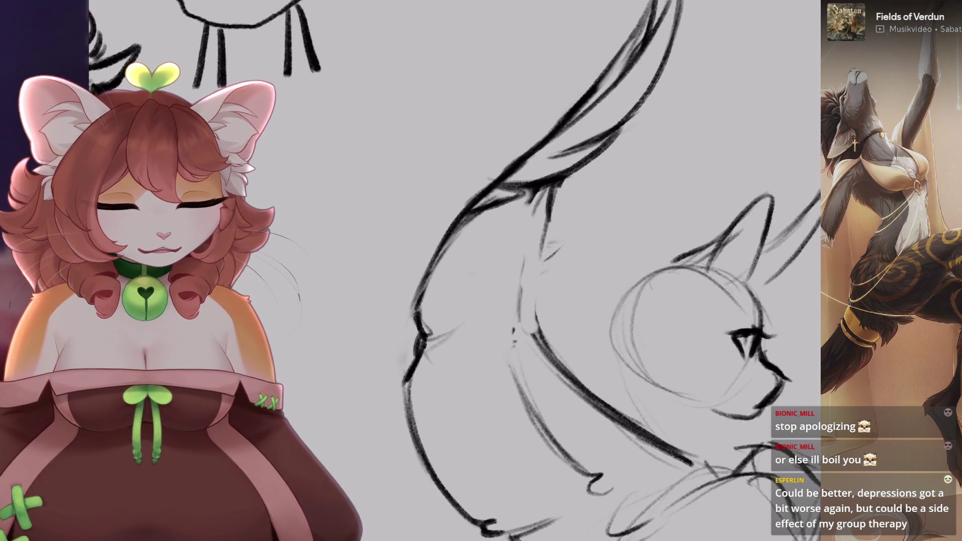
key(ctrl+z)
- Try a new neck-to-chest line several times, undoing redraws and a test erase
drag(554, 186, 532, 344)
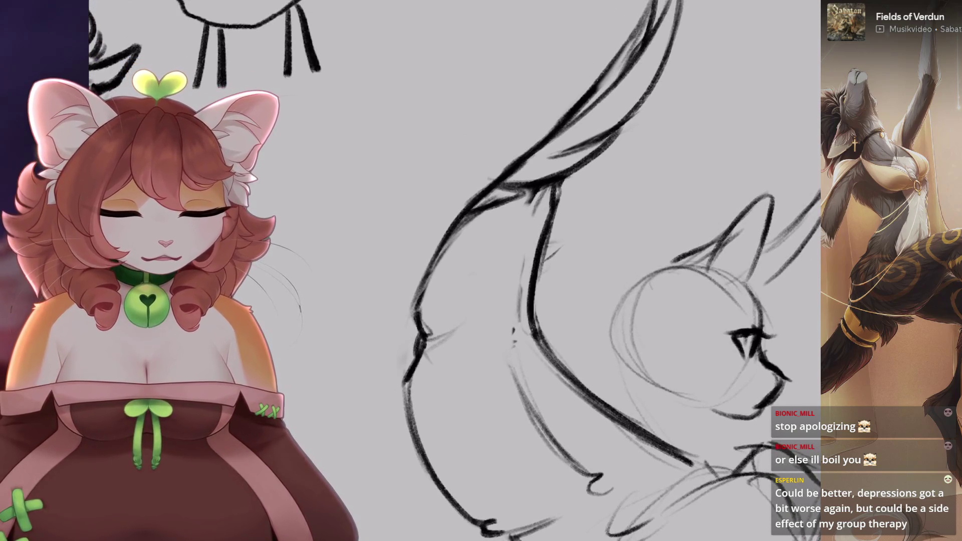
key(ctrl+z)
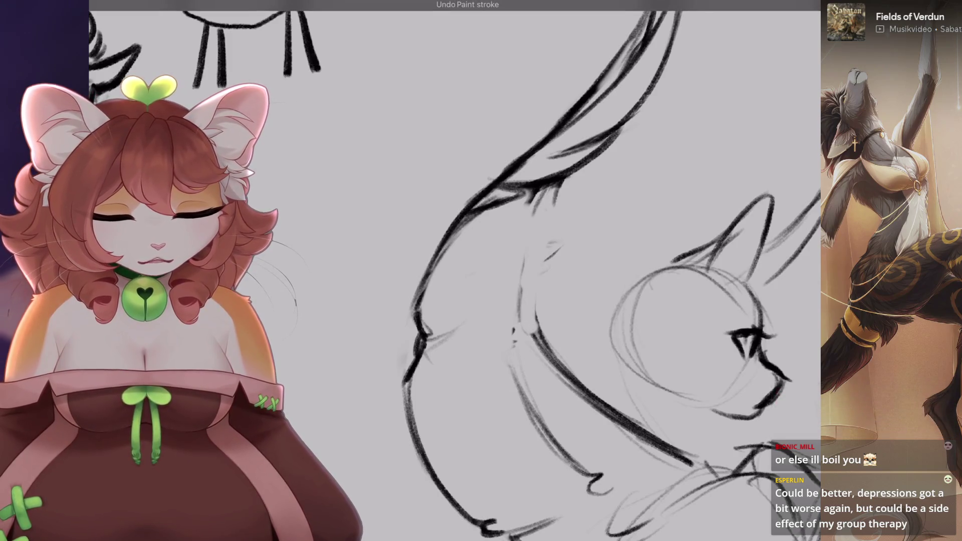
key(ctrl+z)
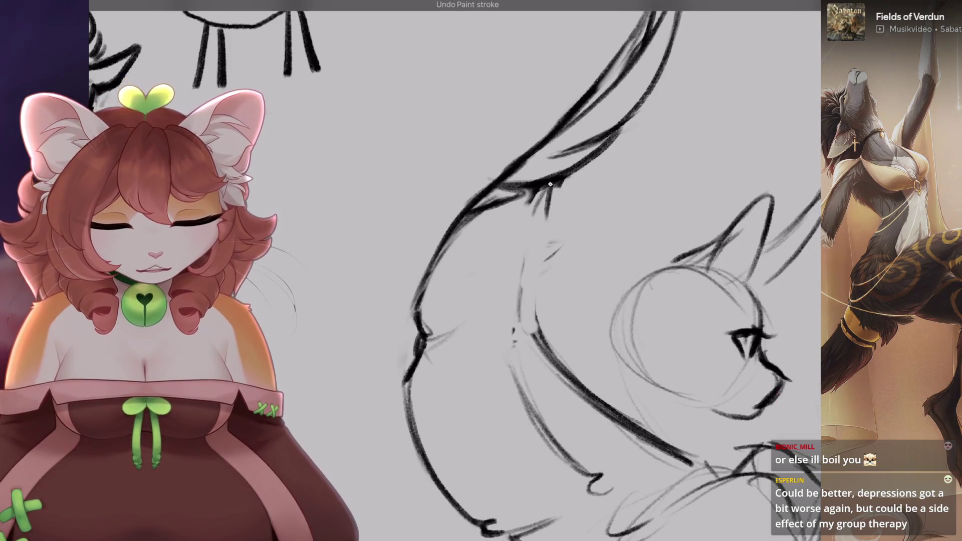
drag(550, 184, 534, 316)
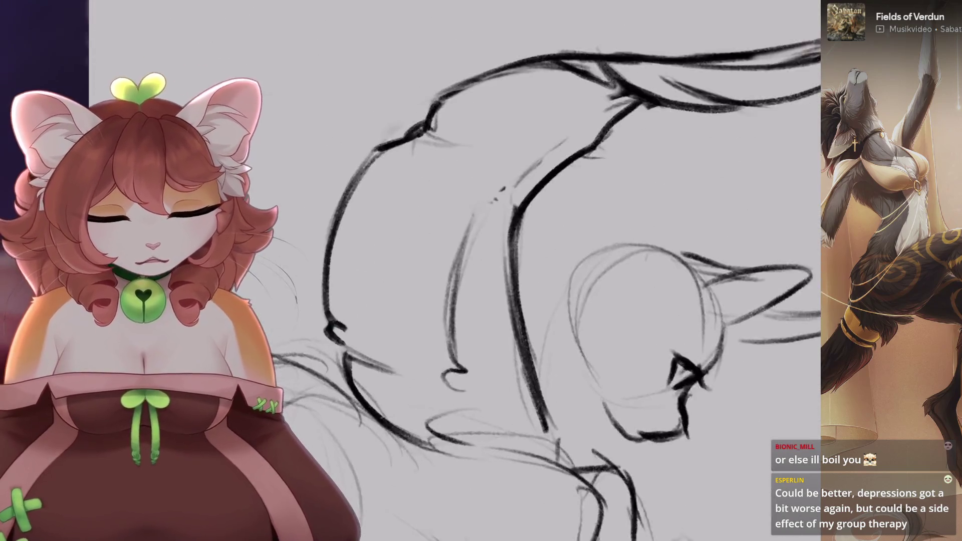
key(ctrl+z)
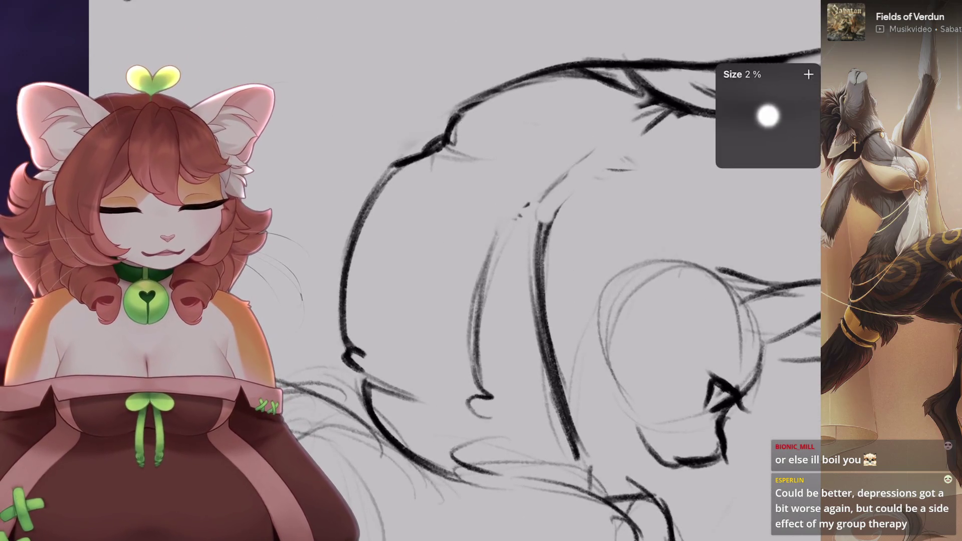
drag(507, 351, 544, 173)
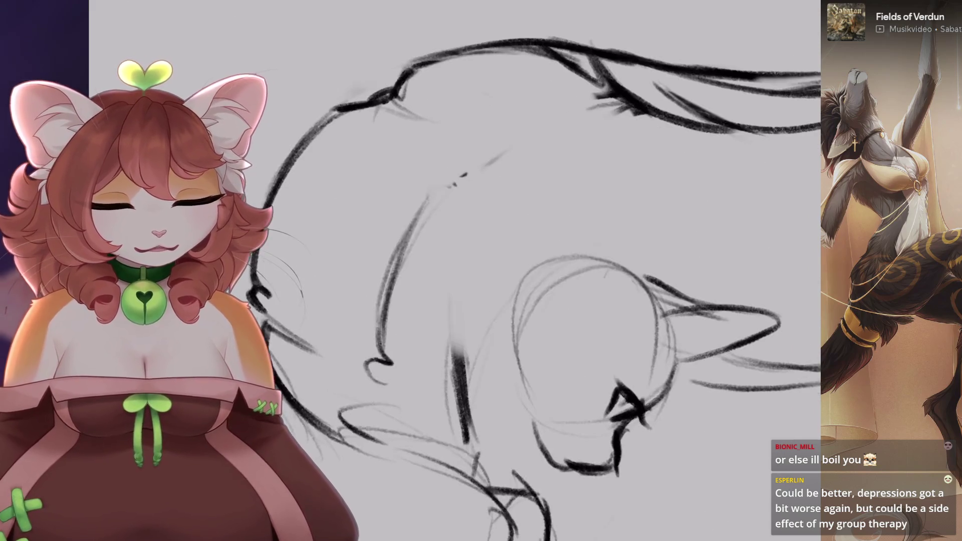
key(ctrl+z)
- Draw one long curve from the chest up toward the wing and touch up its top end
drag(457, 395, 642, 118)
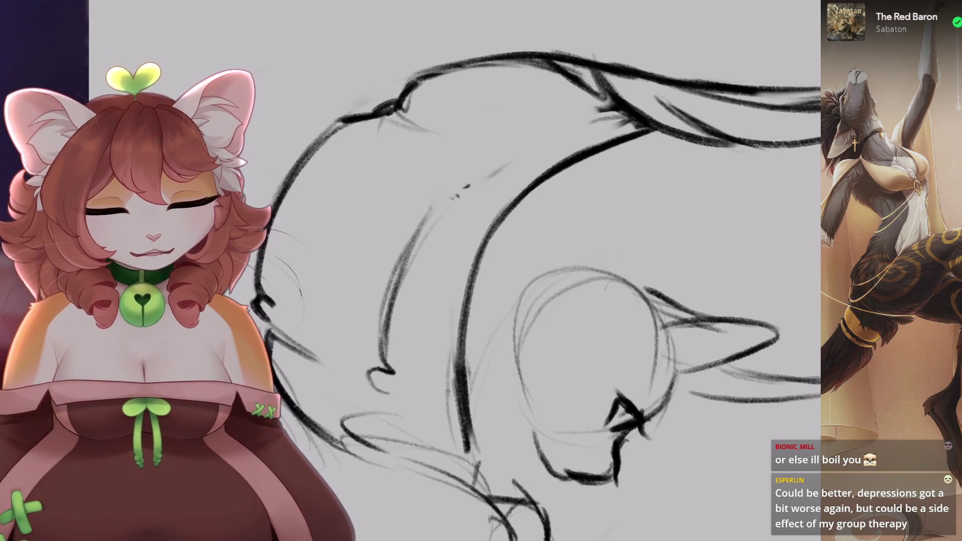
drag(551, 250, 501, 226)
key(ctrl+z)
key(ctrl+z)
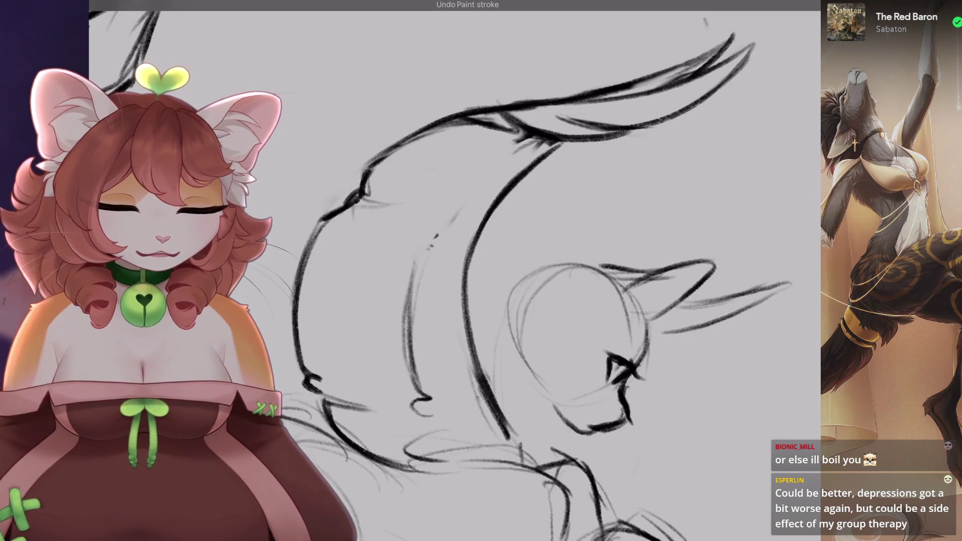
click(447, 226)
drag(502, 251, 482, 241)
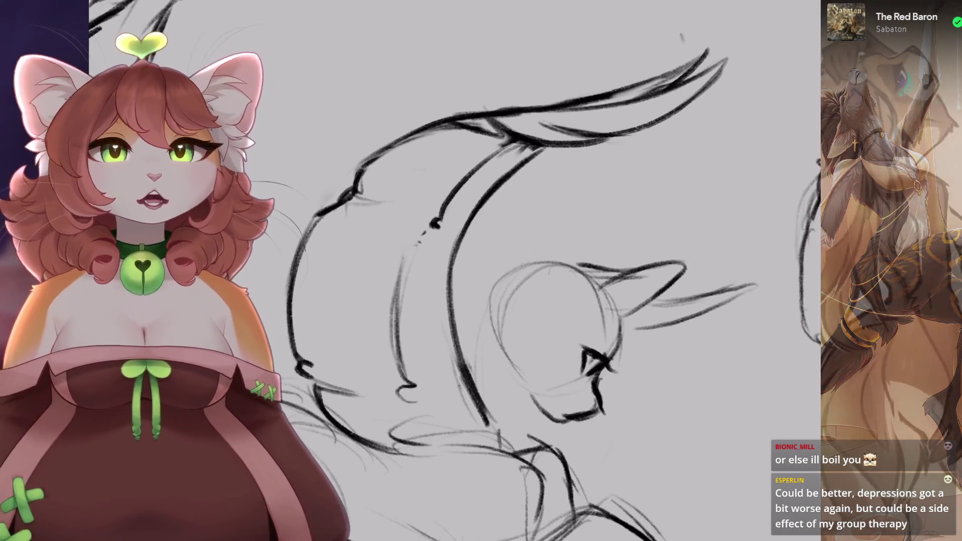
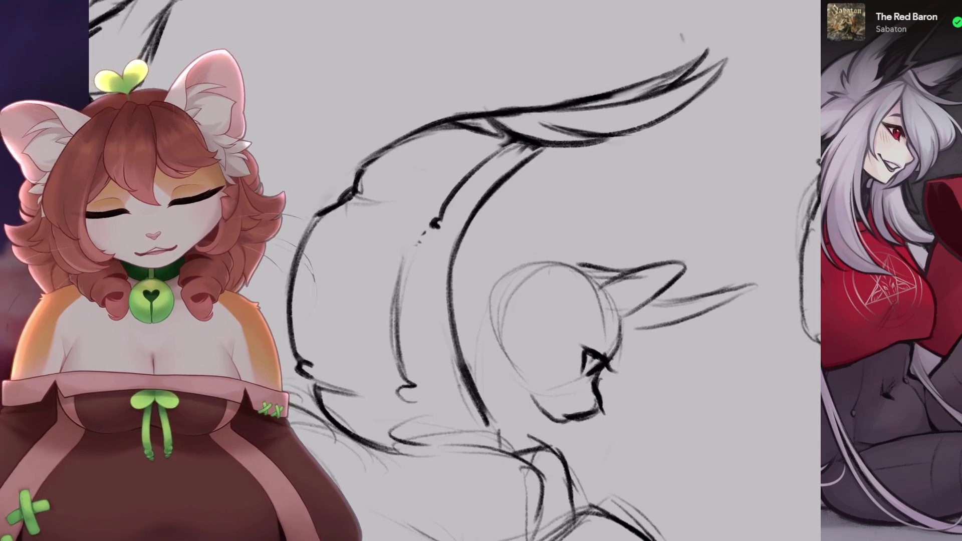
- Erase the middle of the body outline and reconnect the broken curve with short strokes
scroll(551, 296, up, 2)
drag(473, 284, 451, 321)
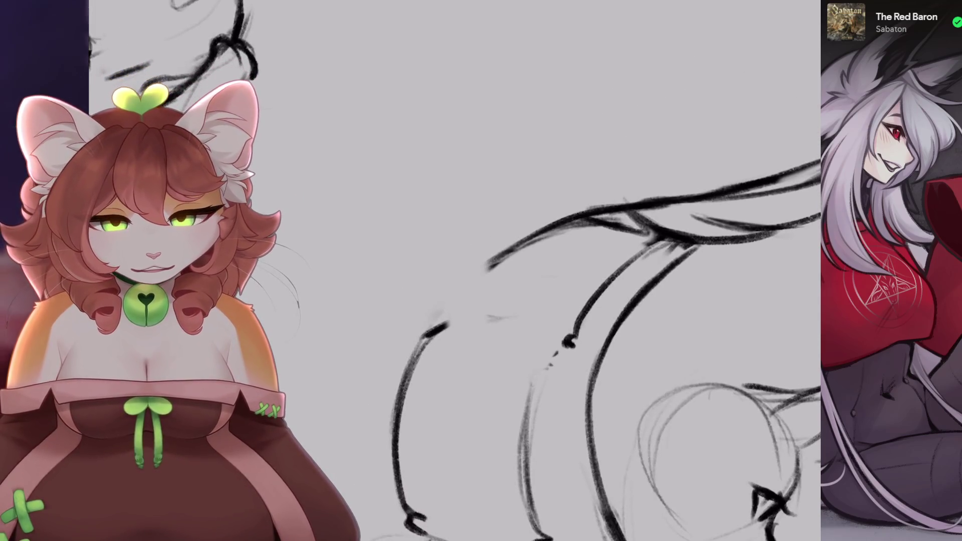
mouse_move(476, 223)
mouse_down()
mouse_move(482, 270)
mouse_move(506, 261)
mouse_up()
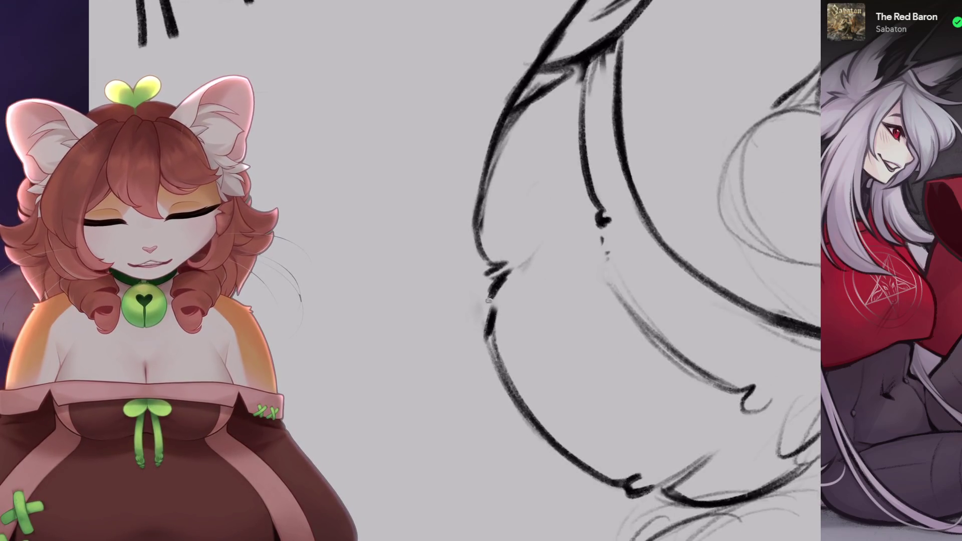
scroll(489, 300, down, 5)
scroll(551, 301, up, 5)
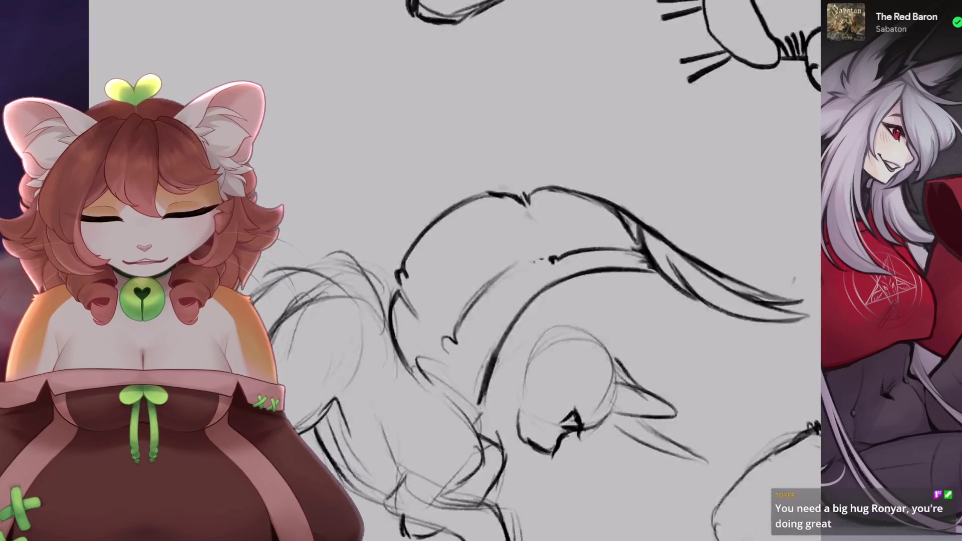
scroll(502, 270, down, 5)
scroll(451, 225, up, 5)
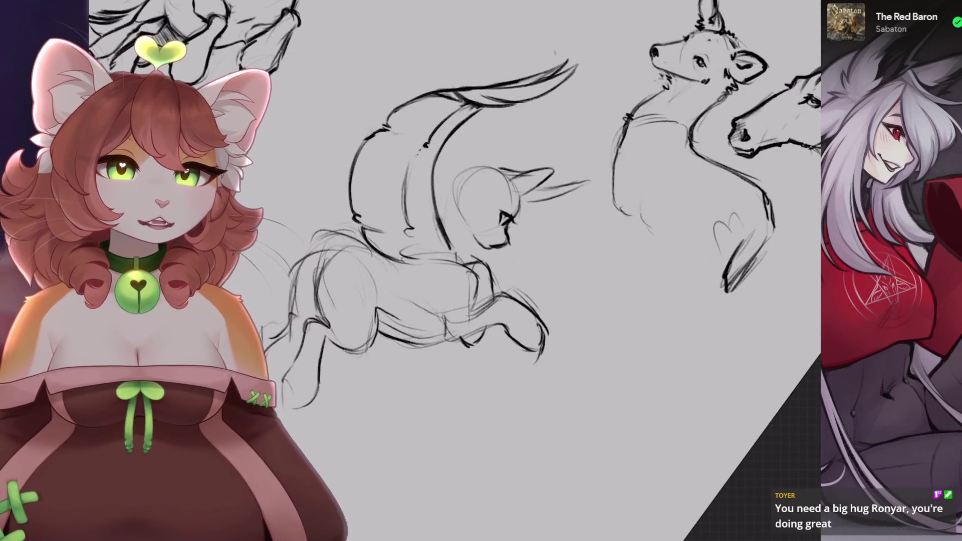
scroll(401, 200, up, 5)
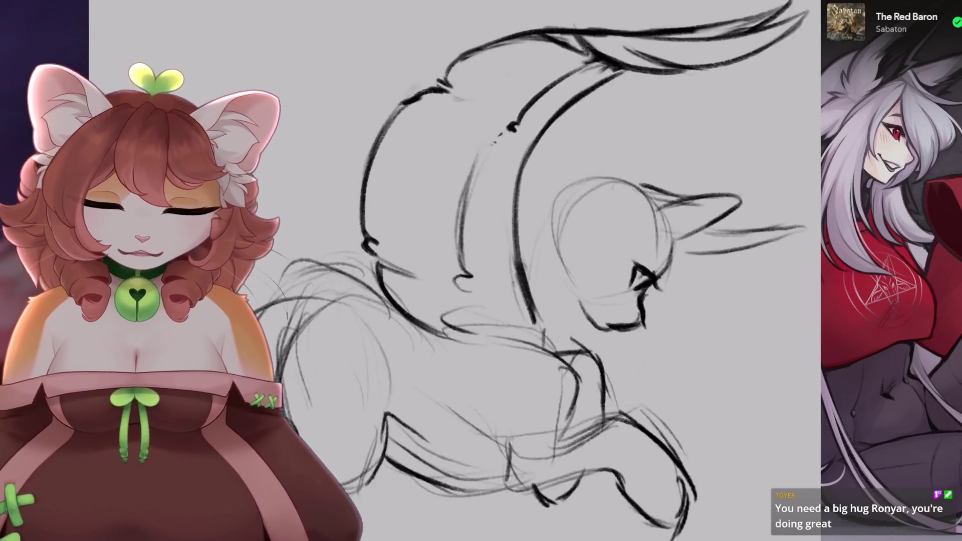
scroll(551, 271, up, 3)
key(ctrl+z)
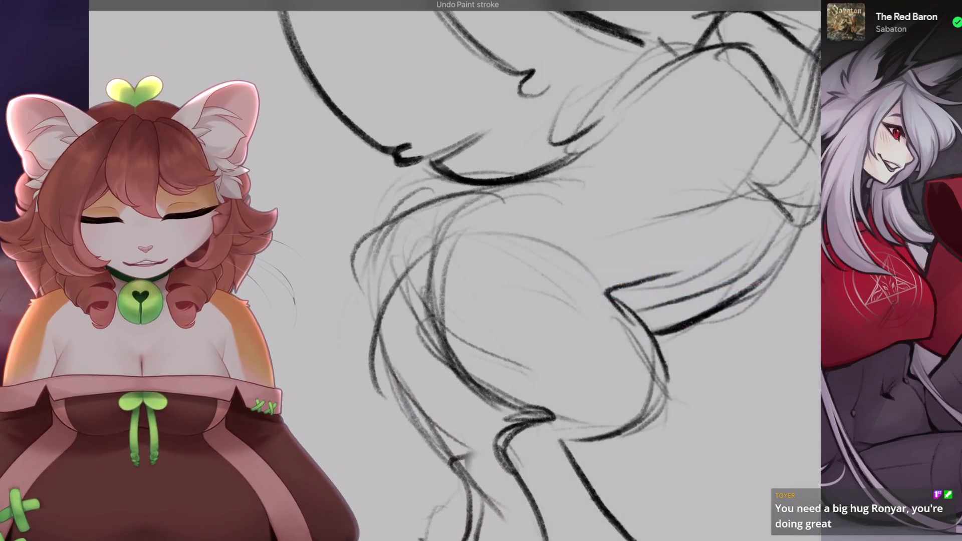
- Redraw darker lines down the creature's body and left leg, undoing stray strokes
mouse_move(481, 190)
mouse_down()
mouse_move(436, 381)
mouse_move(433, 366)
mouse_up()
scroll(551, 271, down, 3)
scroll(551, 270, up, 3)
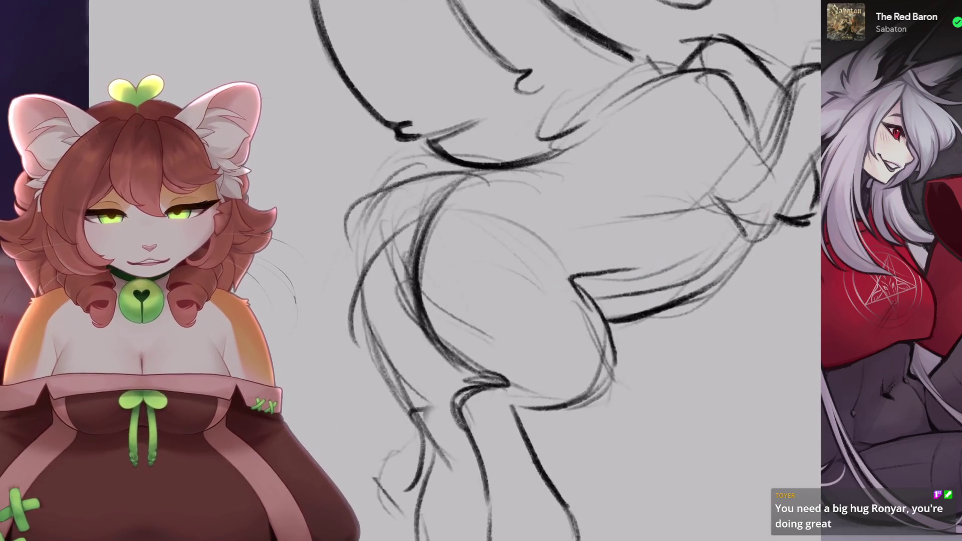
drag(365, 235, 351, 281)
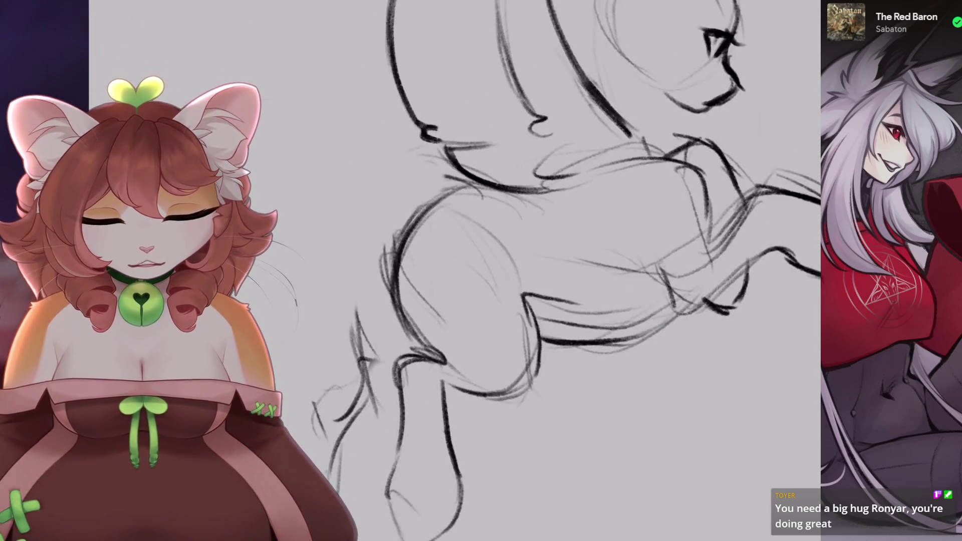
key(ctrl+z)
mouse_move(450, 150)
mouse_down()
mouse_move(381, 258)
mouse_move(384, 401)
mouse_up()
mouse_move(390, 351)
mouse_down()
mouse_move(401, 265)
mouse_move(381, 341)
mouse_up()
key(ctrl+z)
mouse_move(401, 306)
mouse_down()
mouse_move(386, 371)
mouse_move(351, 300)
mouse_move(333, 434)
mouse_up()
key(ctrl+z)
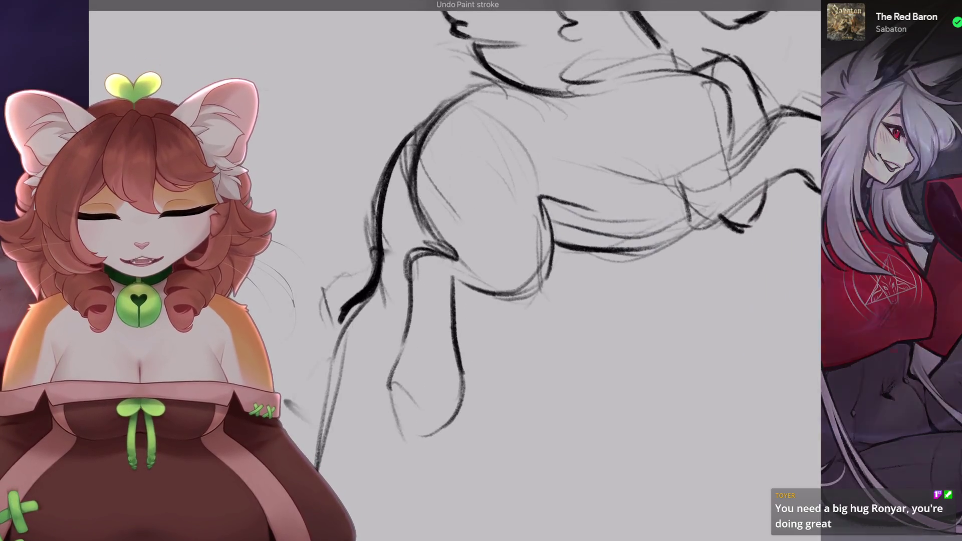
mouse_move(382, 260)
mouse_down()
mouse_move(352, 306)
mouse_move(339, 404)
mouse_up()
mouse_move(630, 85)
mouse_down()
mouse_move(543, 184)
mouse_move(560, 247)
mouse_move(462, 322)
mouse_move(429, 399)
mouse_up()
key(ctrl+z)
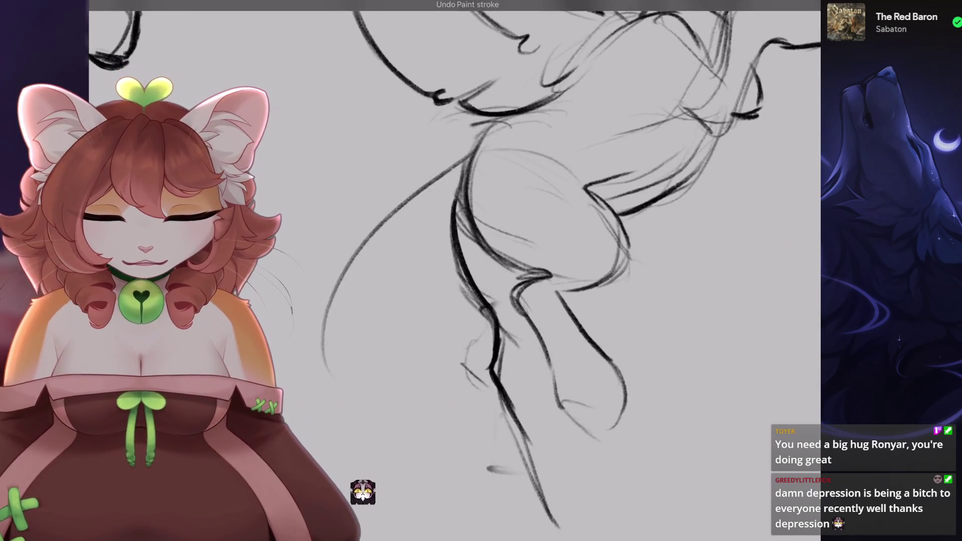
- Draw a long curved tail line sweeping down from the hip
drag(471, 141, 331, 463)
drag(422, 182, 351, 467)
key(ctrl+z)
key(ctrl+z)
drag(473, 140, 328, 463)
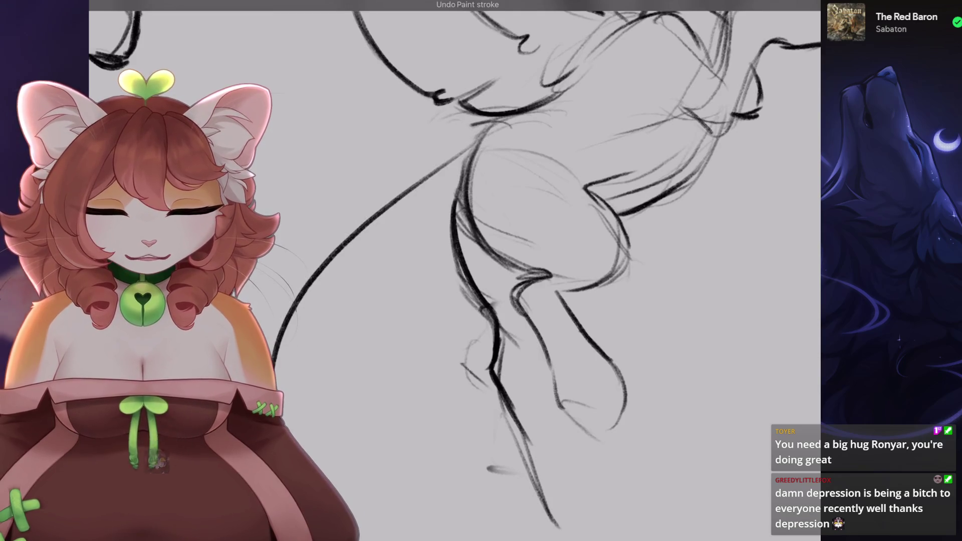
drag(451, 270, 482, 301)
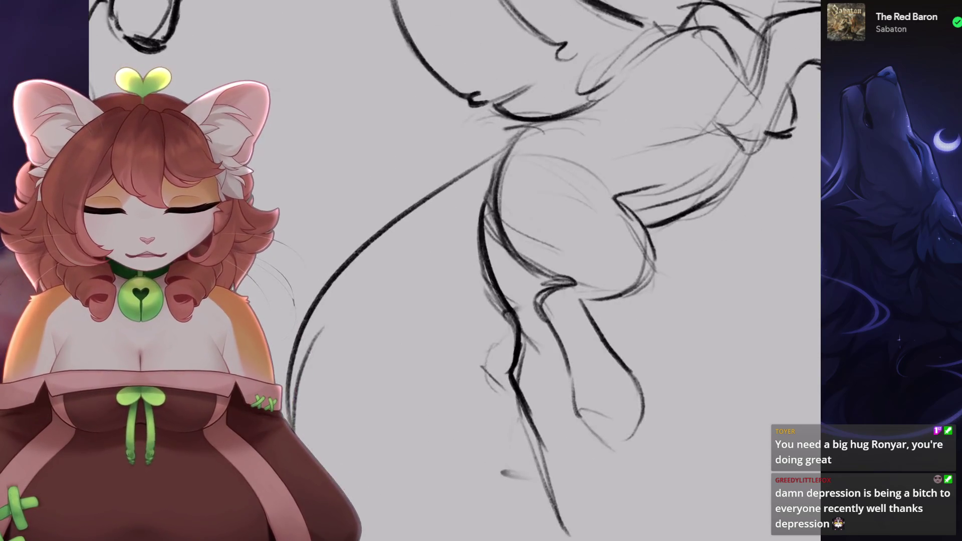
key(ctrl+z)
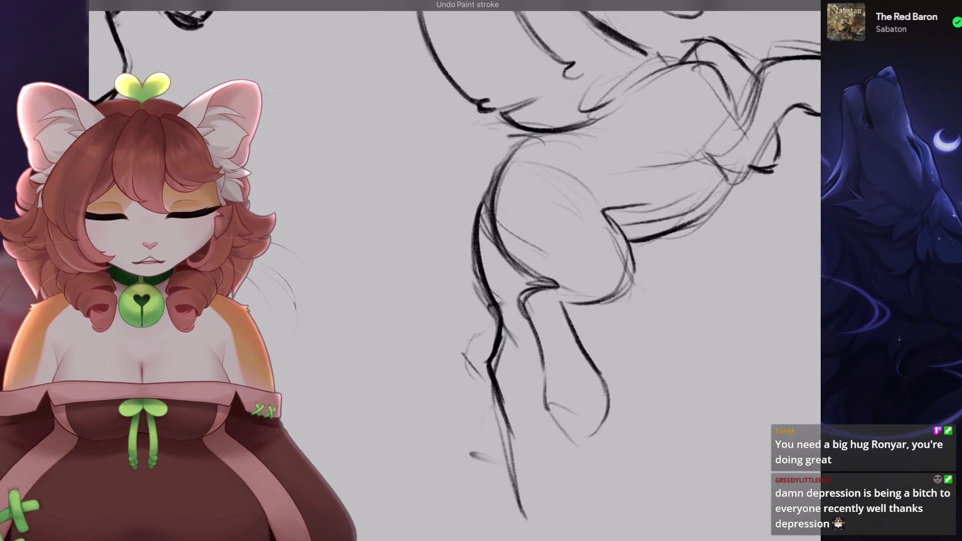
key(ctrl+z)
- Sketch several light tail strands to the left of the legs
drag(434, 198, 314, 250)
drag(491, 170, 303, 265)
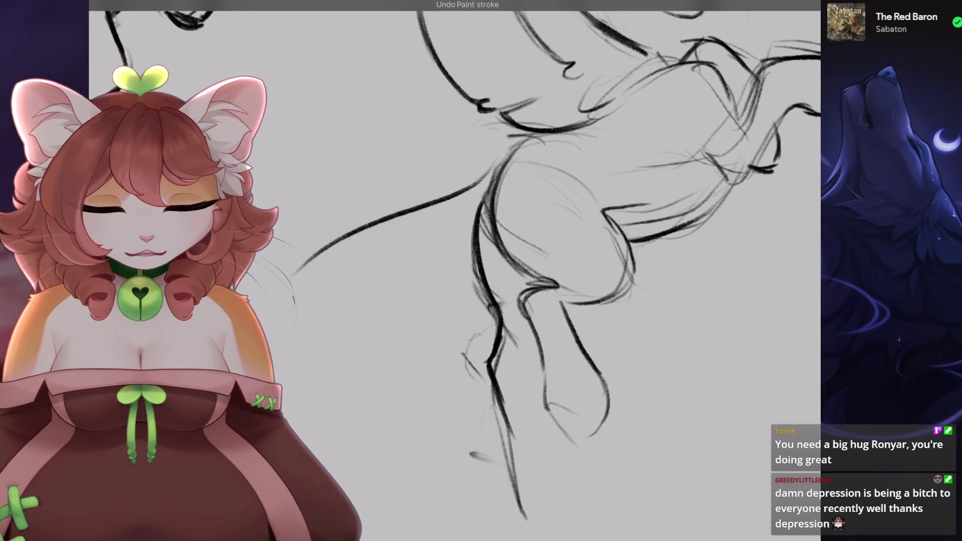
drag(368, 245, 313, 279)
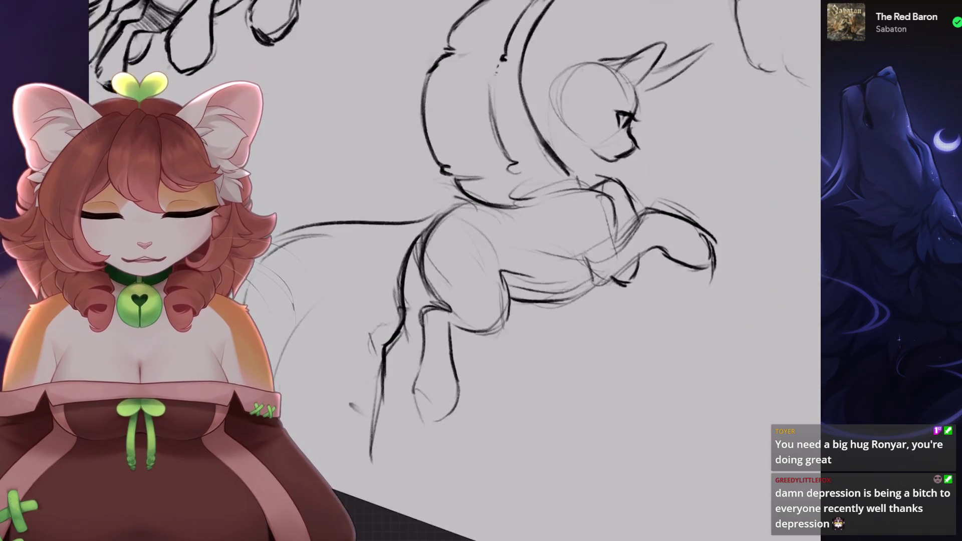
drag(375, 268, 345, 391)
drag(426, 220, 354, 446)
key(ctrl+z)
drag(377, 268, 359, 392)
drag(425, 269, 357, 427)
drag(443, 226, 389, 438)
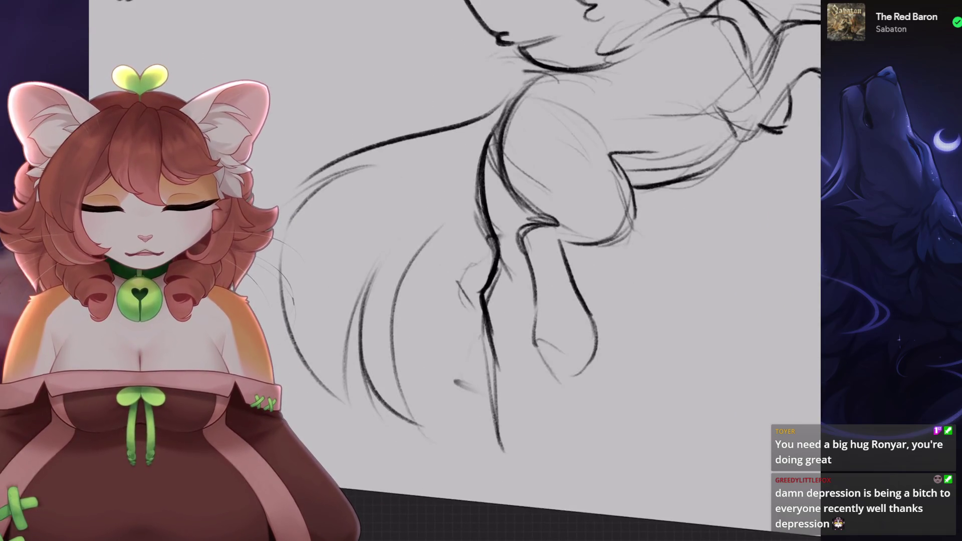
- Redraw the remaining tail strands, discarding the trial strokes
scroll(451, 271, down, 3)
scroll(451, 271, up, 3)
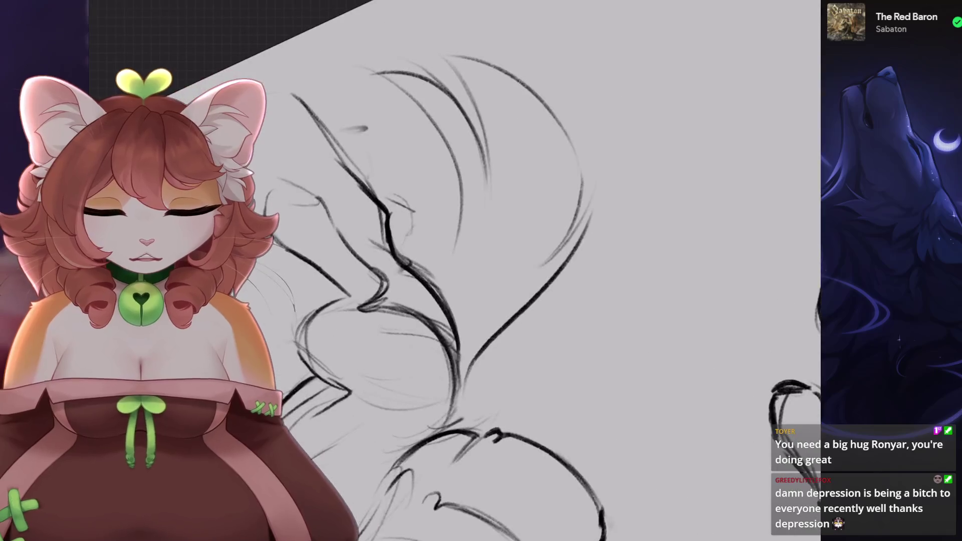
key(ctrl+z)
drag(457, 222, 439, 344)
key(ctrl+z)
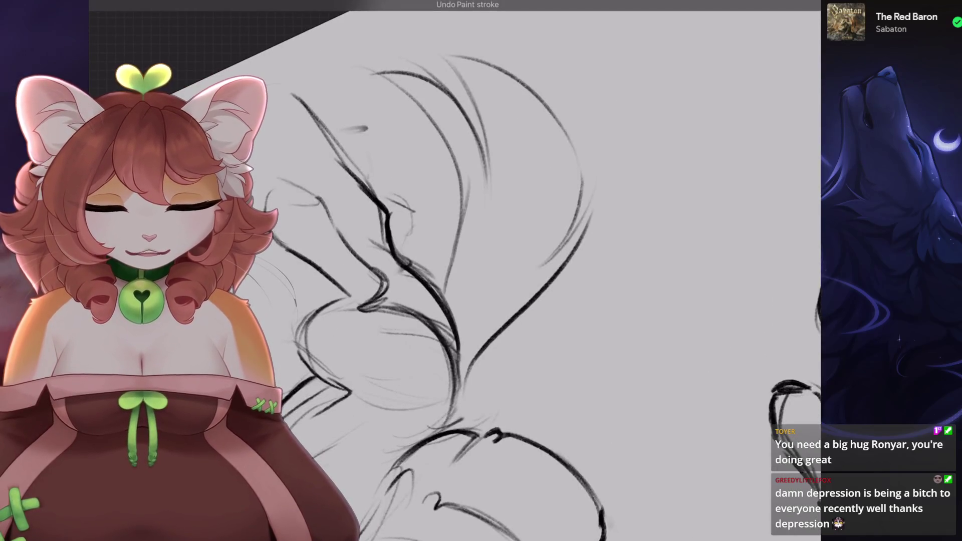
drag(471, 179, 442, 344)
scroll(451, 270, down, 3)
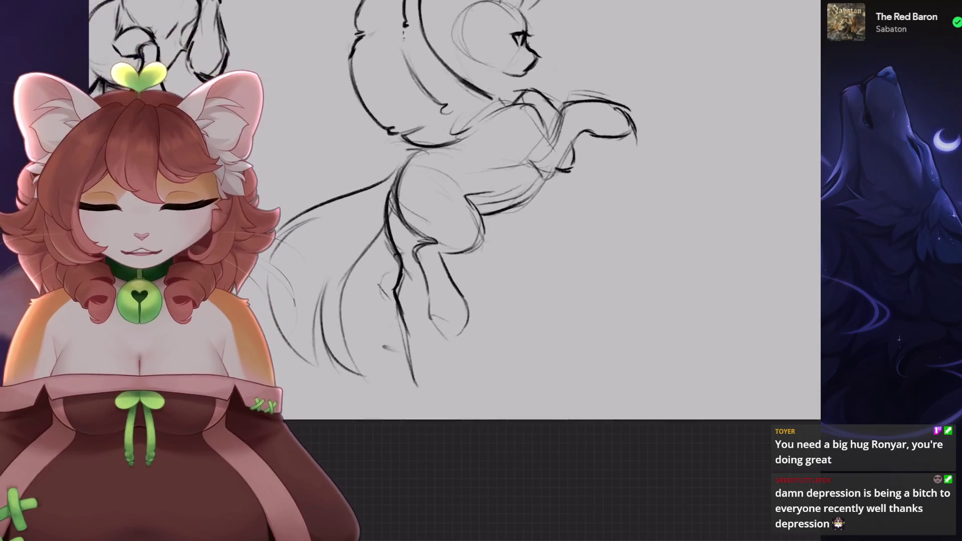
scroll(451, 271, up, 3)
key(s)
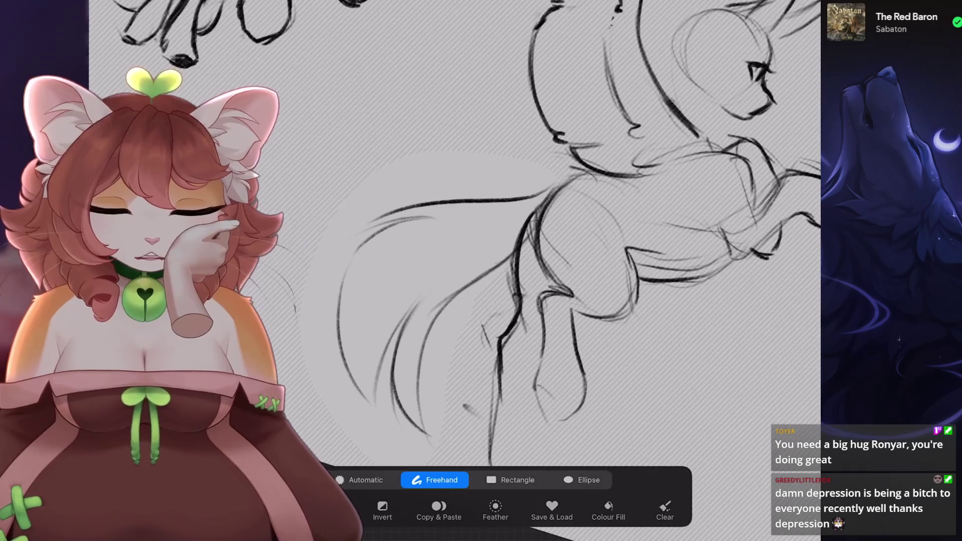
- Warp the lassoed tail strokes into a smoother curve and rotate them about 11° counter-clockwise
key(v)
click(586, 506)
click(572, 479)
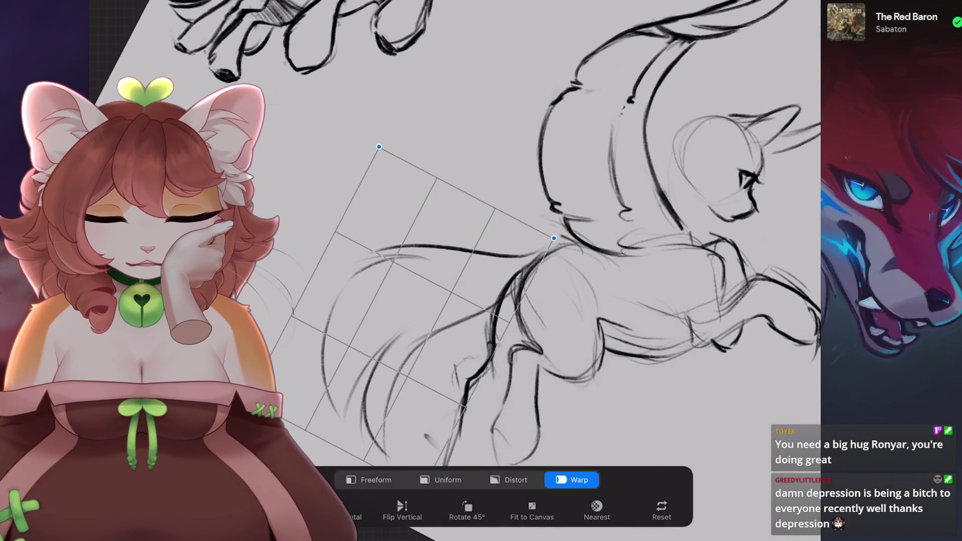
drag(361, 300, 321, 281)
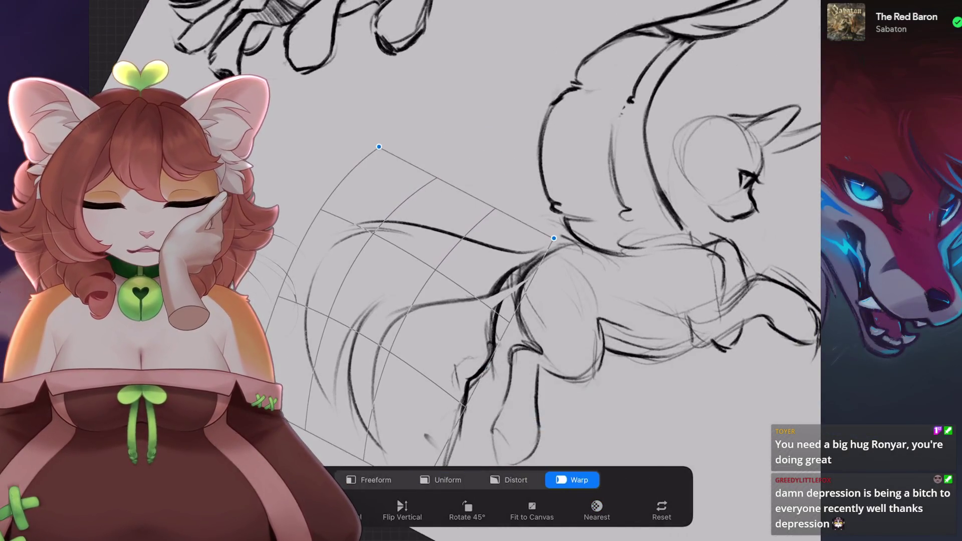
drag(498, 165, 500, 171)
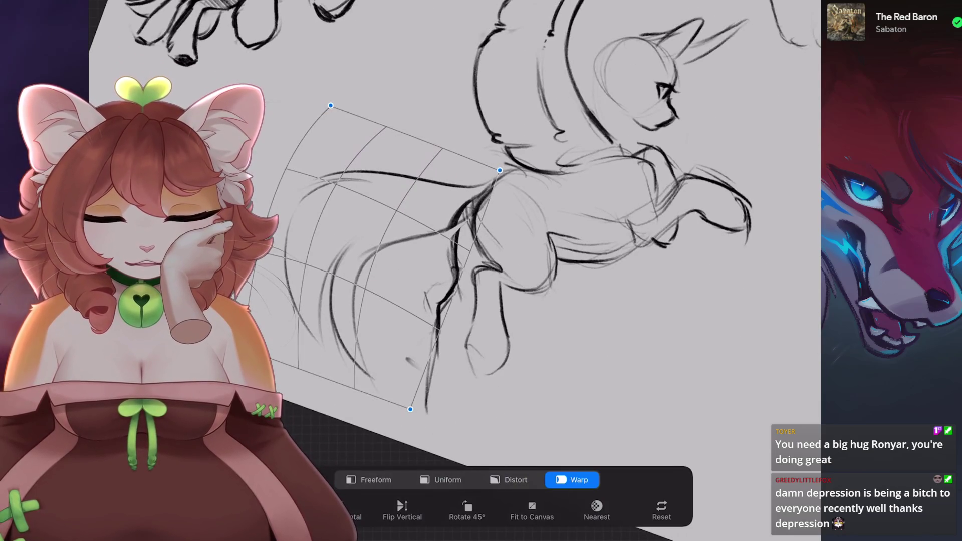
click(441, 480)
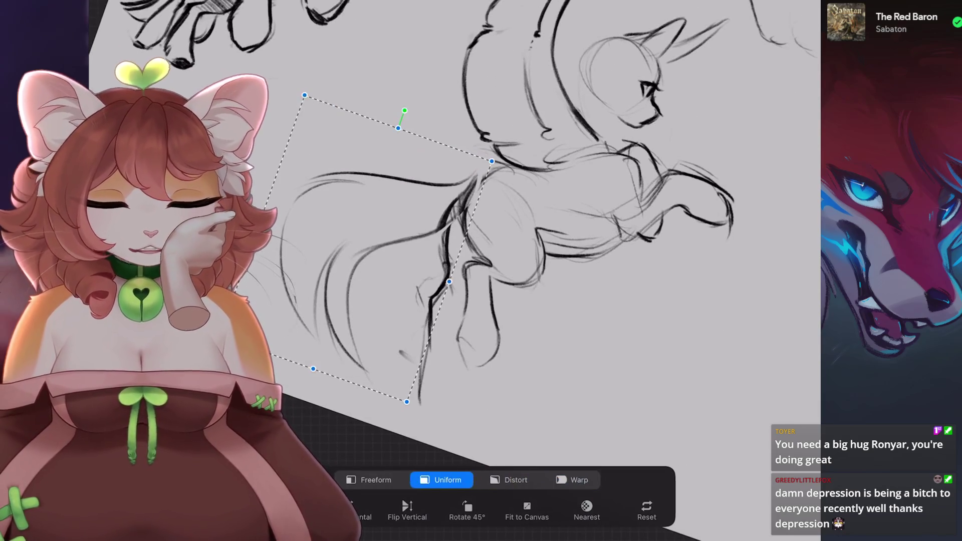
drag(404, 110, 388, 122)
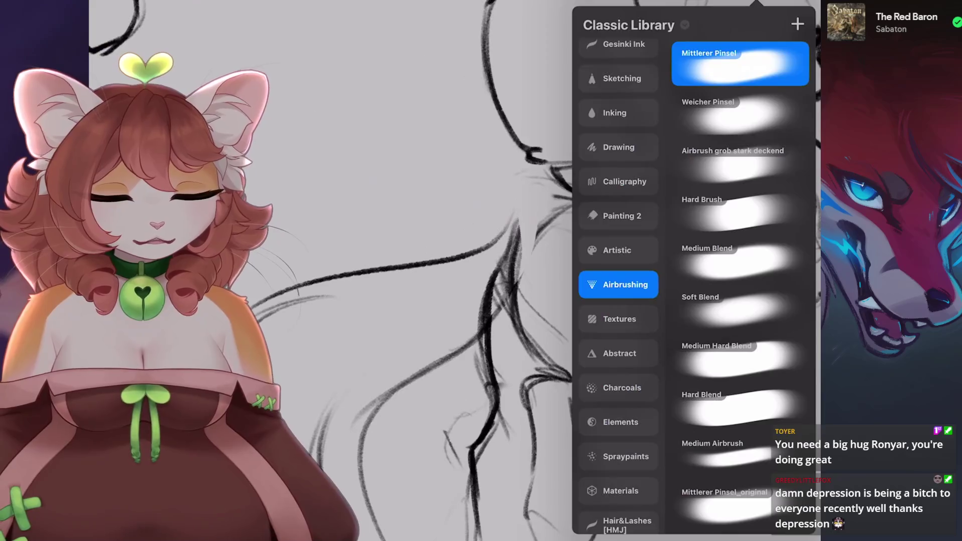
click(510, 240)
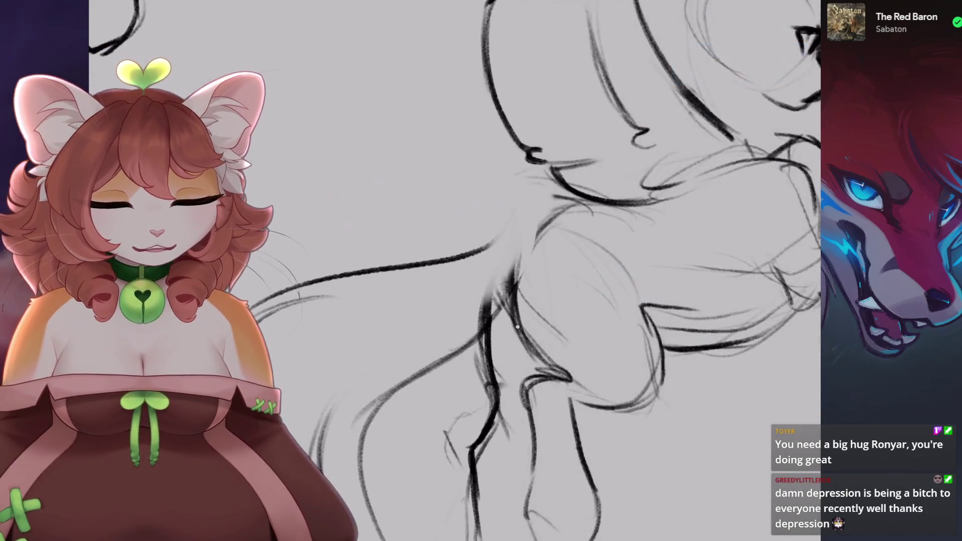
- Remove the latest strokes and turn the view toward the wing sketch
key(ctrl+z)
scroll(455, 271, down, 3)
scroll(455, 271, up, 3)
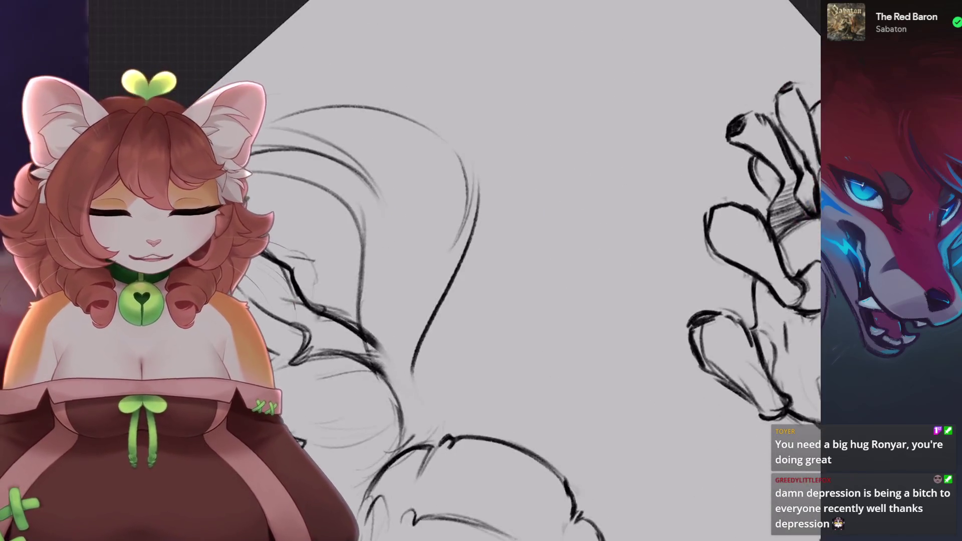
key(ctrl+z)
drag(455, 271, 381, 181)
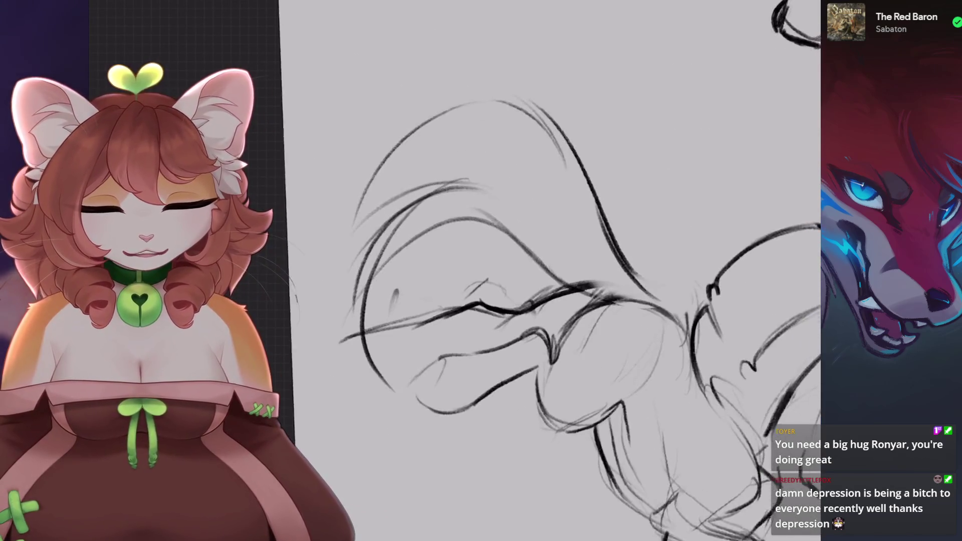
drag(454, 218, 394, 375)
key(ctrl+z)
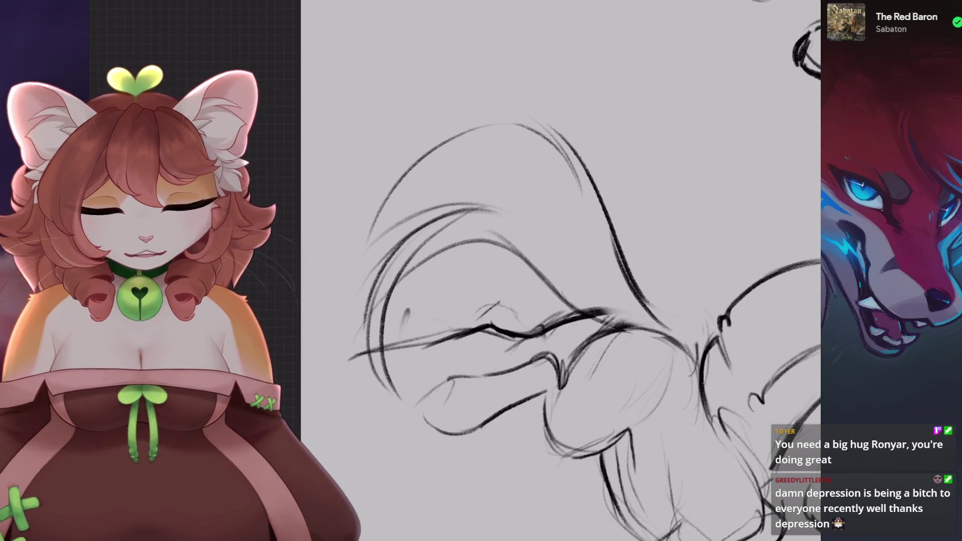
scroll(552, 271, down, 5)
scroll(470, 212, up, 5)
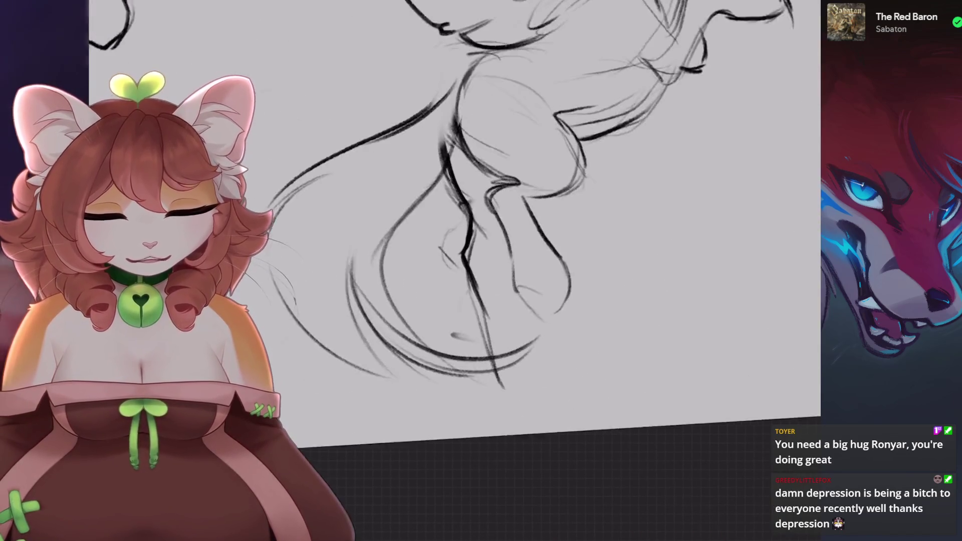
scroll(471, 212, up, 3)
- Draw a curved wing feather line after discarding several trial strokes
drag(470, 212, 416, 371)
key(ctrl+z)
drag(501, 190, 421, 356)
key(ctrl+z)
key(ctrl+z)
mouse_move(407, 161)
mouse_down()
mouse_move(389, 271)
mouse_move(378, 448)
mouse_up()
key(ctrl+z)
drag(436, 278, 374, 478)
key(ctrl+z)
drag(433, 281, 373, 474)
scroll(501, 271, down, 5)
scroll(502, 270, up, 5)
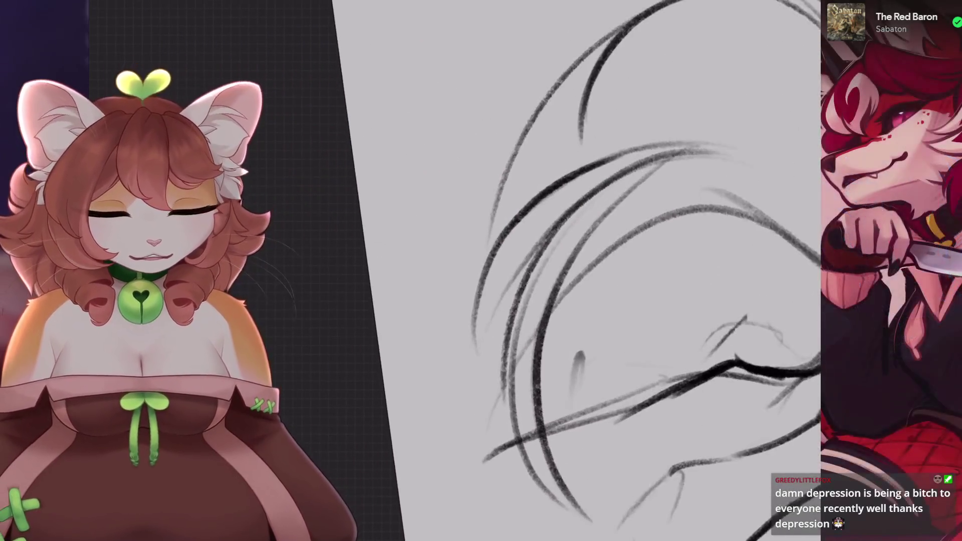
- Sketch new pencil lines along the creature's chest and front legs
scroll(577, 270, down, 2)
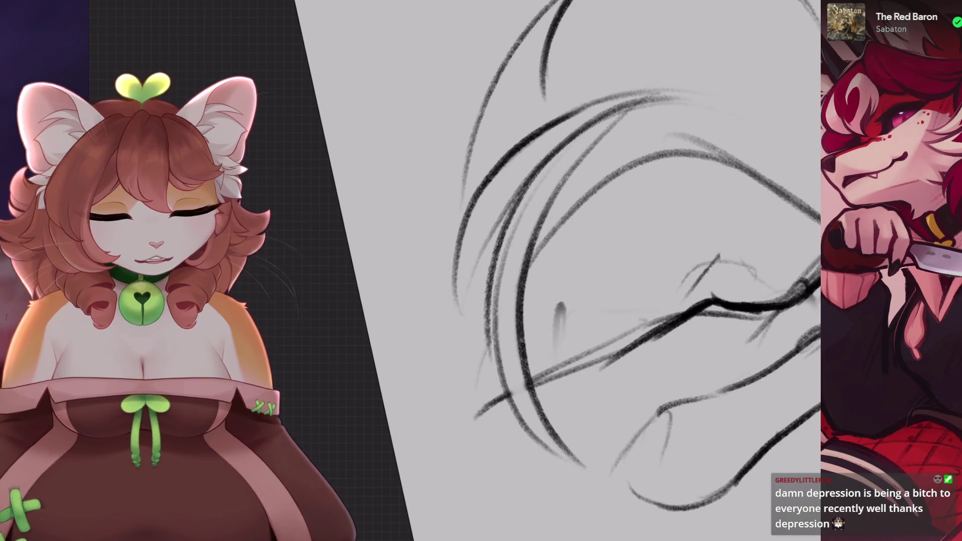
scroll(473, 295, down, 2)
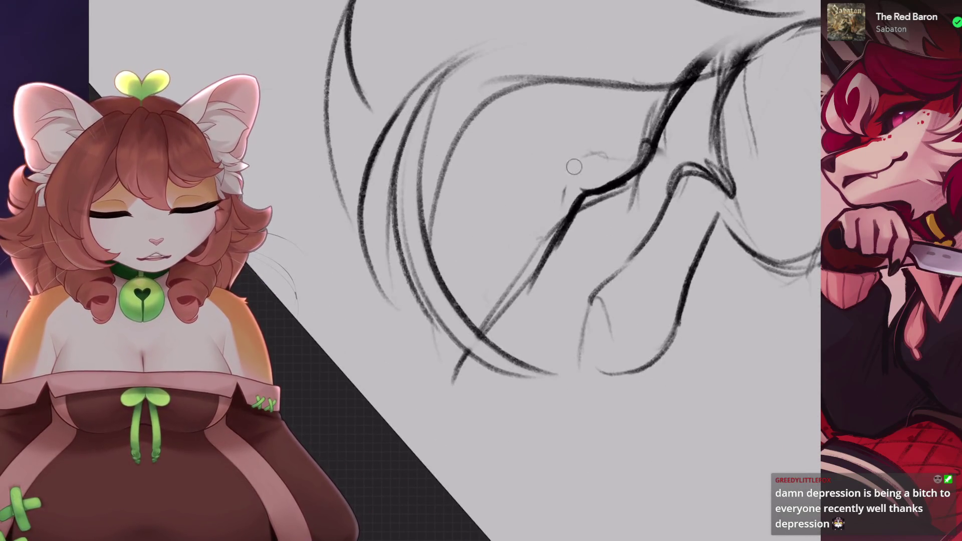
scroll(566, 200, down, 1)
scroll(566, 200, down, 1)
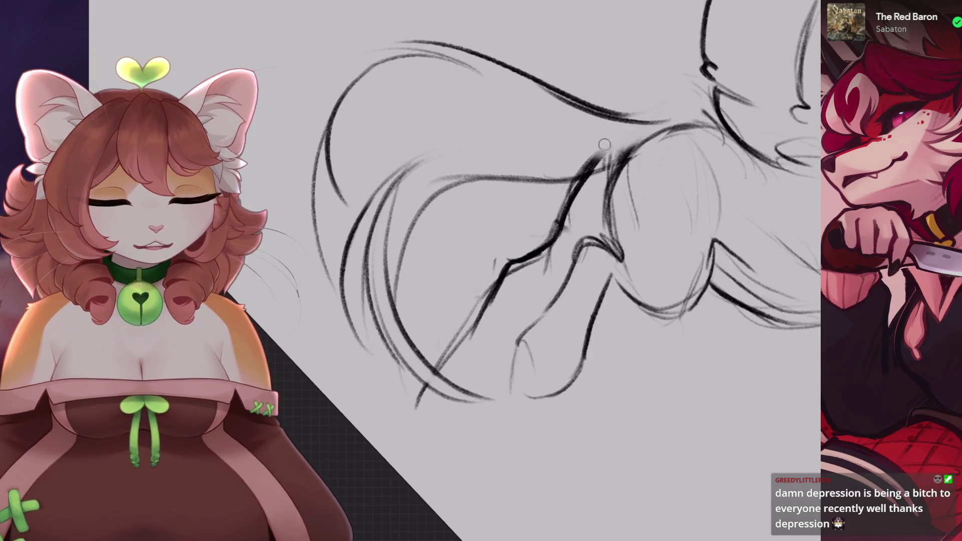
scroll(616, 144, down, 1)
scroll(616, 144, down, 2)
scroll(615, 144, down, 1)
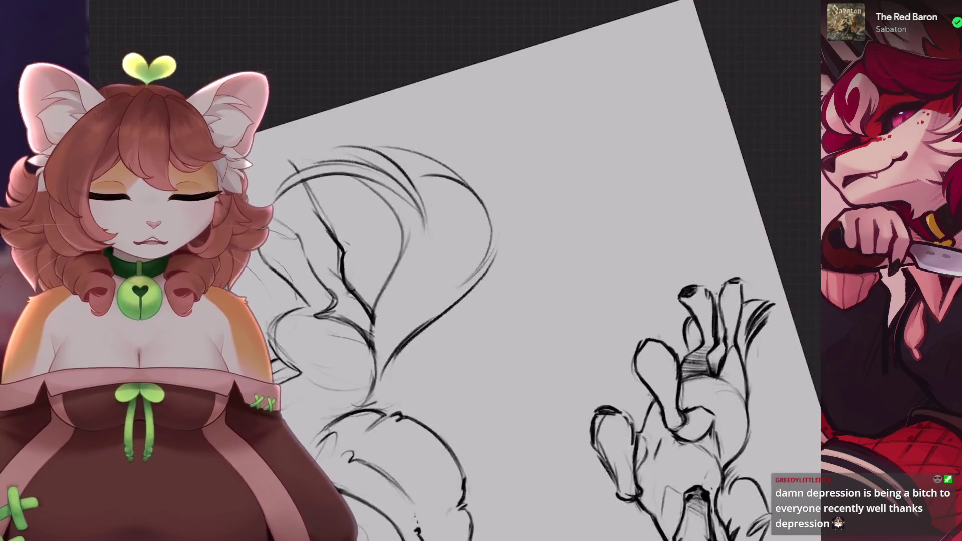
scroll(616, 145, down, 2)
scroll(466, 217, up, 2)
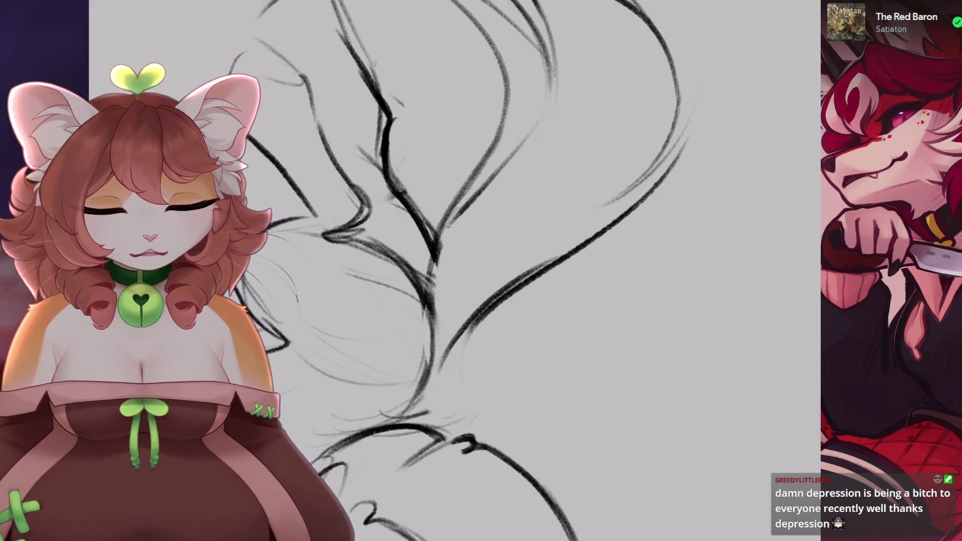
drag(548, 118, 440, 239)
drag(531, 137, 429, 288)
drag(500, 172, 428, 303)
drag(521, 231, 429, 352)
- Remove the last pencil stroke and the long stroke across the body, then review the sketch
key(ctrl+z)
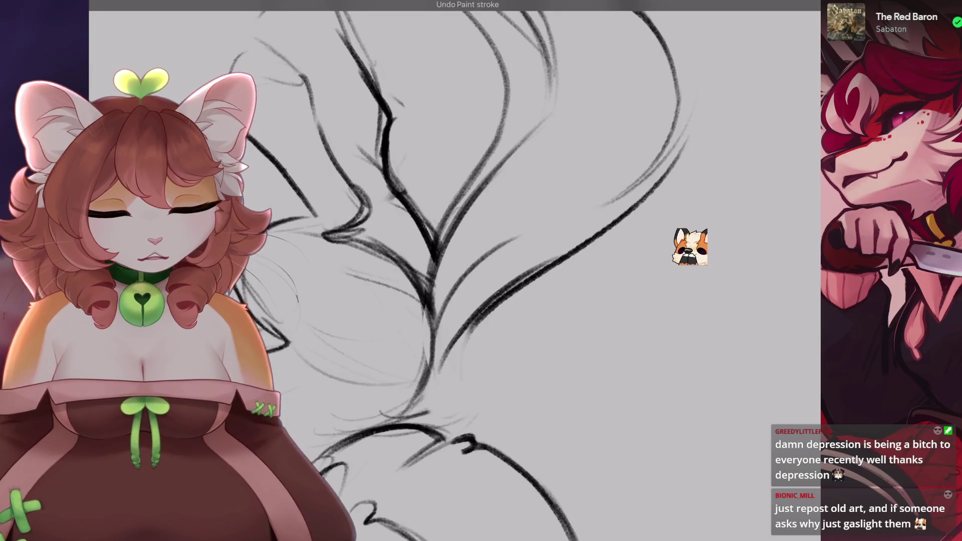
scroll(421, 305, down, 1)
mouse_move(422, 305)
mouse_down()
mouse_move(582, 189)
mouse_move(616, 145)
mouse_up()
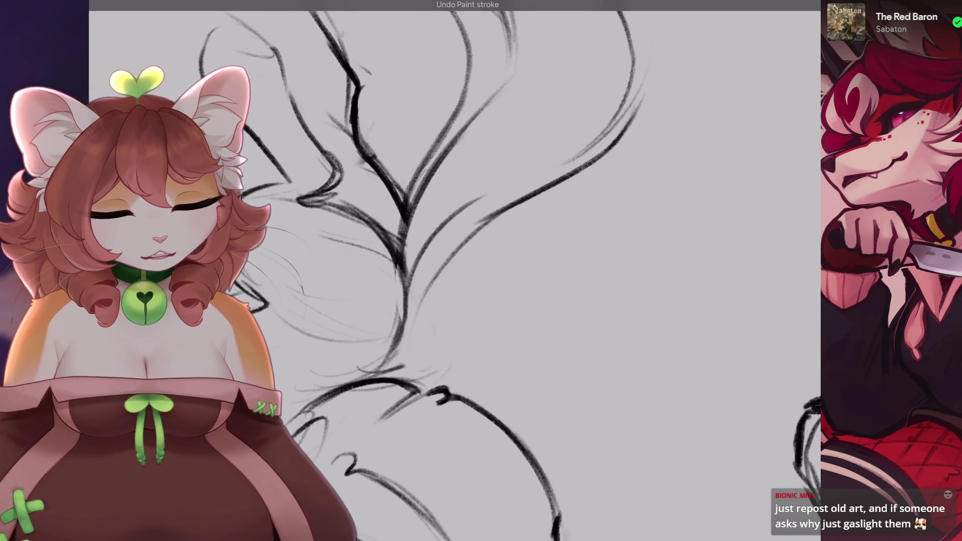
drag(501, 251, 401, 325)
scroll(544, 271, up, 5)
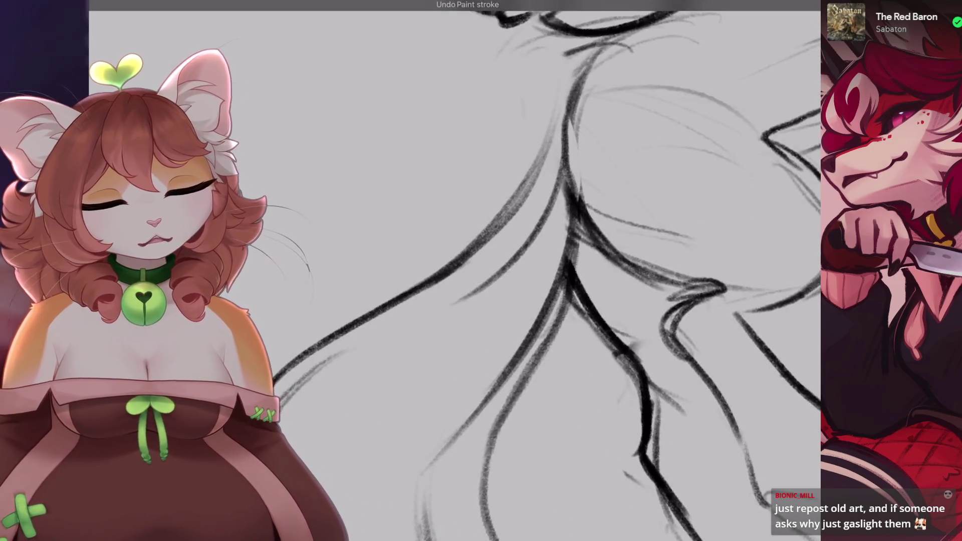
scroll(501, 271, down, 5)
scroll(502, 281, up, 3)
scroll(501, 281, up, 4)
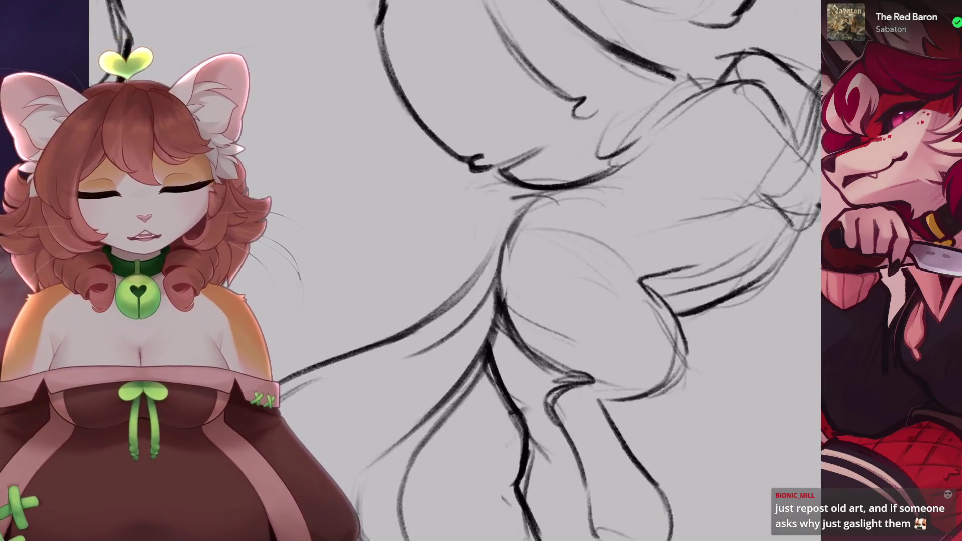
scroll(501, 302, down, 2)
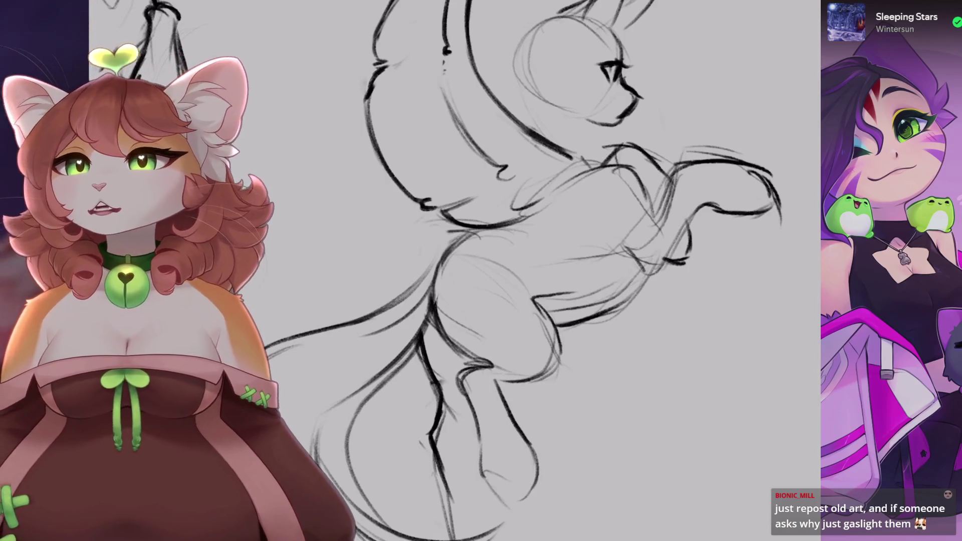
- Erase the lower part of the central leg line, then undo to restore it
drag(501, 170, 416, 63)
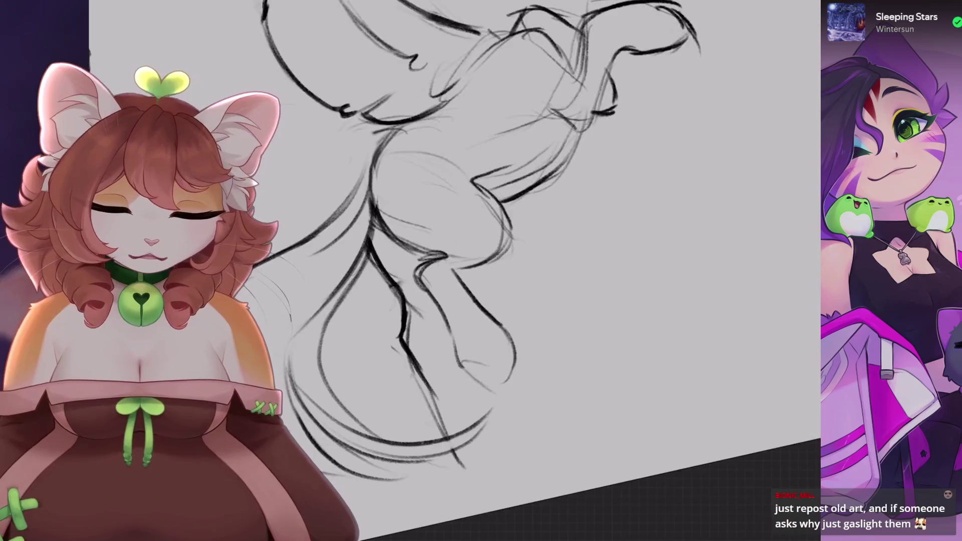
scroll(478, 263, up, 5)
mouse_move(476, 293)
mouse_down()
mouse_move(479, 263)
mouse_move(477, 384)
mouse_up()
scroll(477, 384, up, 2)
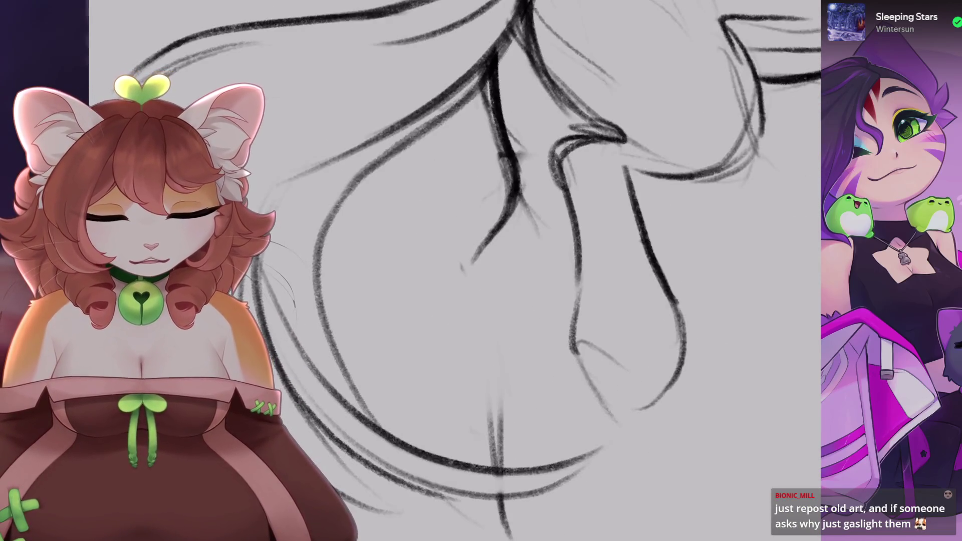
key(ctrl+z)
scroll(479, 264, down, 2)
key(ctrl+z)
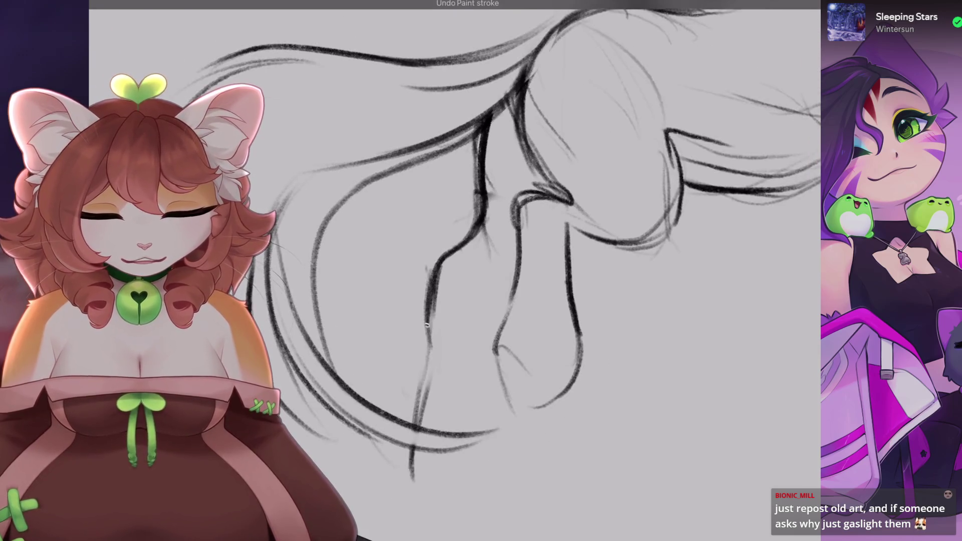
- Replace a short leg stroke by redrawing the front leg line downward
scroll(455, 271, down, 1)
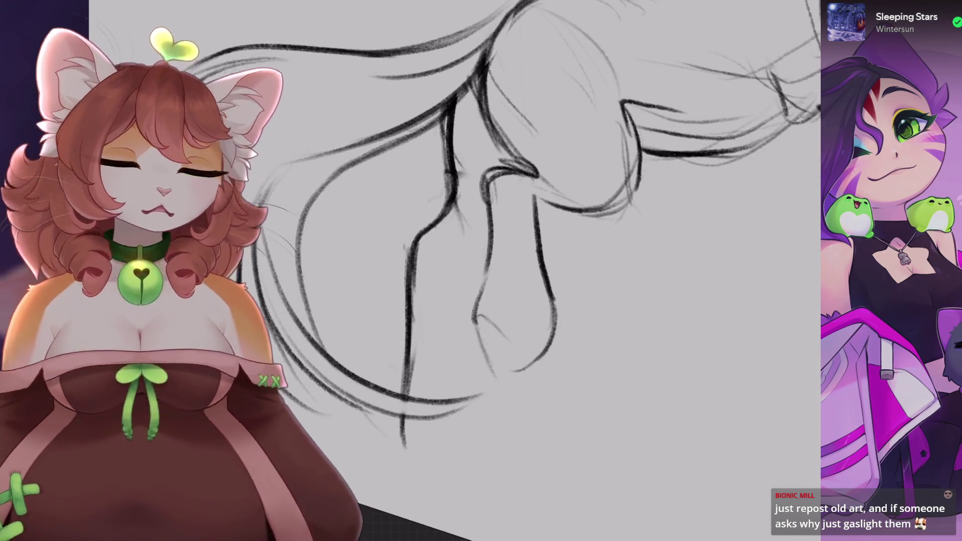
scroll(455, 270, down, 1)
key(ctrl+z)
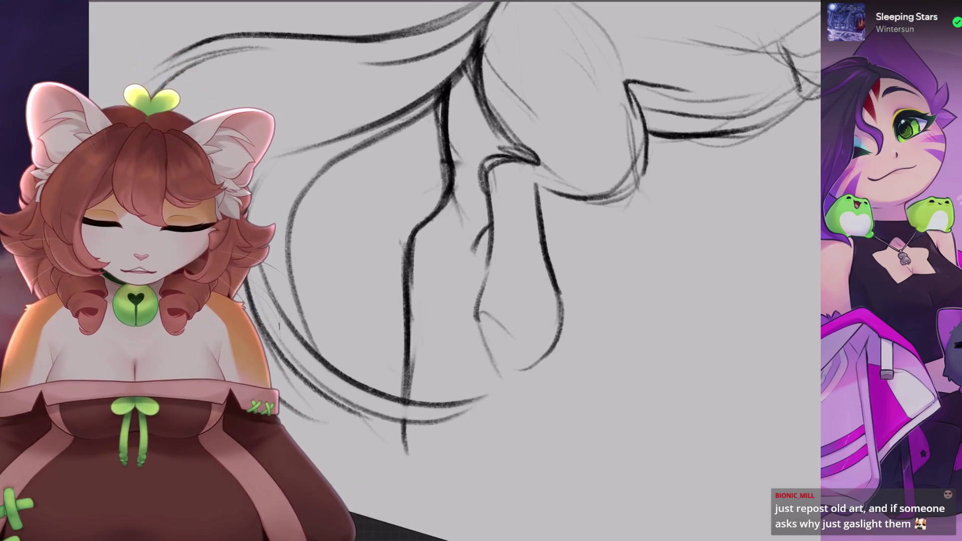
drag(474, 299, 472, 238)
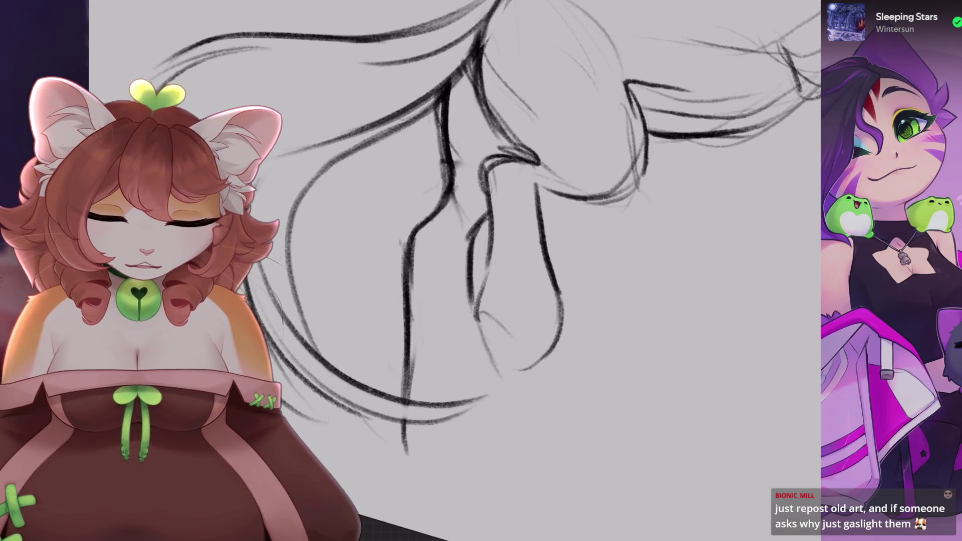
scroll(455, 271, down, 1)
key(ctrl+z)
drag(459, 177, 453, 264)
- Swap the stroke near the lower leg for one drawn slightly lower
scroll(453, 264, down, 1)
scroll(453, 263, down, 1)
scroll(541, 271, down, 1)
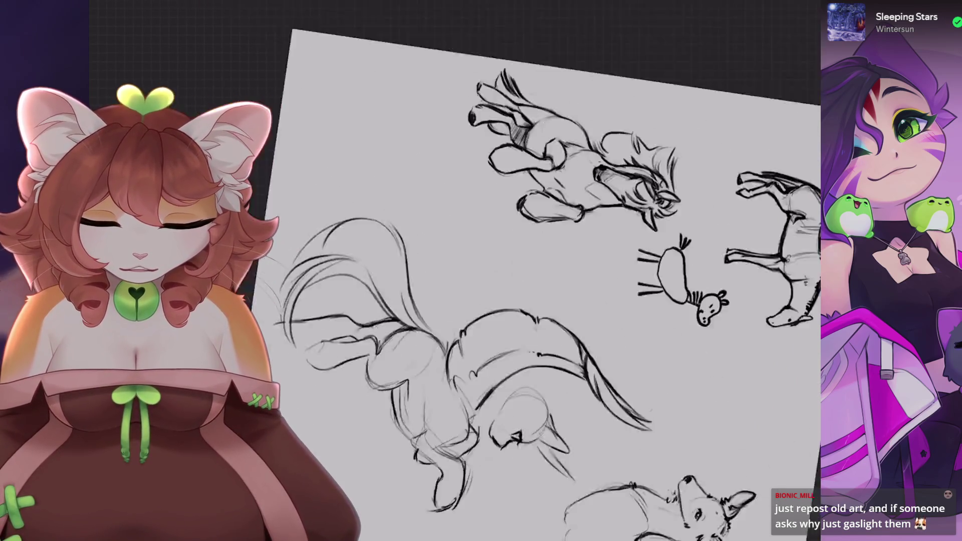
scroll(541, 271, up, 2)
scroll(541, 271, up, 1)
scroll(455, 270, down, 1)
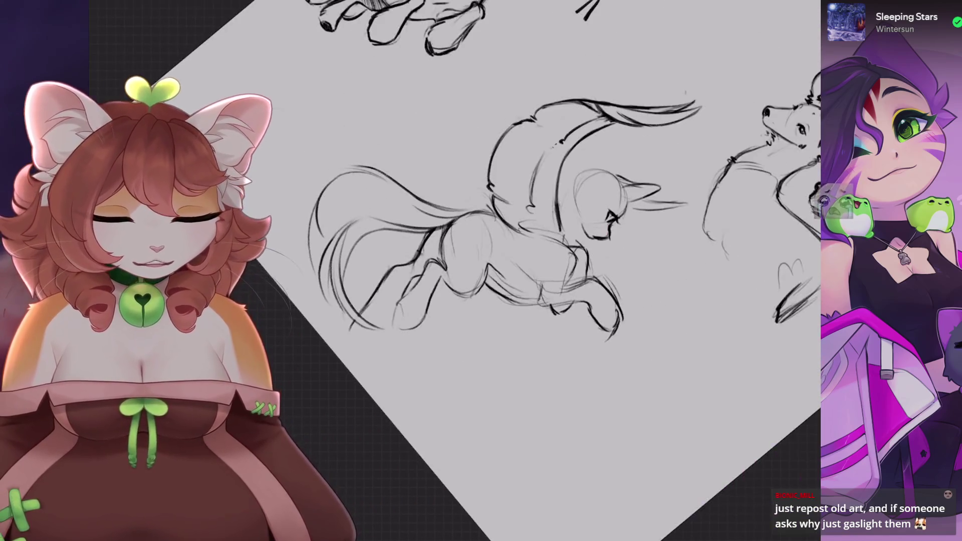
scroll(455, 271, down, 1)
scroll(455, 270, down, 1)
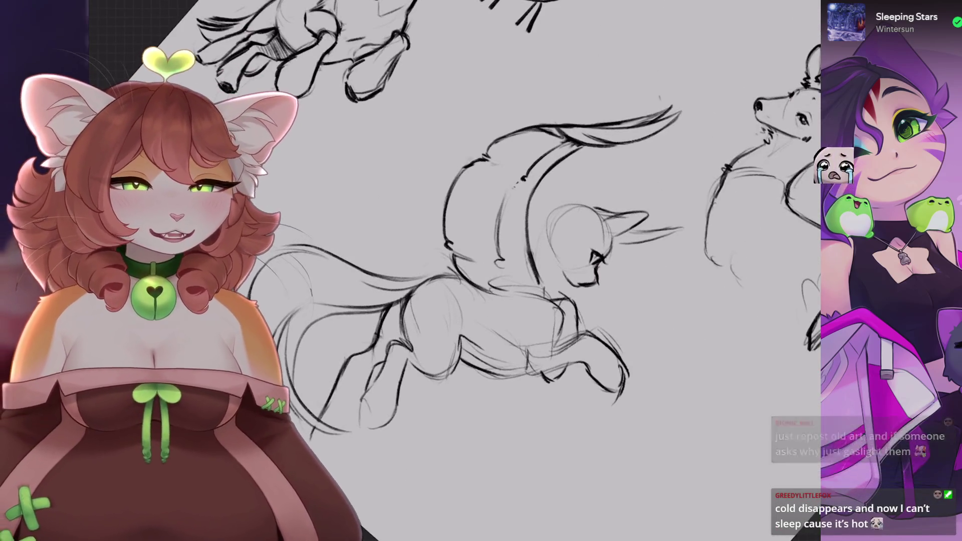
scroll(455, 271, up, 2)
scroll(455, 270, up, 1)
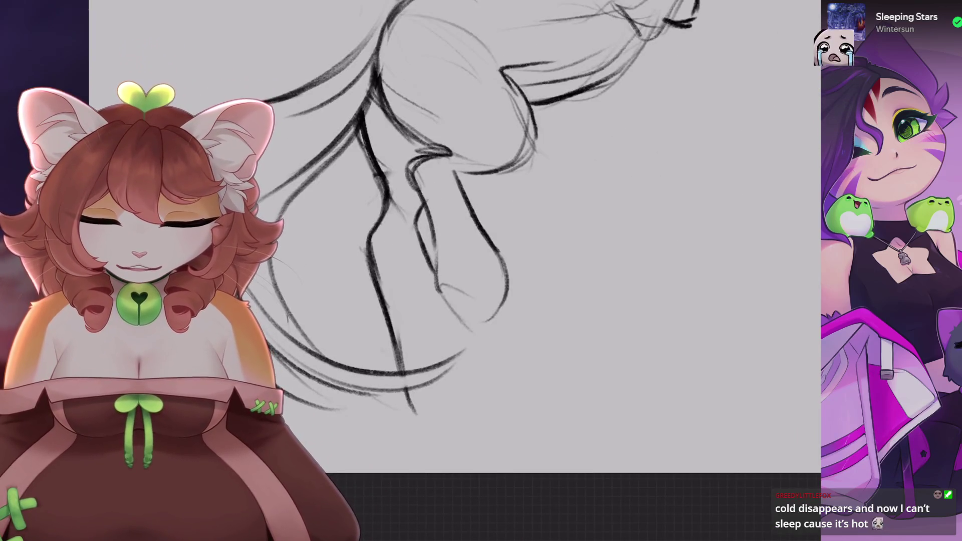
key(ctrl+z)
drag(476, 341, 460, 407)
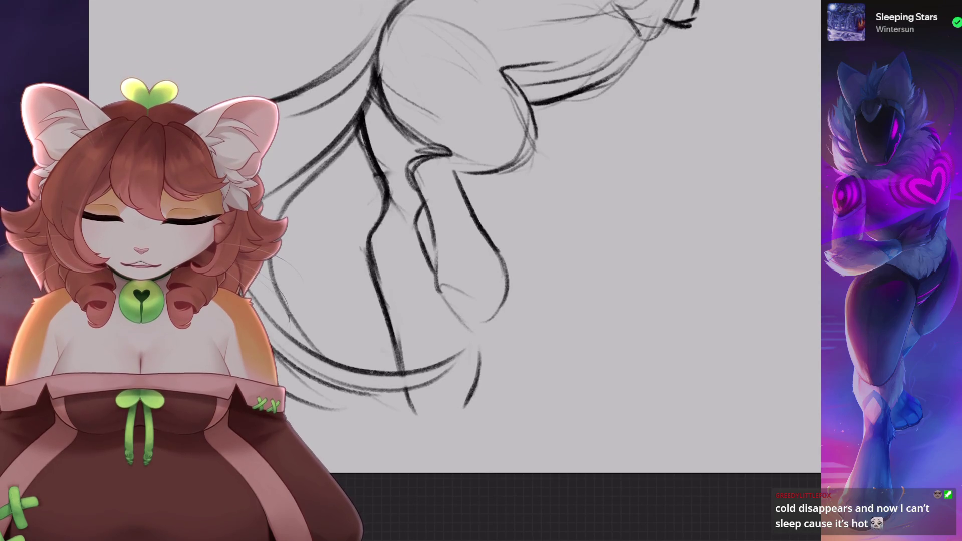
- Remove a small stray stroke and add a short line to the leg
scroll(502, 225, down, 5)
scroll(501, 226, up, 5)
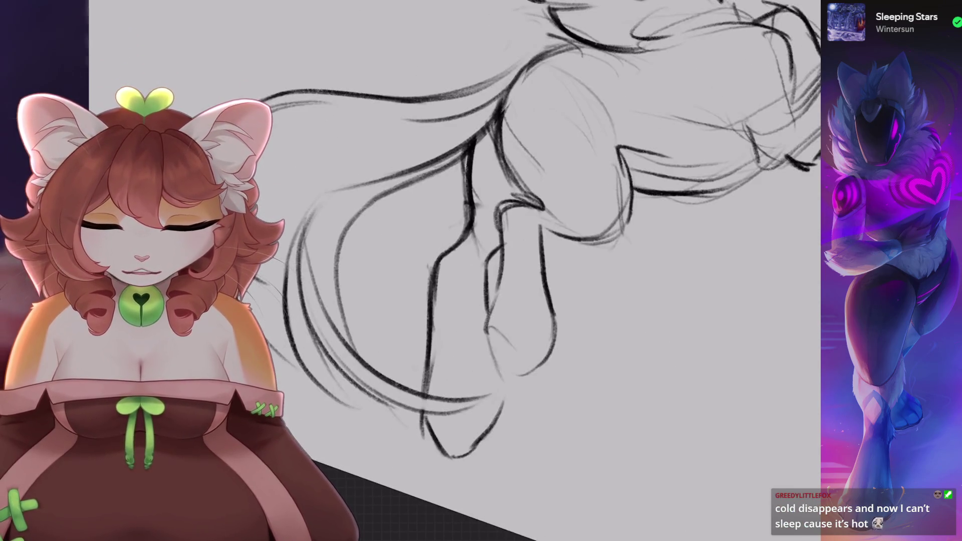
scroll(501, 225, down, 3)
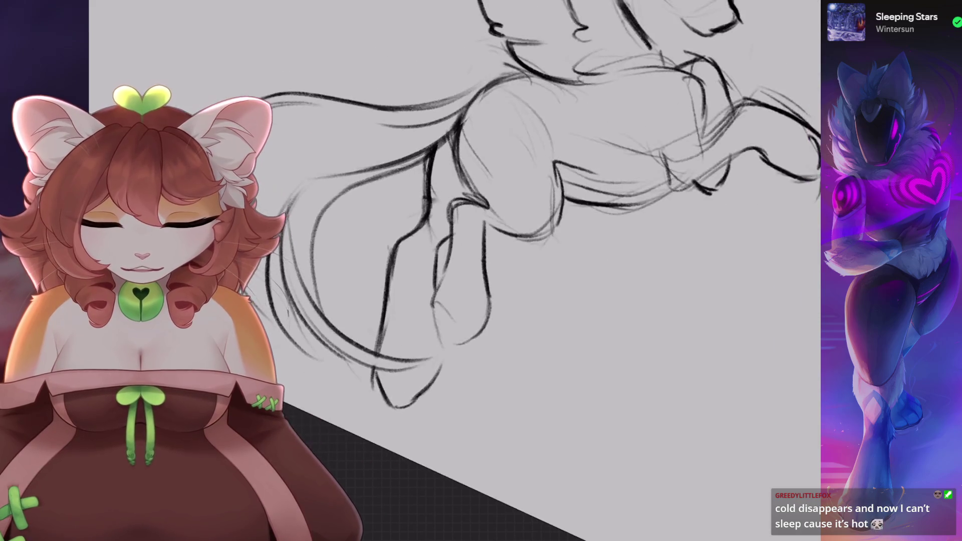
scroll(502, 225, down, 2)
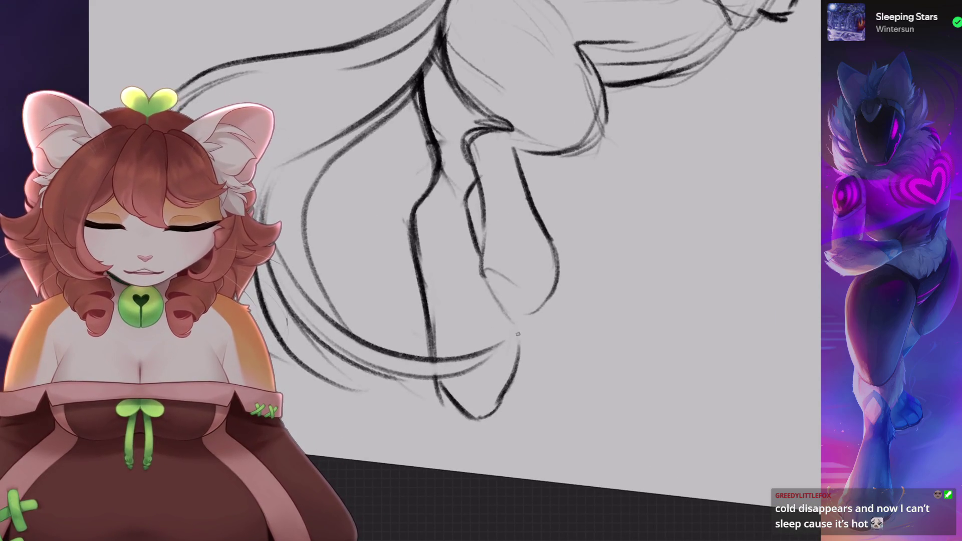
scroll(501, 226, down, 3)
scroll(501, 225, up, 3)
scroll(501, 226, up, 2)
scroll(501, 225, down, 2)
scroll(501, 226, up, 3)
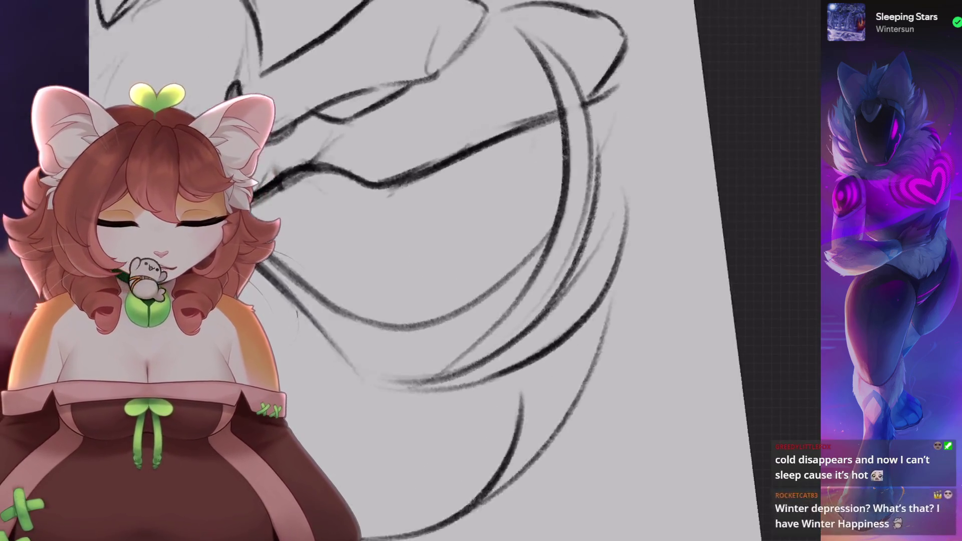
scroll(502, 225, up, 2)
scroll(501, 225, up, 2)
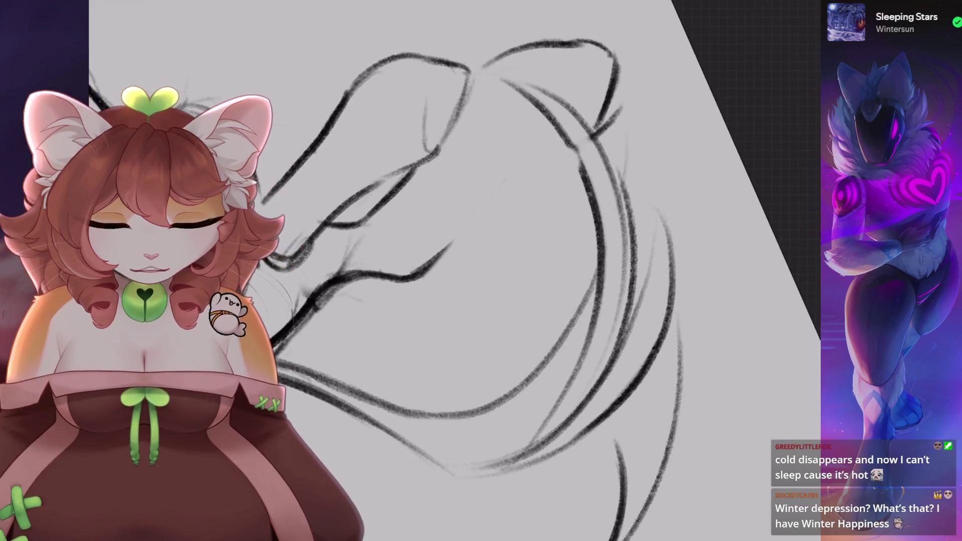
scroll(617, 69, down, 2)
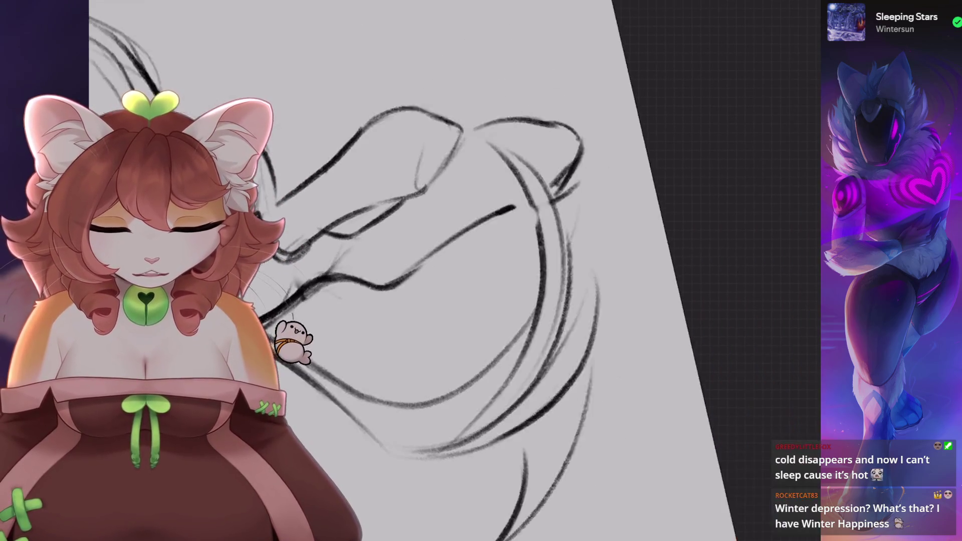
scroll(617, 69, down, 1)
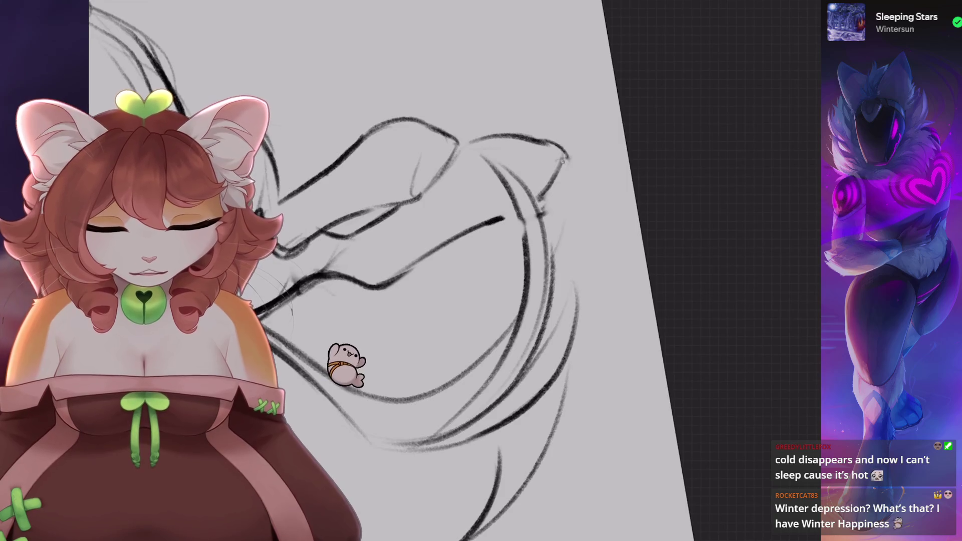
scroll(501, 225, up, 1)
scroll(501, 226, down, 2)
scroll(502, 225, up, 2)
scroll(501, 200, up, 2)
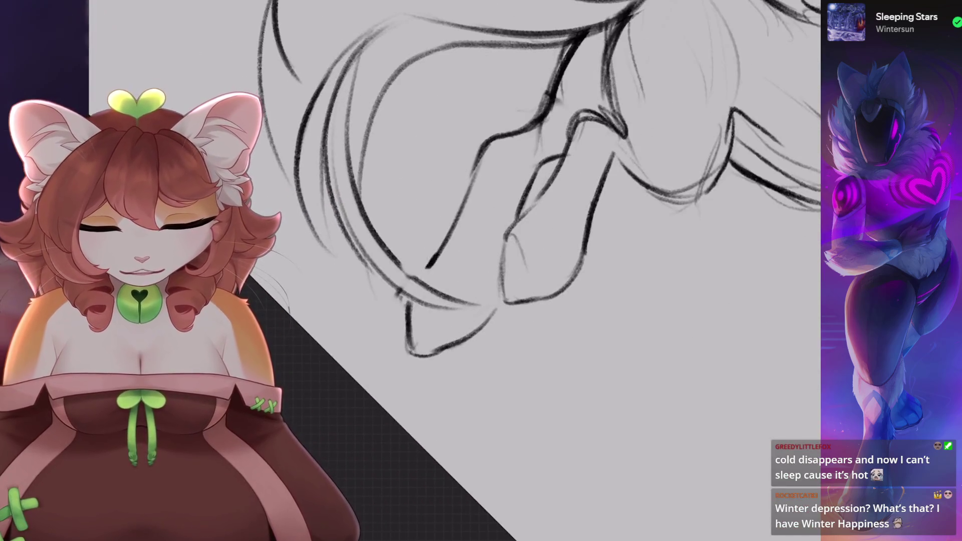
scroll(501, 200, down, 1)
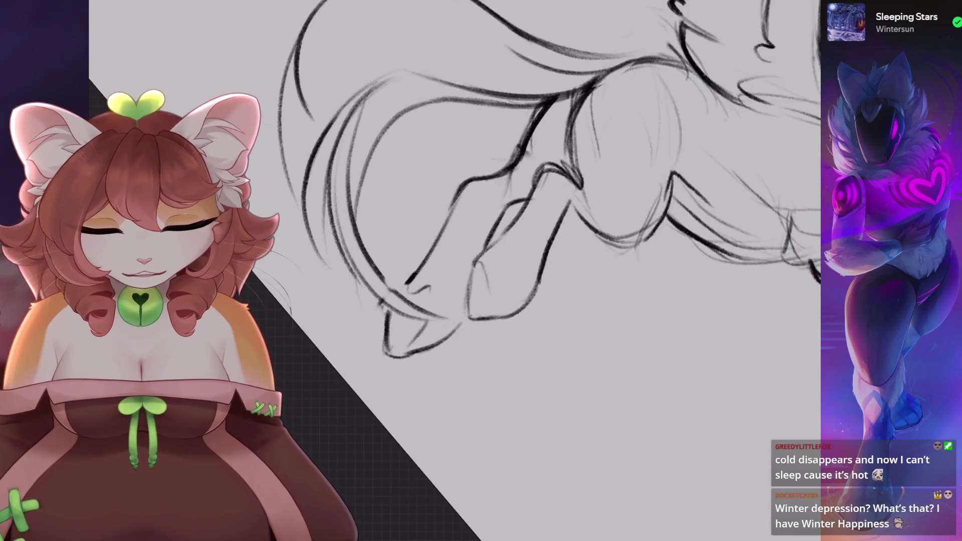
scroll(501, 225, down, 1)
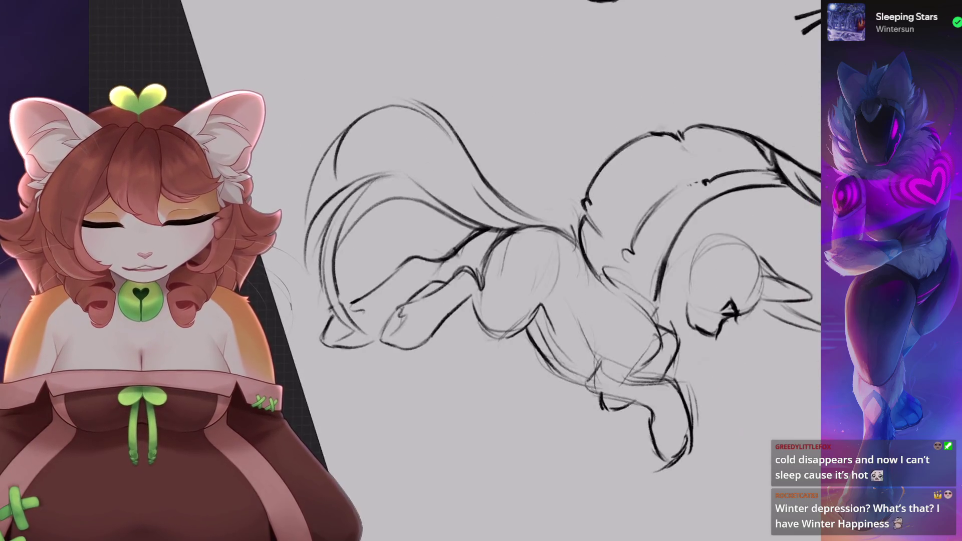
key(ctrl+z)
scroll(501, 225, up, 1)
drag(439, 324, 454, 298)
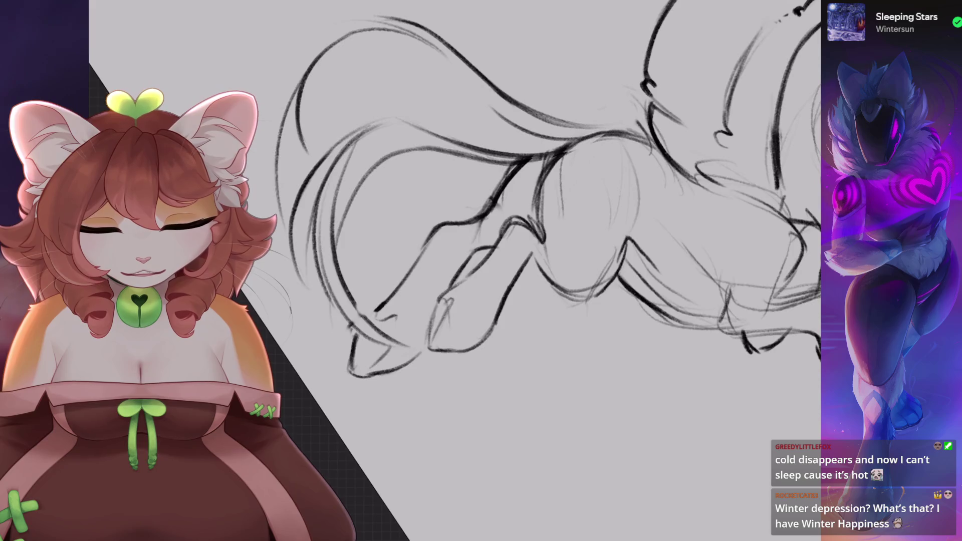
scroll(501, 226, up, 2)
scroll(492, 236, down, 3)
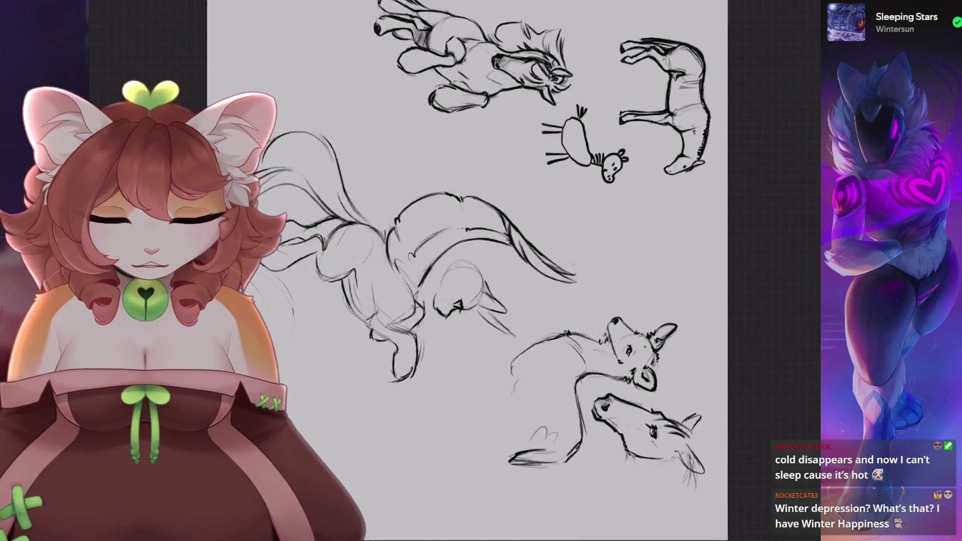
- Undo the last stray stroke on the creature's legs
scroll(492, 236, up, 2)
scroll(492, 236, up, 1)
scroll(493, 236, down, 1)
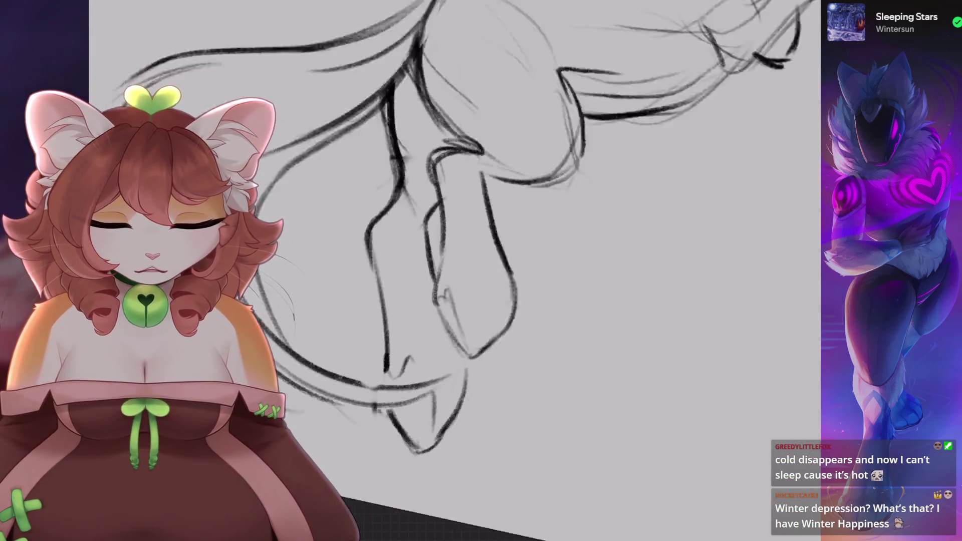
scroll(492, 236, down, 1)
scroll(452, 271, up, 1)
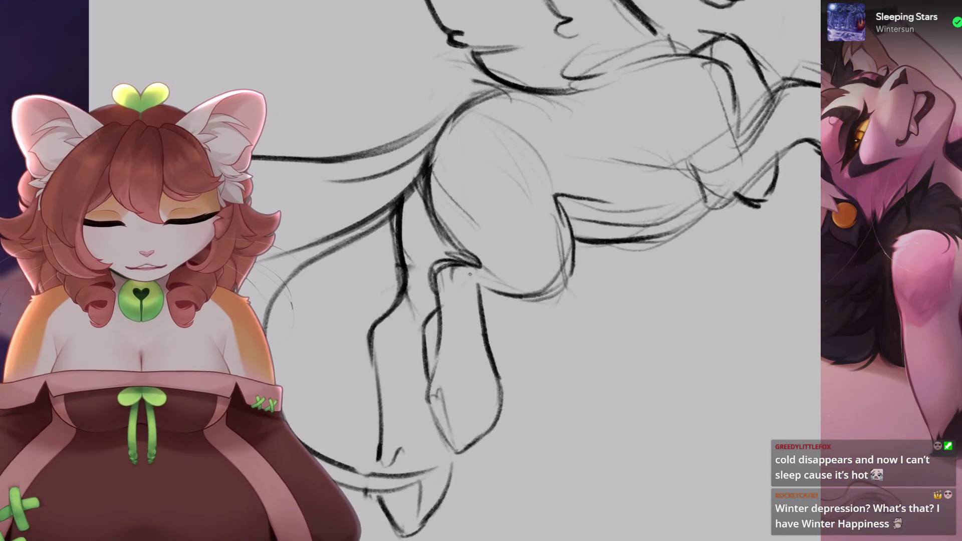
key(ctrl+z)
key(ctrl+z)
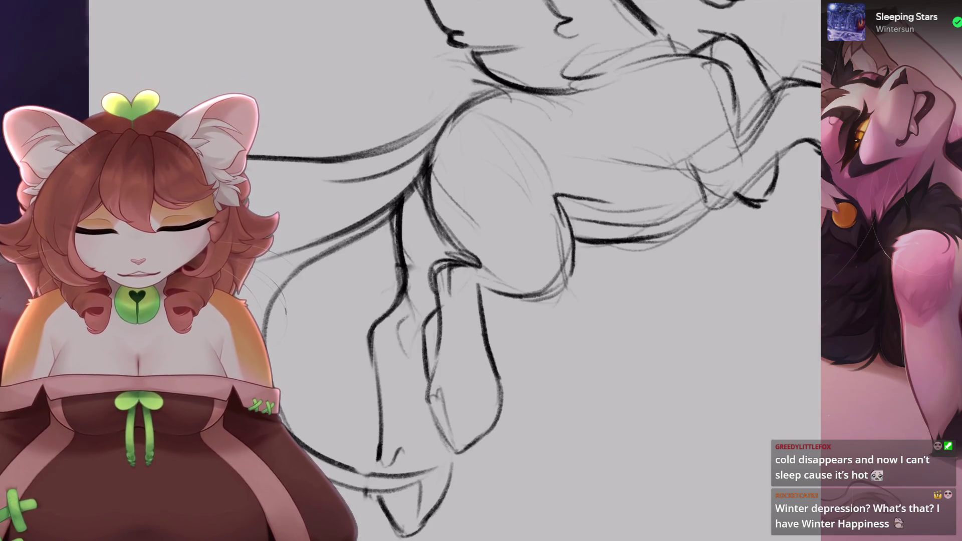
scroll(416, 294, down, 1)
scroll(417, 295, up, 1)
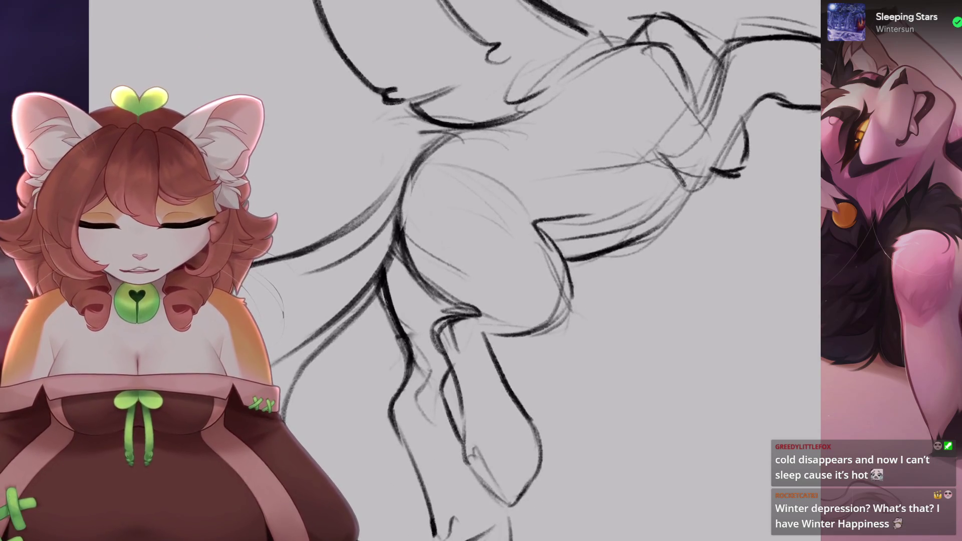
- Rotate the canvas upright, zoom out to the whole creature, and undo a stroke
drag(437, 340, 531, 281)
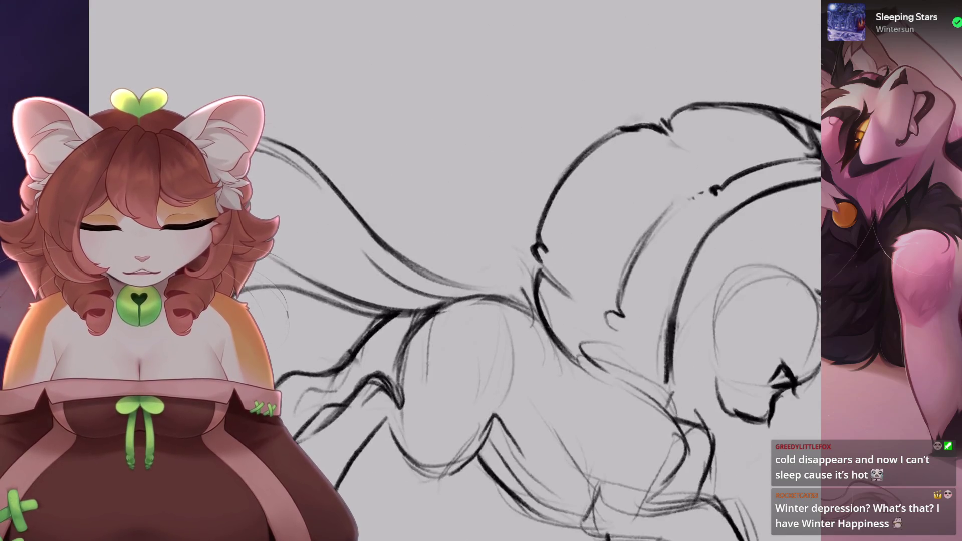
drag(451, 300, 501, 240)
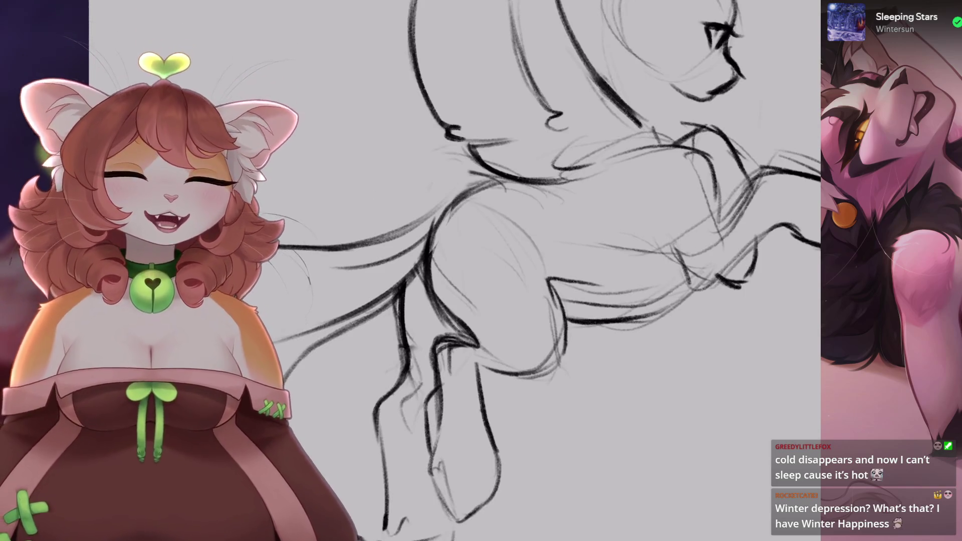
drag(451, 261, 499, 209)
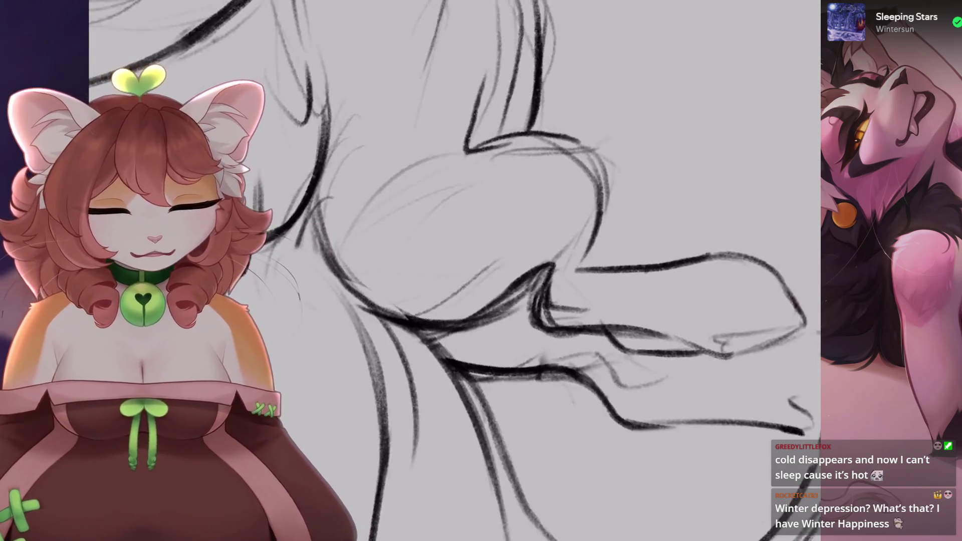
mouse_move(451, 260)
mouse_down()
mouse_move(481, 281)
mouse_move(557, 216)
mouse_up()
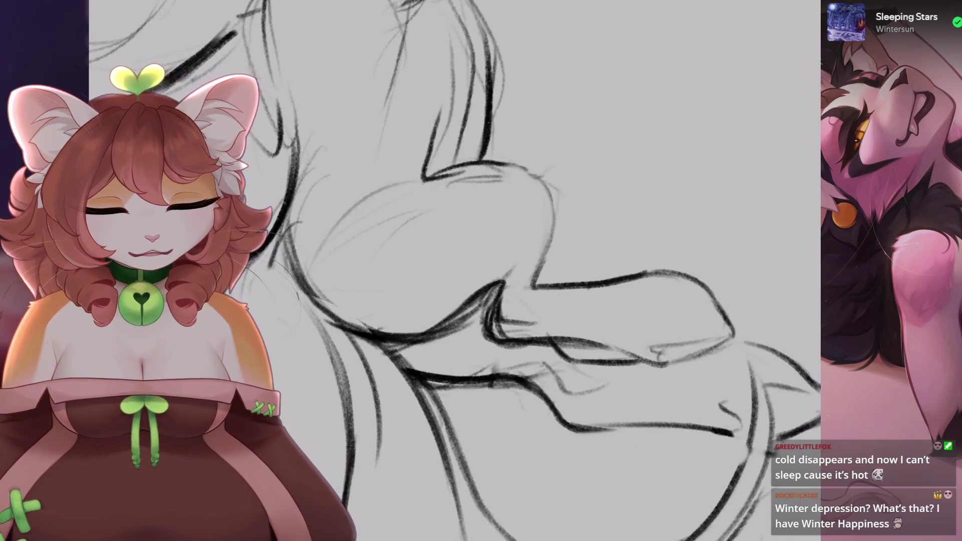
mouse_move(541, 250)
mouse_down()
mouse_move(501, 281)
mouse_move(482, 281)
mouse_up()
scroll(451, 271, up, 5)
key(ctrl+z)
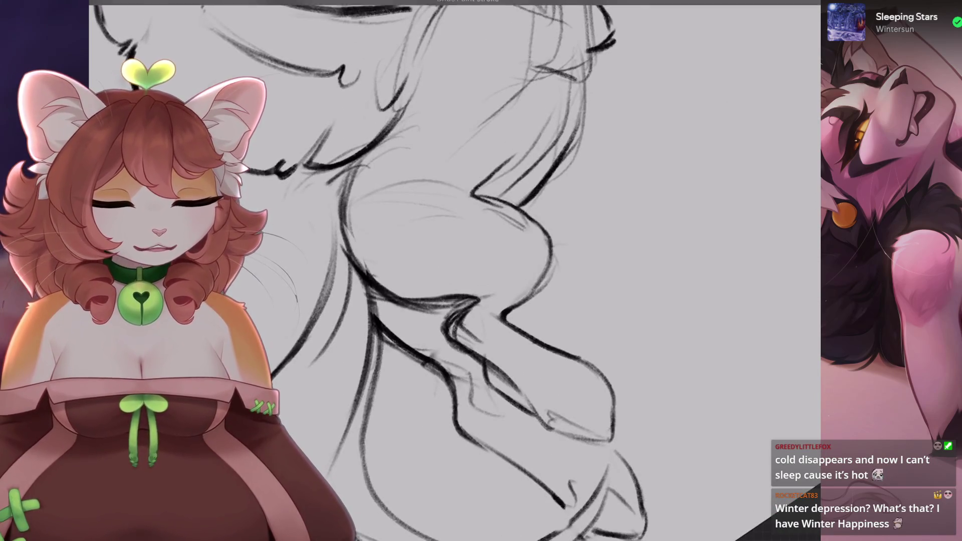
scroll(451, 271, down, 5)
drag(451, 271, 501, 251)
- Zoom in on the legs and undo another rejected stroke
scroll(451, 271, up, 5)
scroll(451, 271, up, 5)
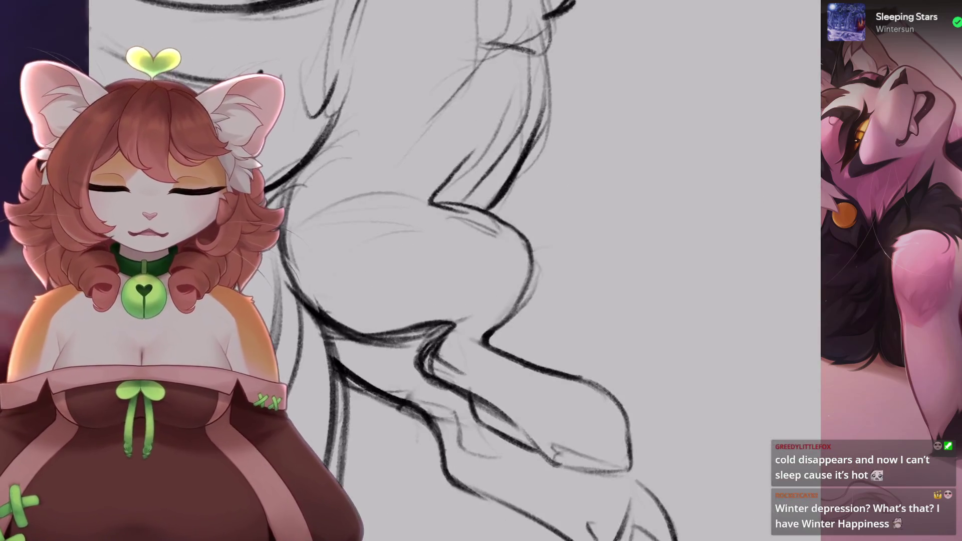
scroll(451, 271, up, 5)
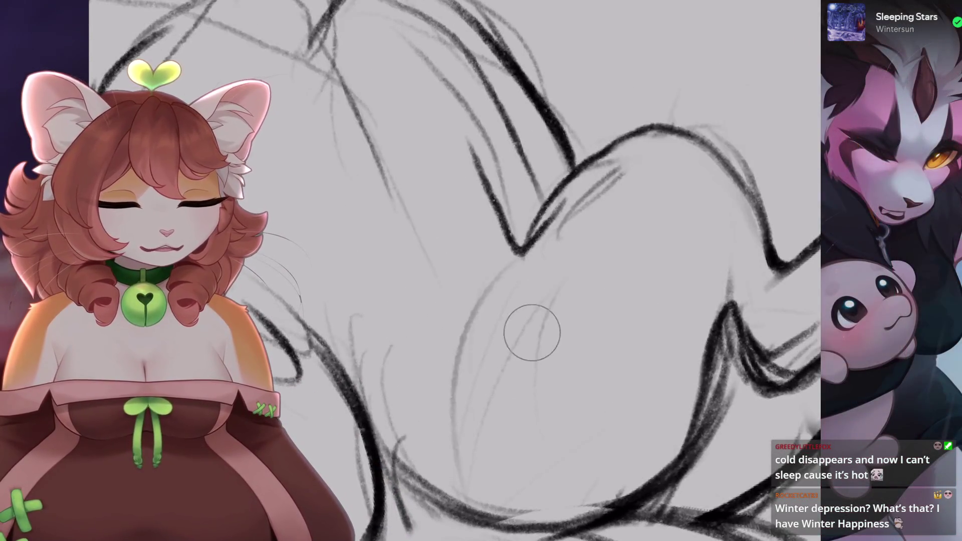
scroll(570, 209, down, 2)
scroll(532, 221, down, 3)
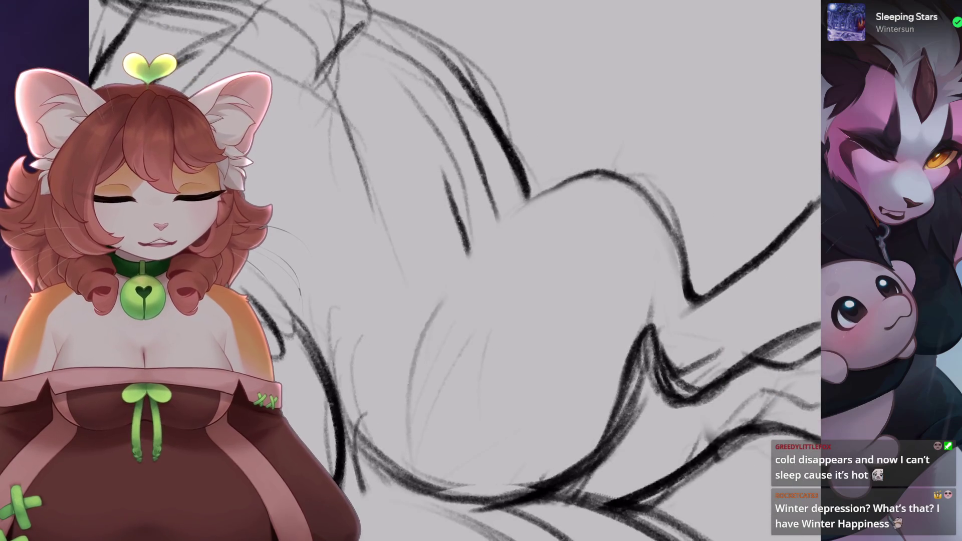
key(ctrl+z)
scroll(531, 221, up, 3)
scroll(453, 232, up, 3)
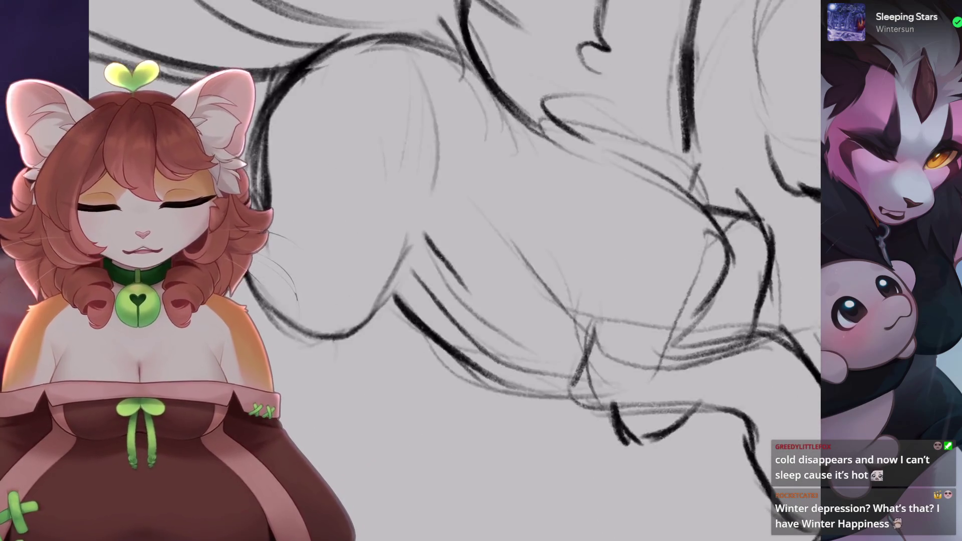
- Try a long body contour and a chest curve, undoing both
mouse_move(453, 232)
mouse_down()
mouse_move(505, 230)
mouse_move(484, 211)
mouse_up()
drag(532, 107, 423, 278)
key(ctrl+z)
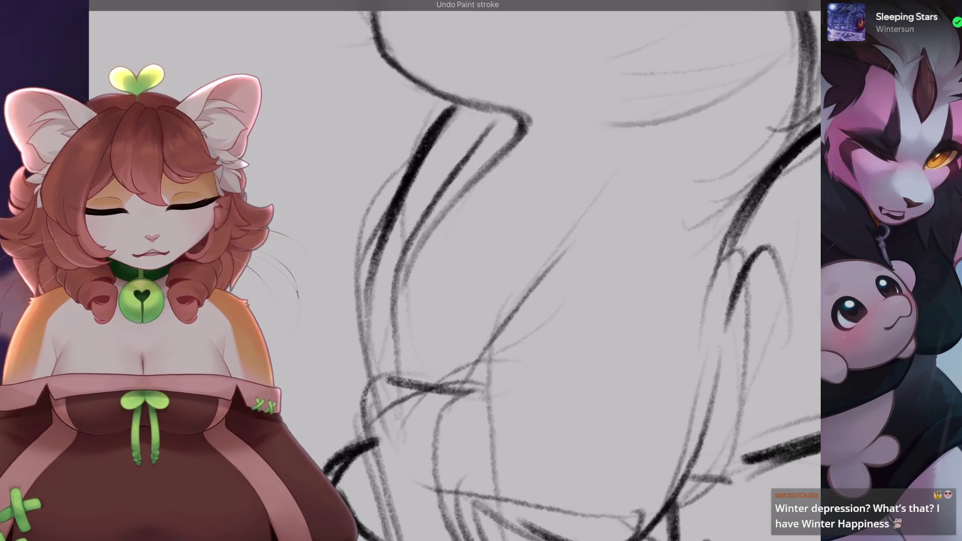
scroll(451, 271, down, 10)
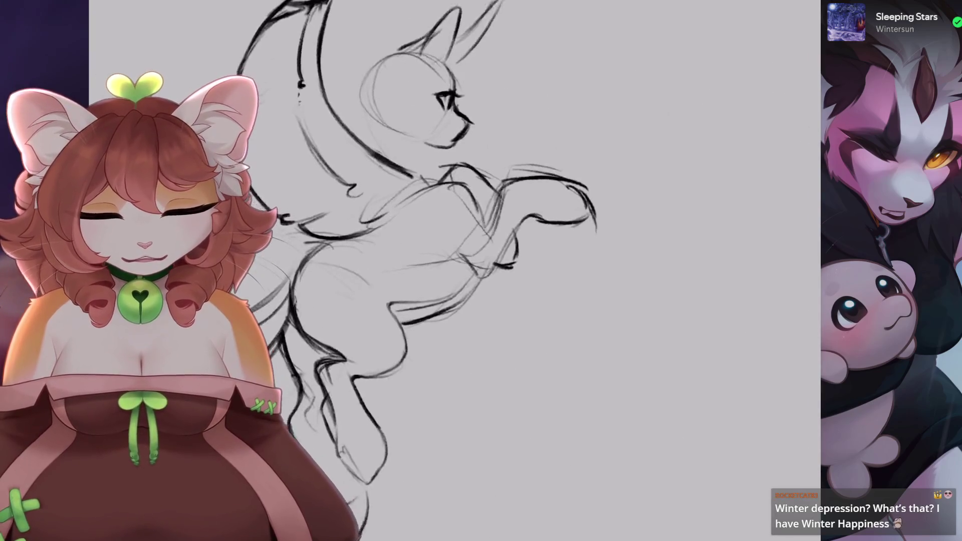
scroll(535, 274, up, 10)
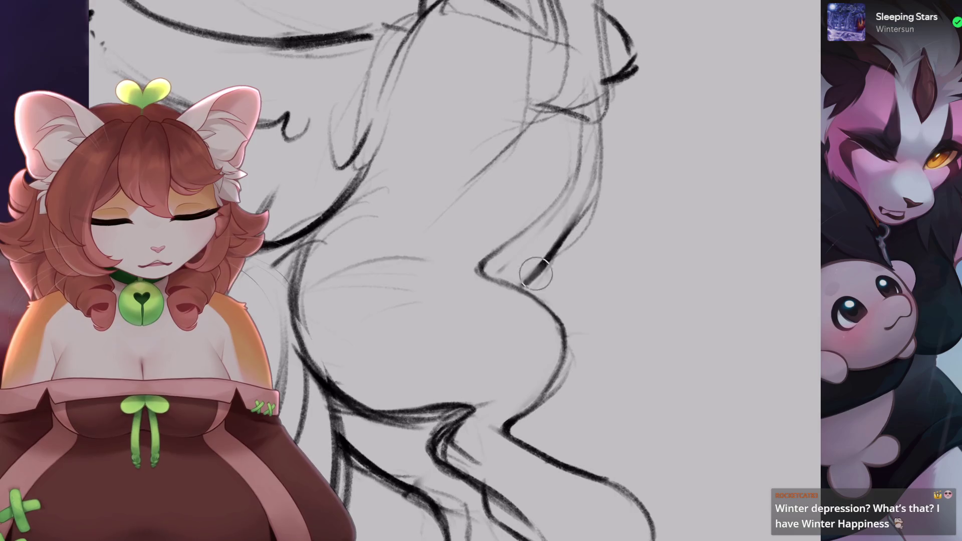
key(ctrl+z)
drag(536, 274, 478, 266)
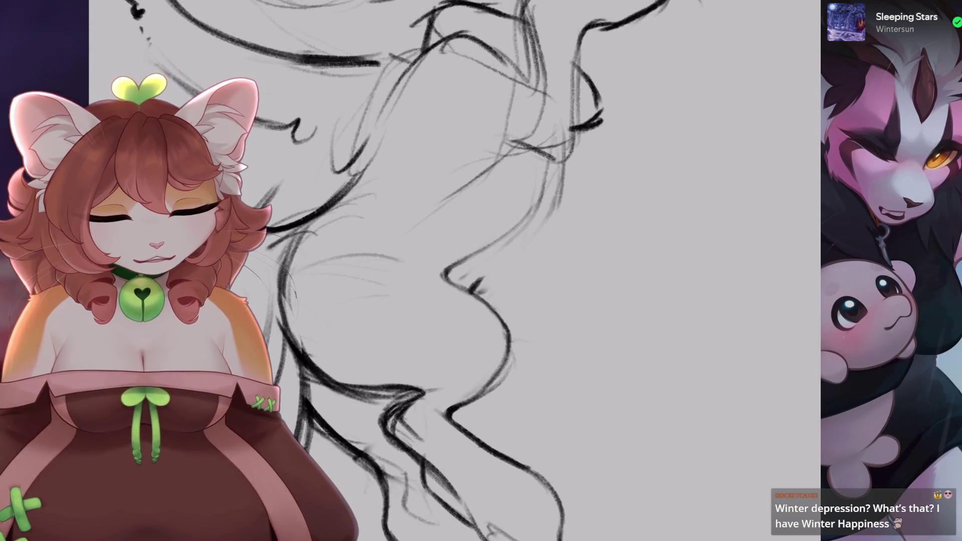
drag(564, 148, 515, 254)
key(ctrl+z)
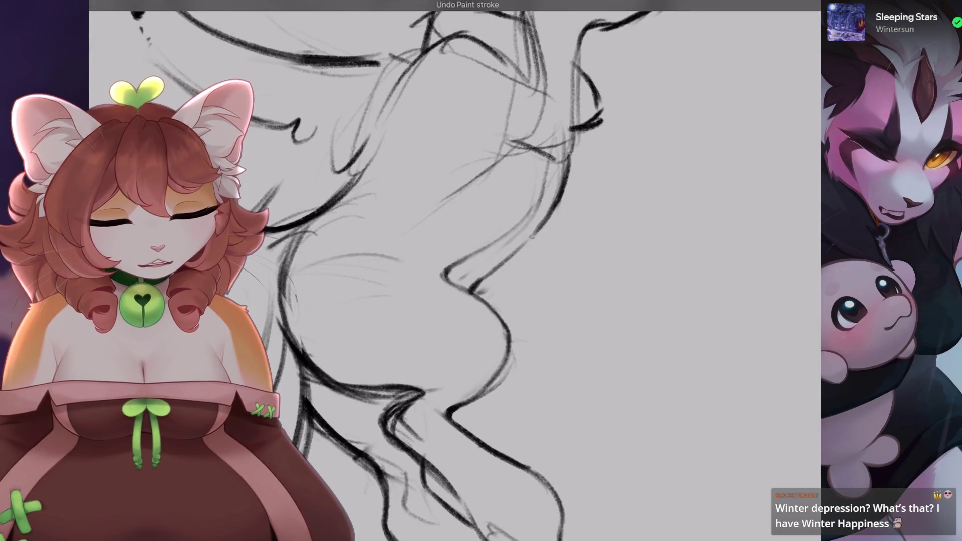
scroll(451, 270, down, 5)
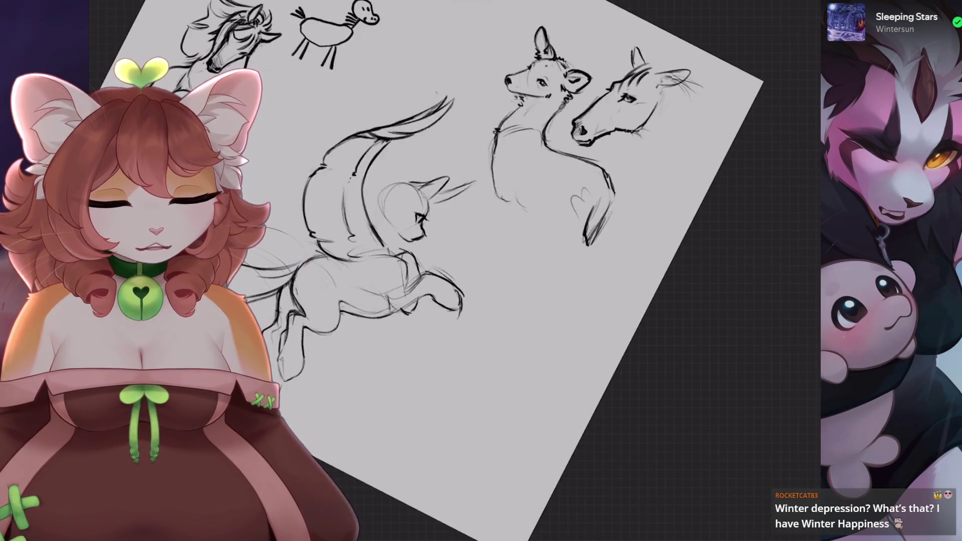
- Lasso the creature freehand and shift it slightly left with a uniform transform
scroll(451, 270, up, 5)
drag(521, 105, 499, 75)
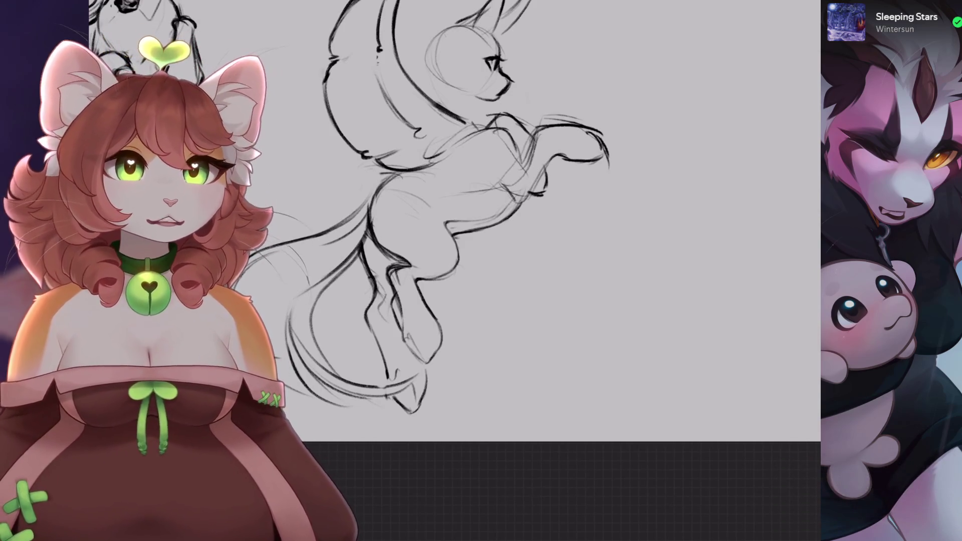
key(s)
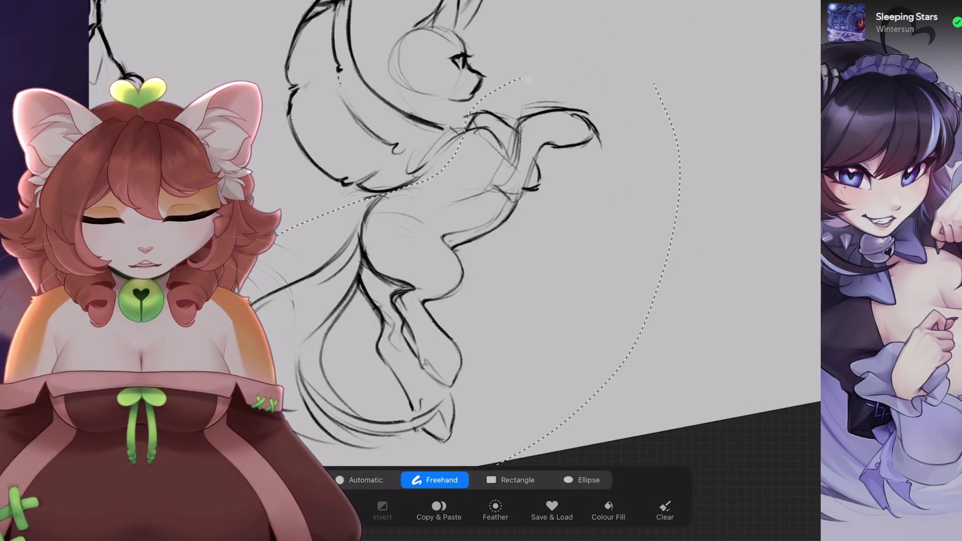
key(v)
drag(451, 300, 443, 300)
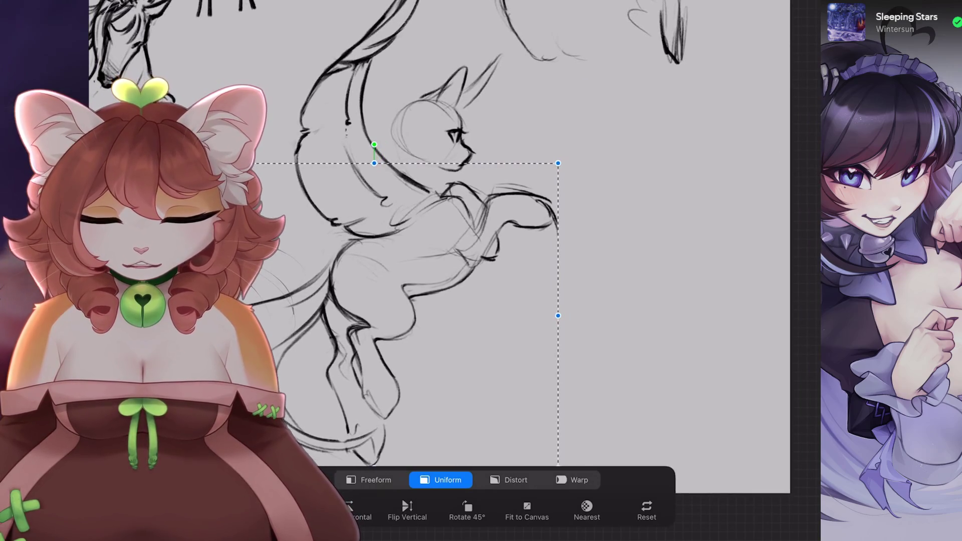
key(b)
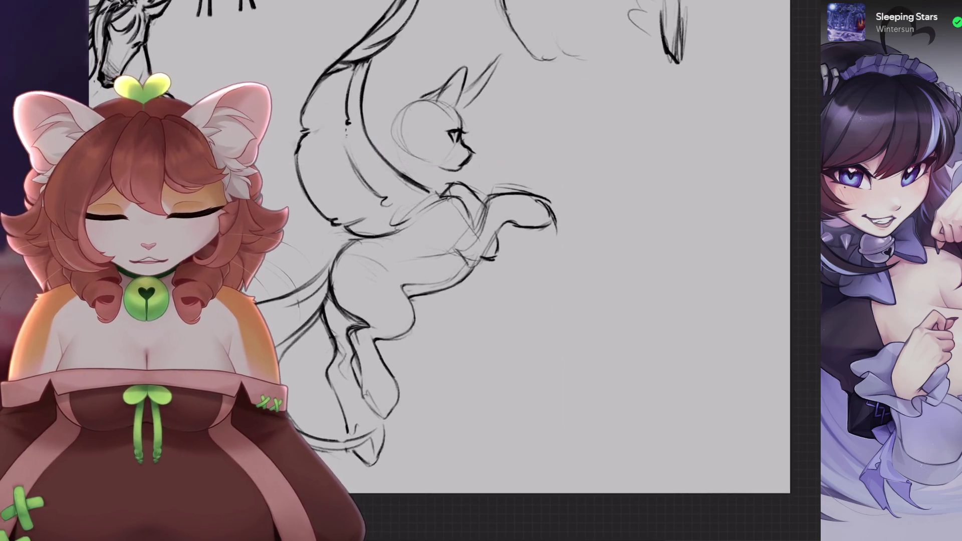
scroll(479, 229, up, 5)
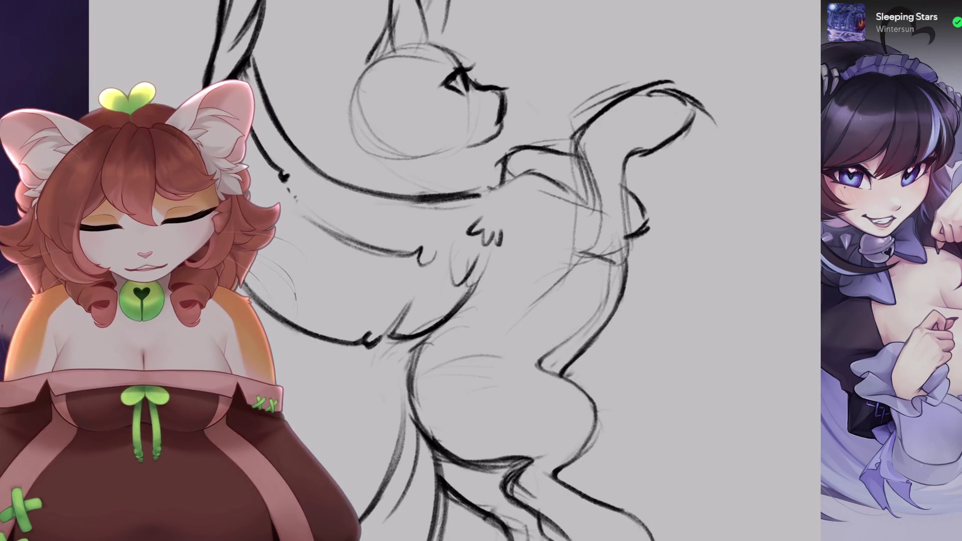
- Zoom around the creature sketch and undo the last two paint strokes
scroll(499, 241, down, 3)
scroll(481, 271, down, 3)
scroll(481, 270, up, 5)
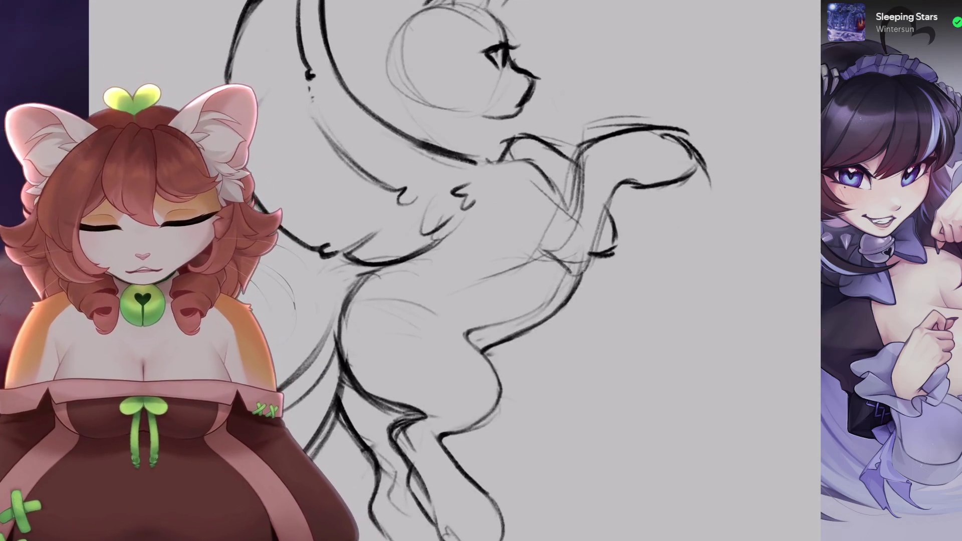
scroll(482, 270, up, 3)
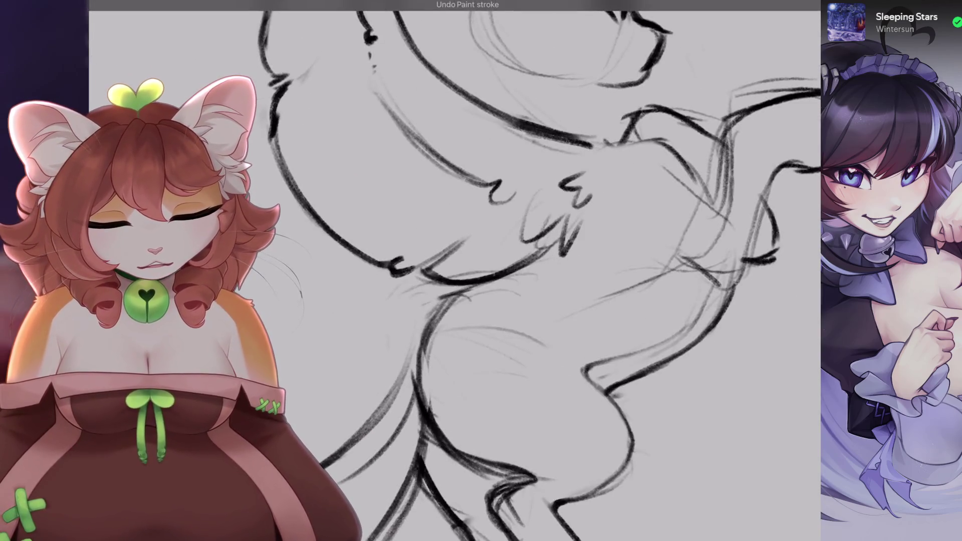
scroll(481, 271, down, 3)
scroll(482, 270, down, 2)
scroll(481, 270, down, 2)
scroll(481, 271, down, 2)
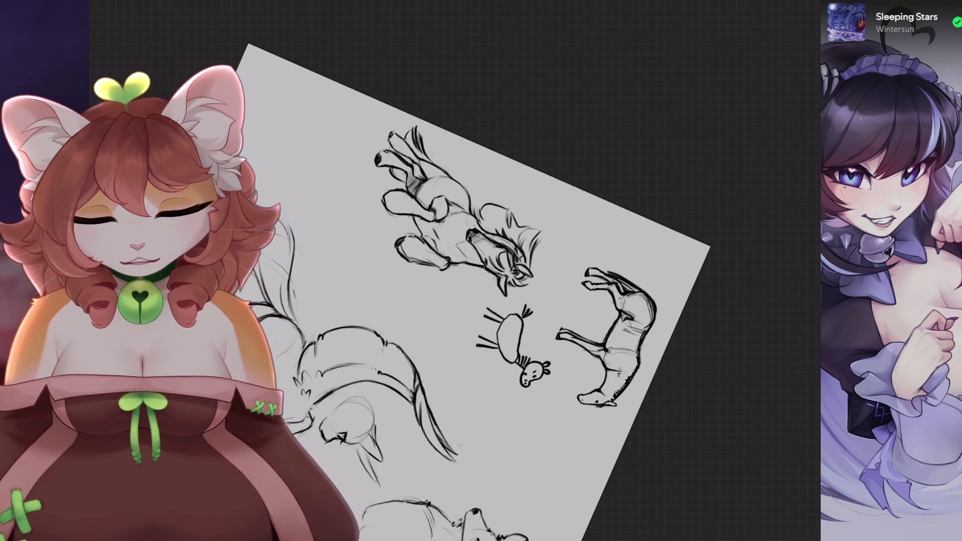
scroll(481, 270, down, 2)
scroll(482, 270, up, 5)
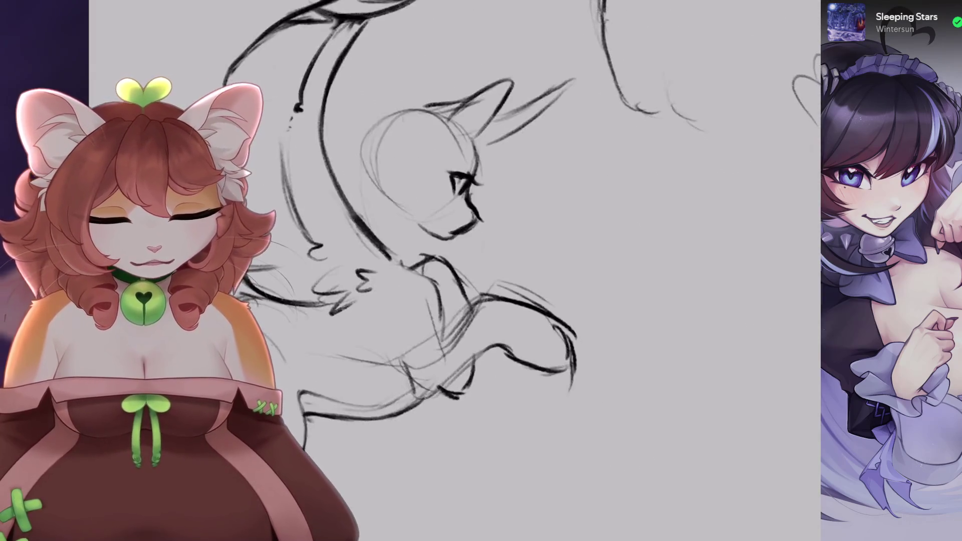
scroll(481, 270, up, 3)
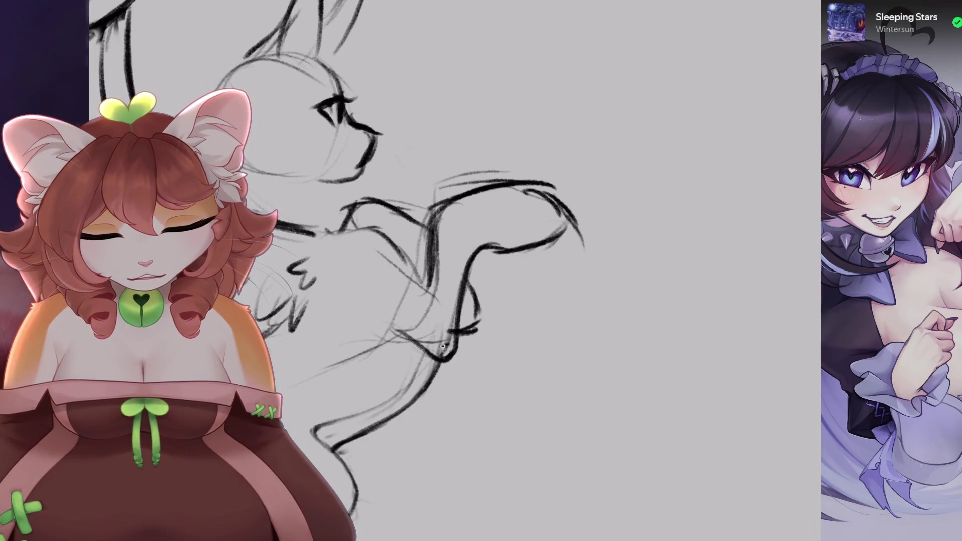
scroll(443, 346, down, 3)
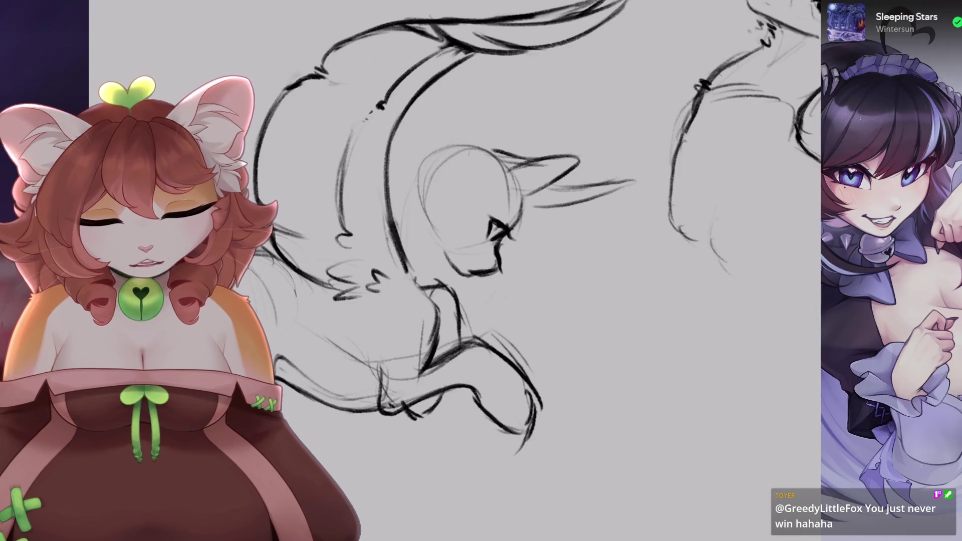
scroll(481, 270, up, 3)
key(ctrl+z)
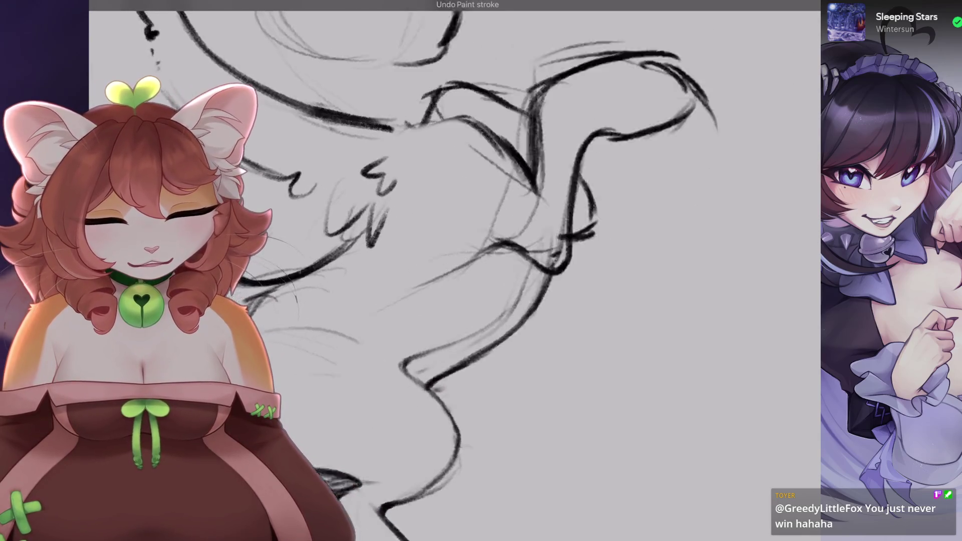
scroll(381, 281, up, 1)
scroll(534, 311, down, 1)
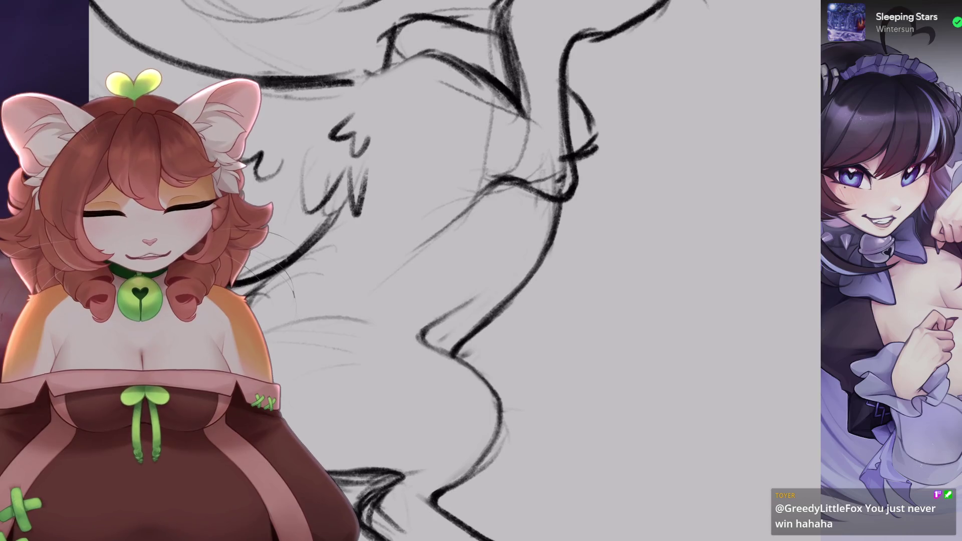
key(ctrl+z)
scroll(451, 271, down, 3)
- Lasso the raised front leg freehand and nudge it with Transform
key(s)
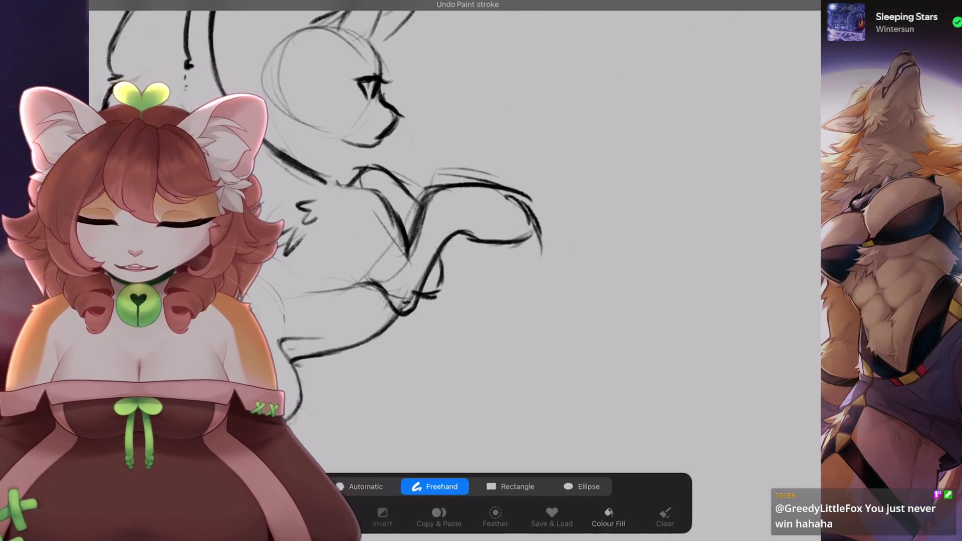
drag(341, 206, 431, 140)
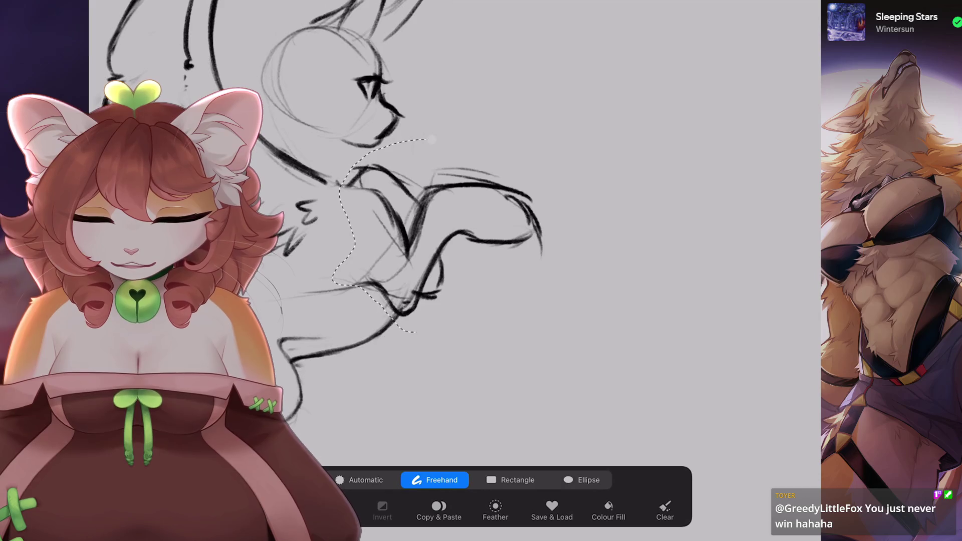
key(v)
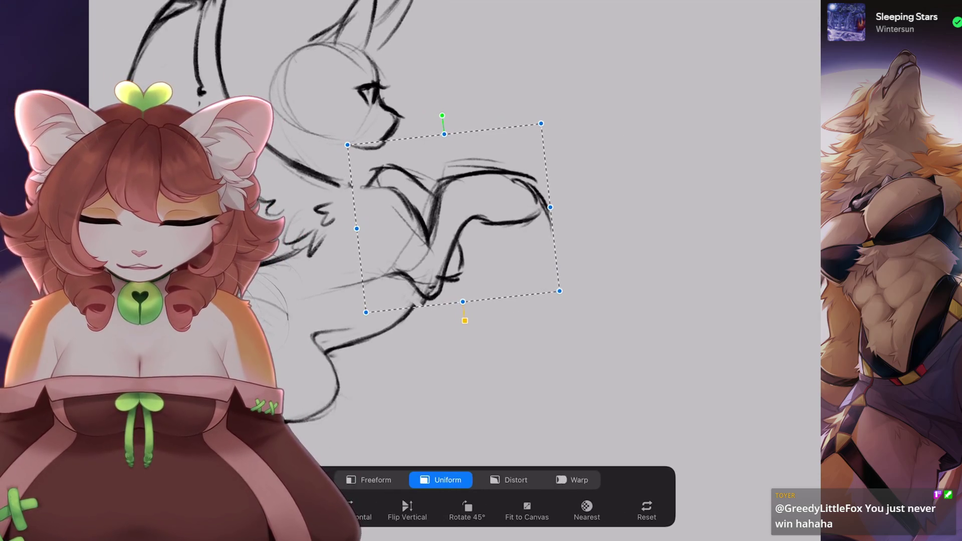
key(b)
scroll(451, 270, up, 3)
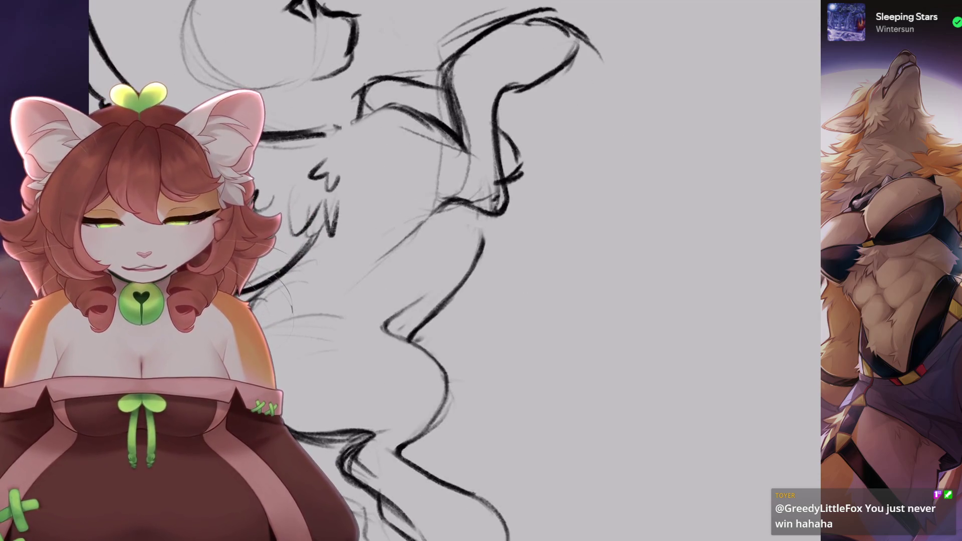
- Reselect the front leg, shift it slightly left, then undo that move
key(s)
drag(481, 286, 459, 220)
key(v)
drag(451, 263, 441, 270)
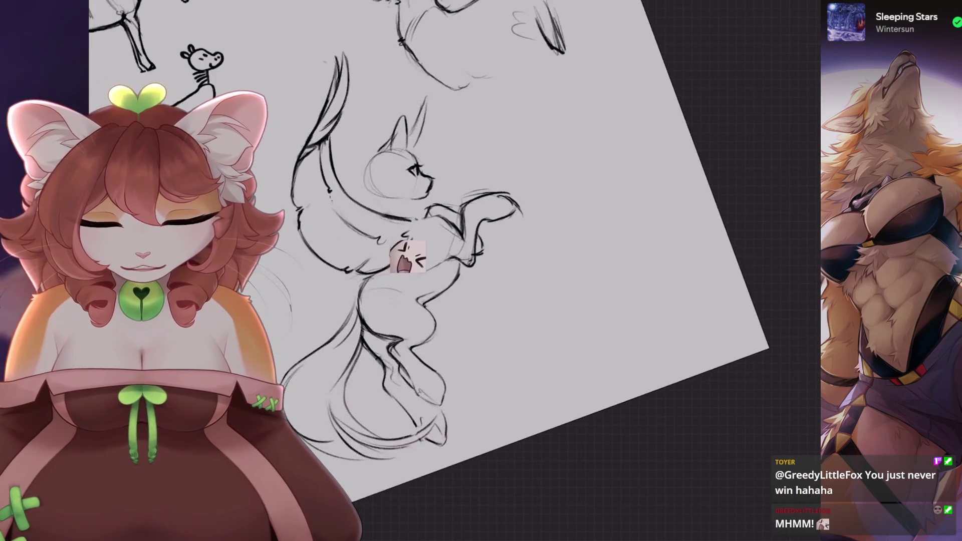
key(ctrl+z)
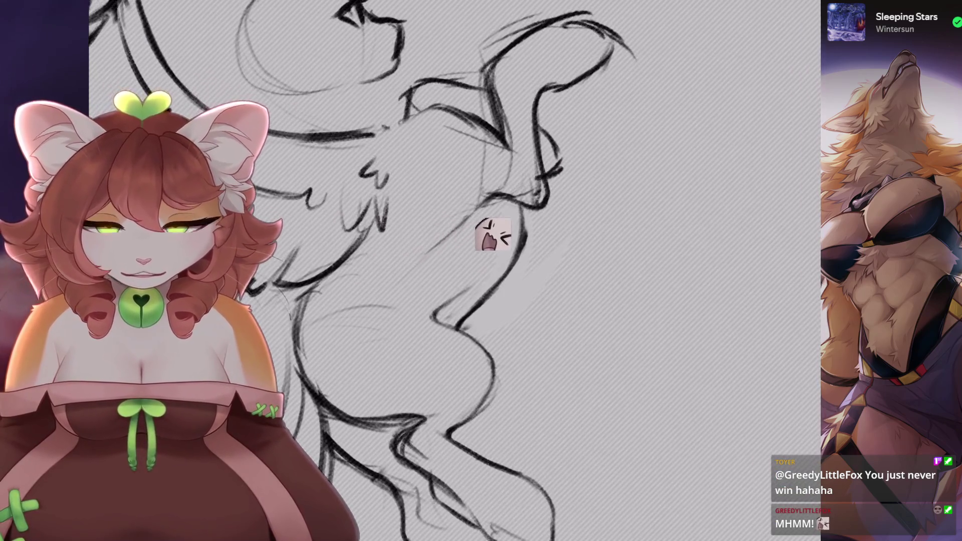
- Shift the selected leg slightly and commit the transform
key(v)
drag(511, 221, 529, 225)
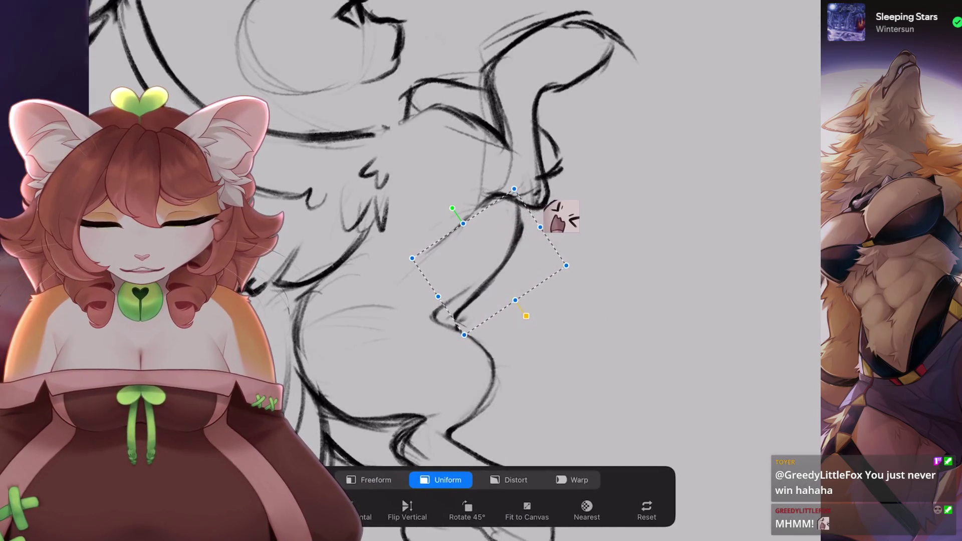
key(v)
key(ctrl+z)
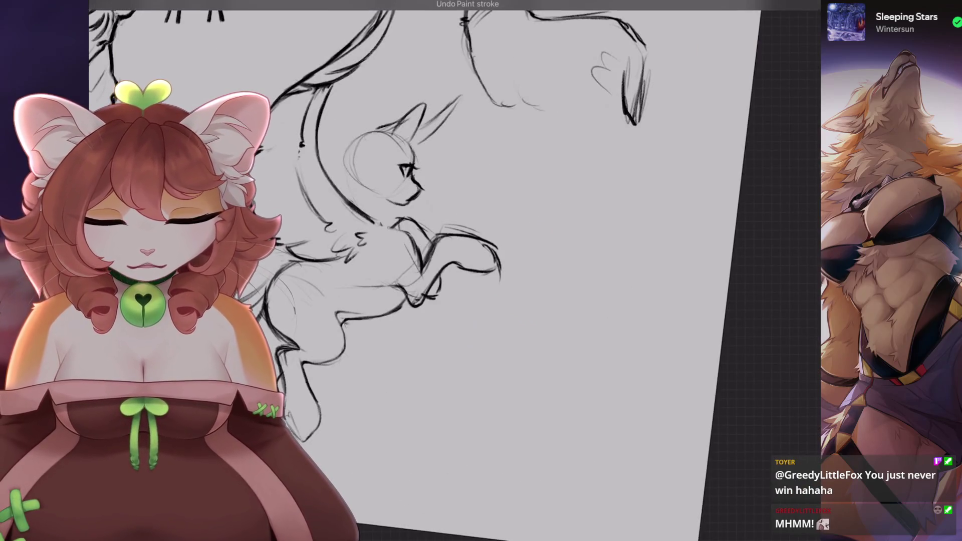
key(v)
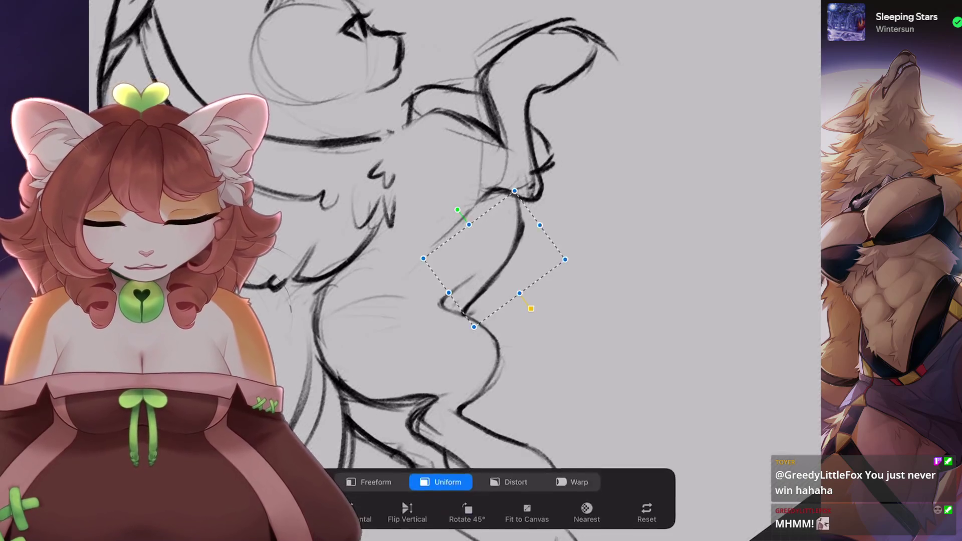
key(v)
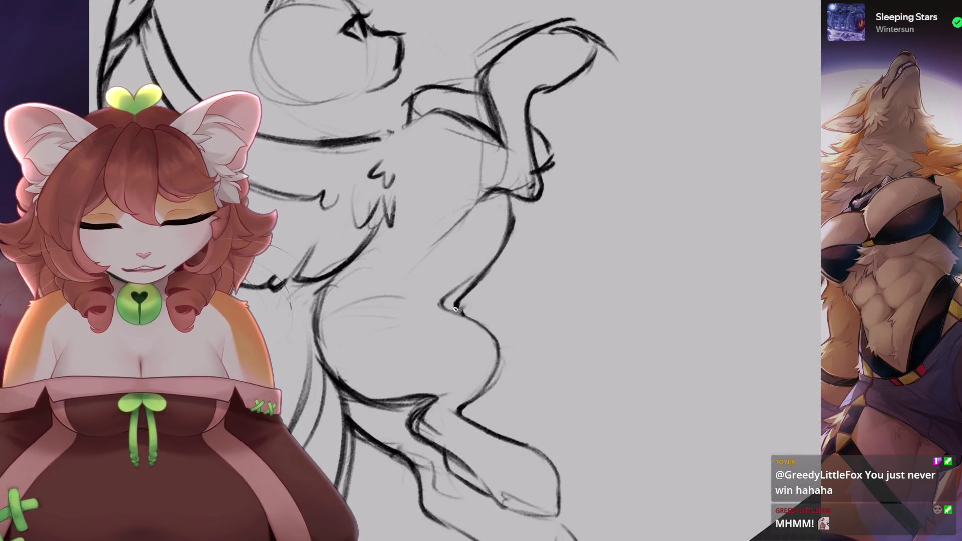
scroll(451, 271, down, 5)
scroll(426, 226, up, 5)
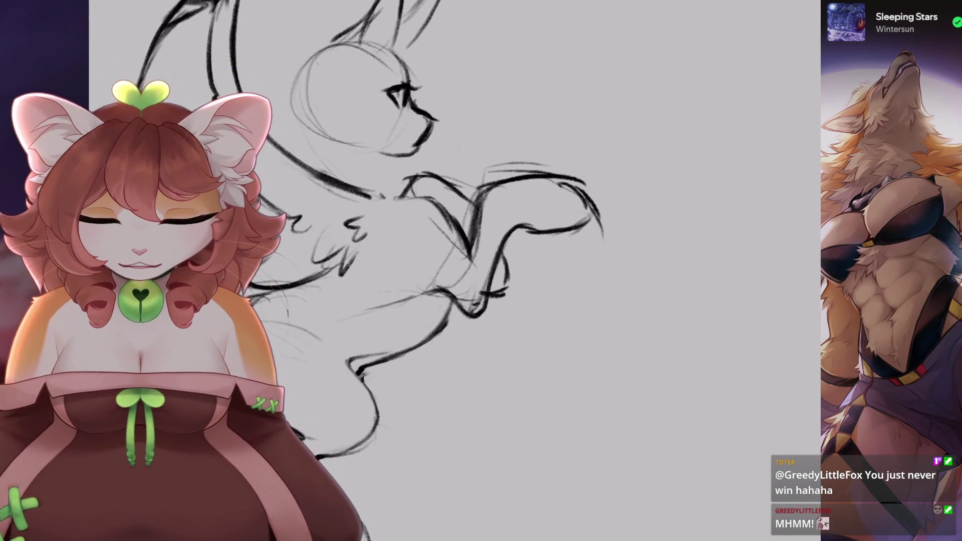
scroll(451, 271, up, 5)
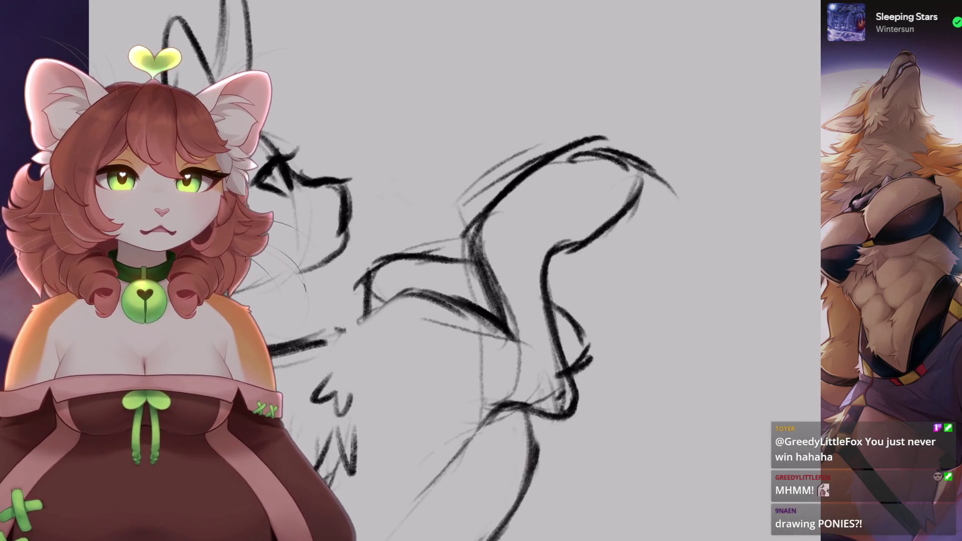
scroll(440, 210, down, 3)
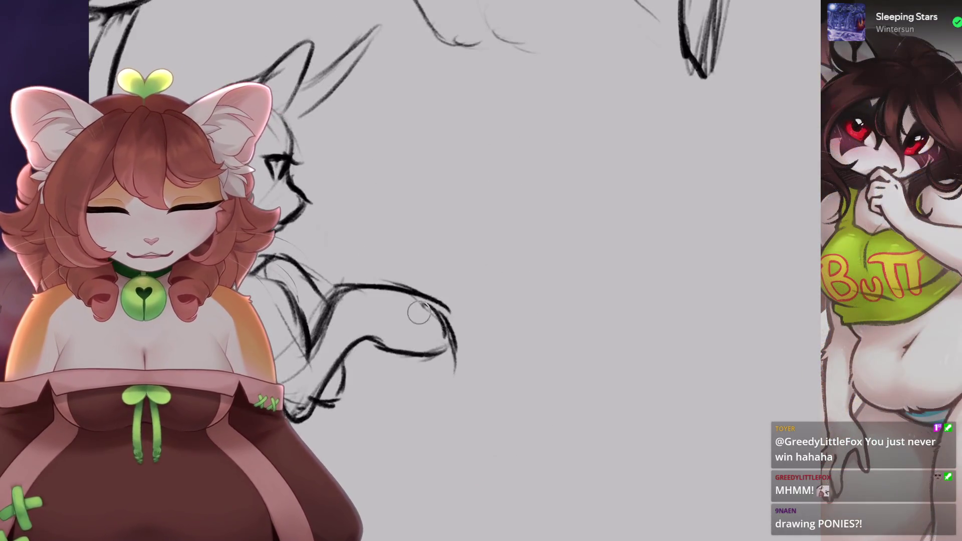
scroll(456, 275, up, 3)
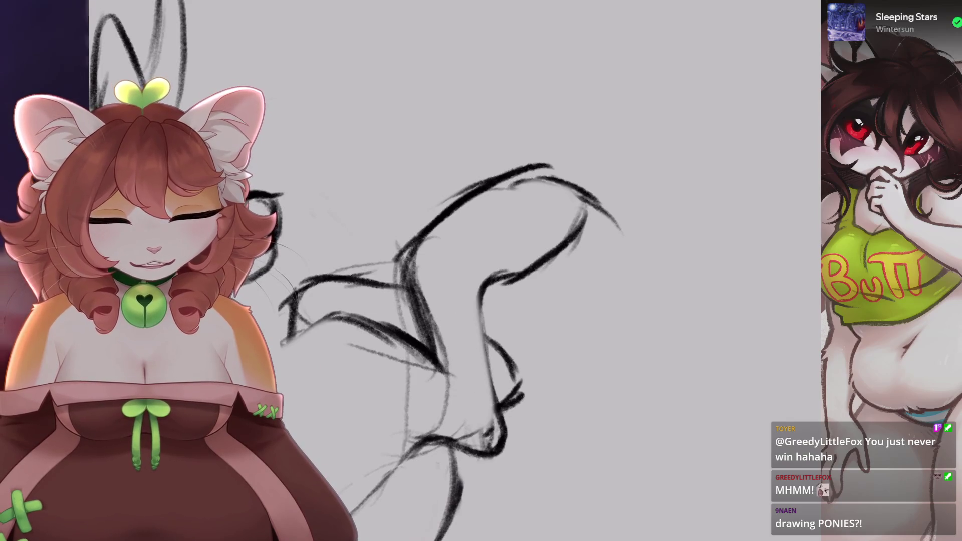
scroll(493, 277, down, 2)
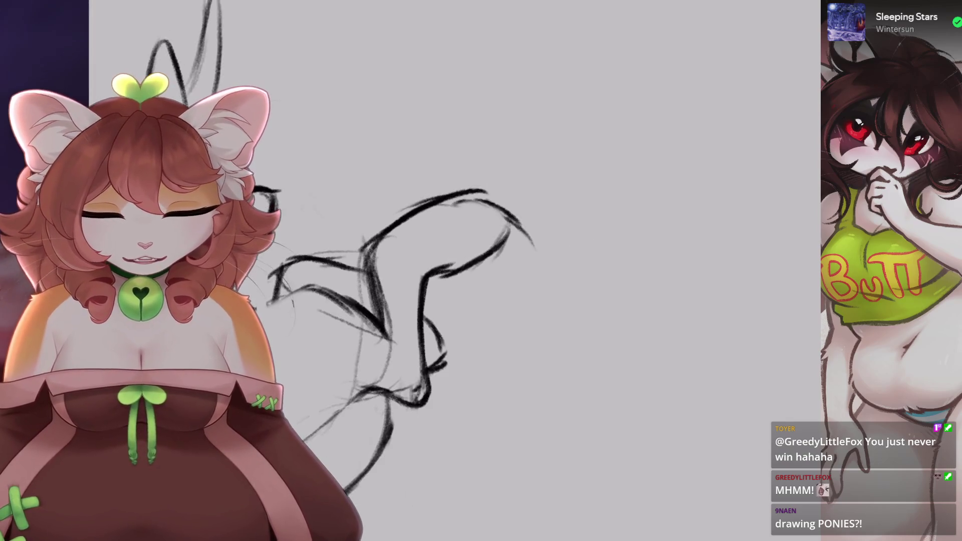
scroll(532, 236, up, 2)
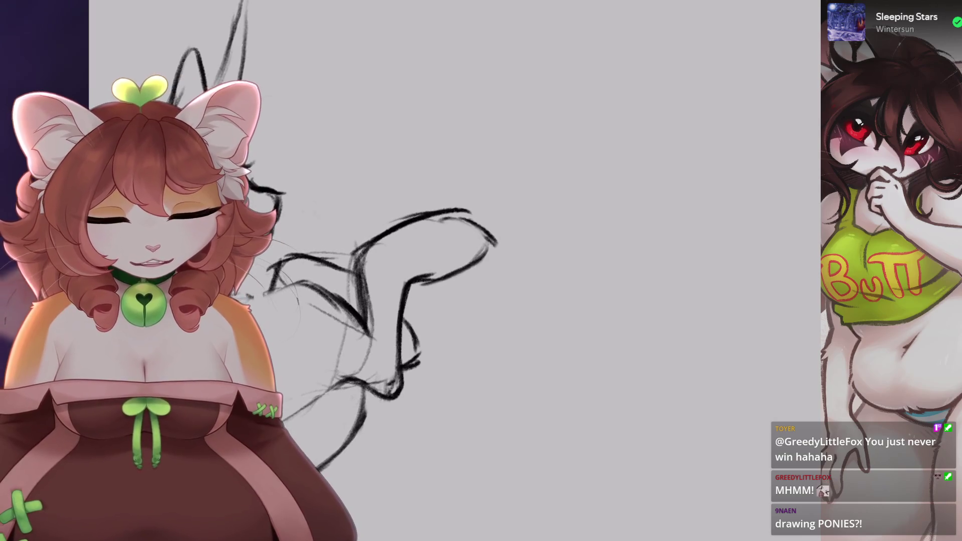
scroll(411, 281, up, 2)
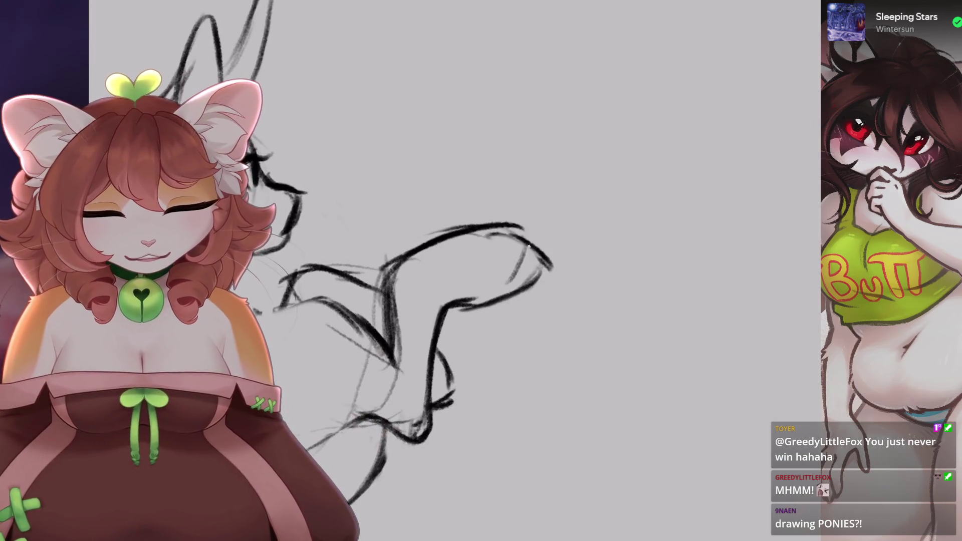
scroll(532, 284, down, 2)
scroll(481, 200, up, 2)
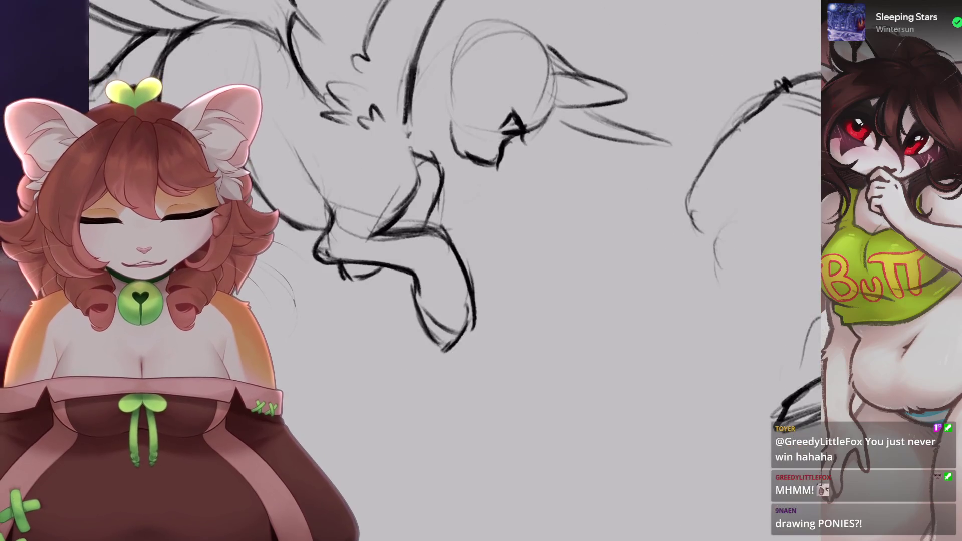
scroll(417, 293, up, 1)
scroll(510, 205, up, 1)
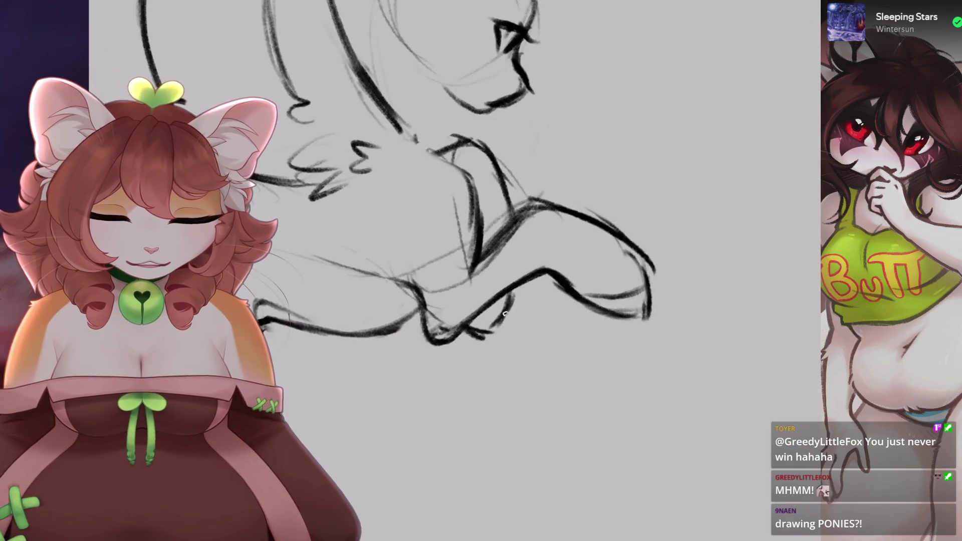
scroll(542, 290, up, 1)
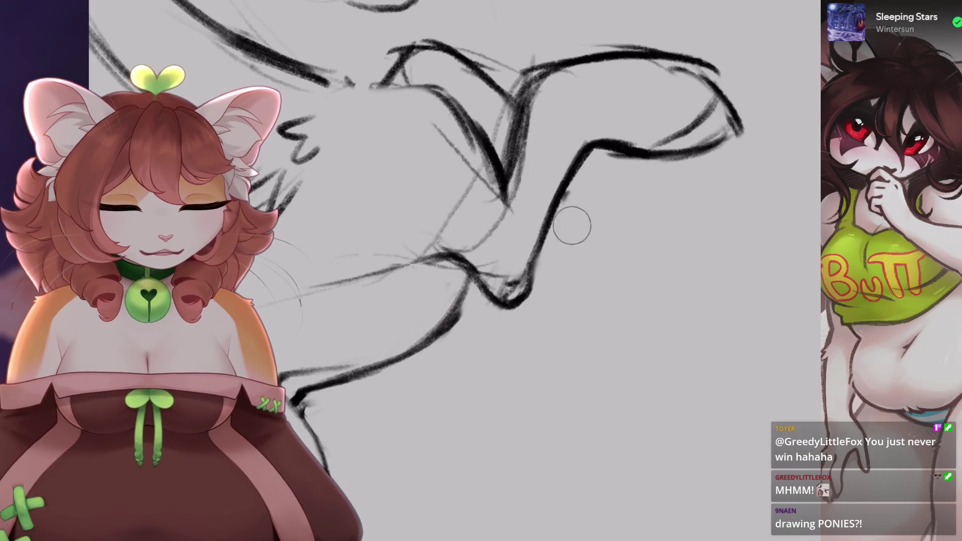
scroll(569, 214, down, 2)
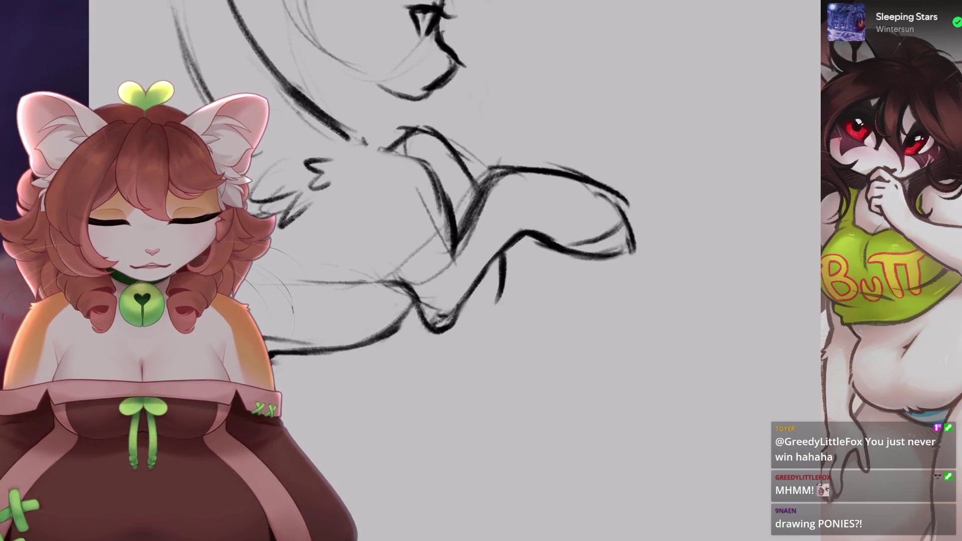
scroll(480, 213, down, 1)
key(ctrl+z)
- Draw a short new stroke on the creature sketch
drag(502, 257, 486, 267)
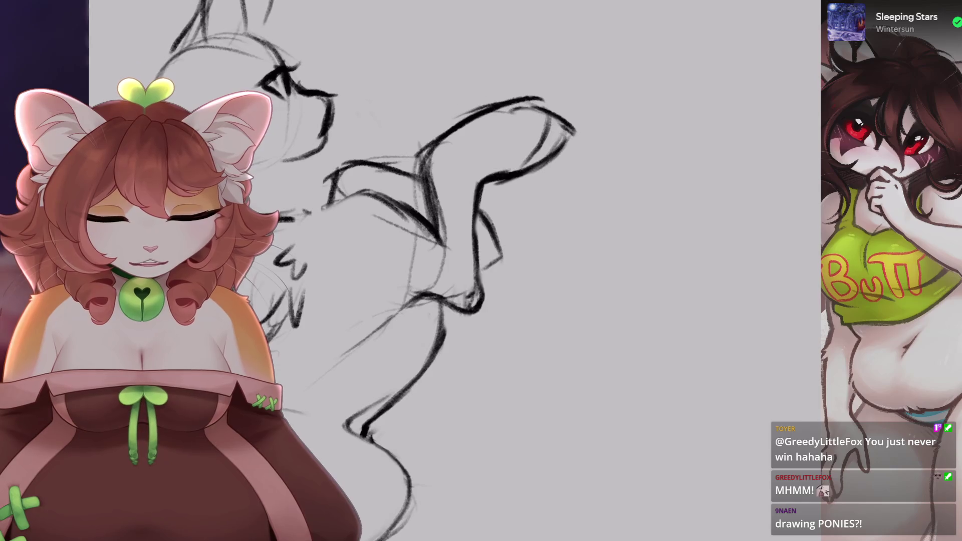
scroll(350, 250, up, 1)
scroll(451, 226, down, 2)
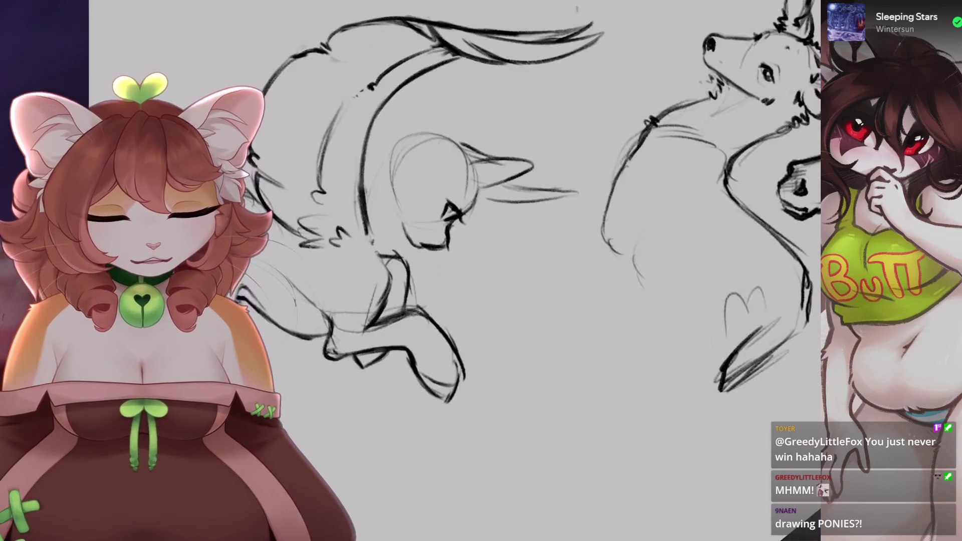
scroll(451, 226, up, 3)
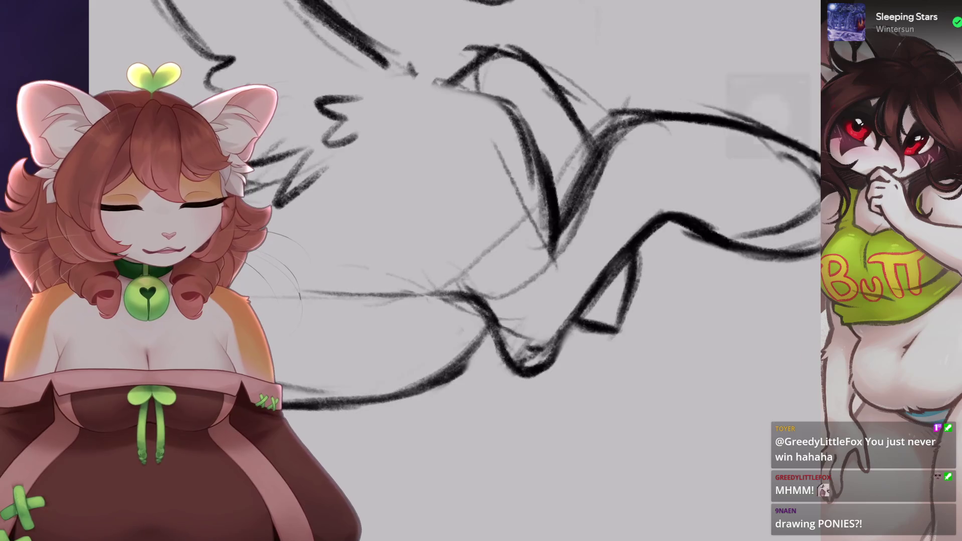
scroll(451, 225, up, 1)
- Erase the rough strokes around the leg and lower stray marks, undoing and restoring one erase
drag(562, 206, 476, 321)
drag(522, 280, 491, 376)
scroll(452, 226, down, 2)
mouse_move(371, 401)
mouse_down()
mouse_move(344, 408)
mouse_move(406, 431)
mouse_up()
scroll(451, 225, up, 2)
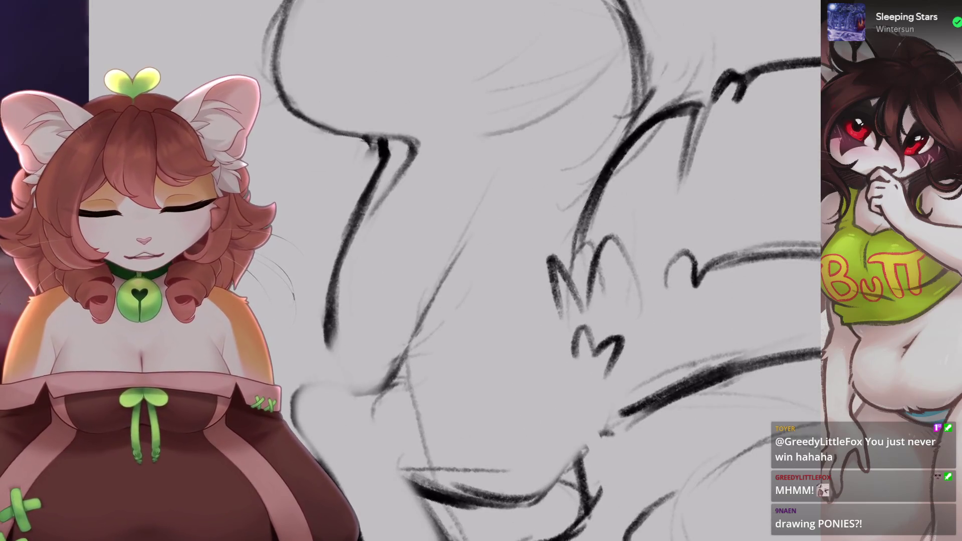
scroll(451, 225, down, 2)
key(ctrl+z)
scroll(451, 226, up, 2)
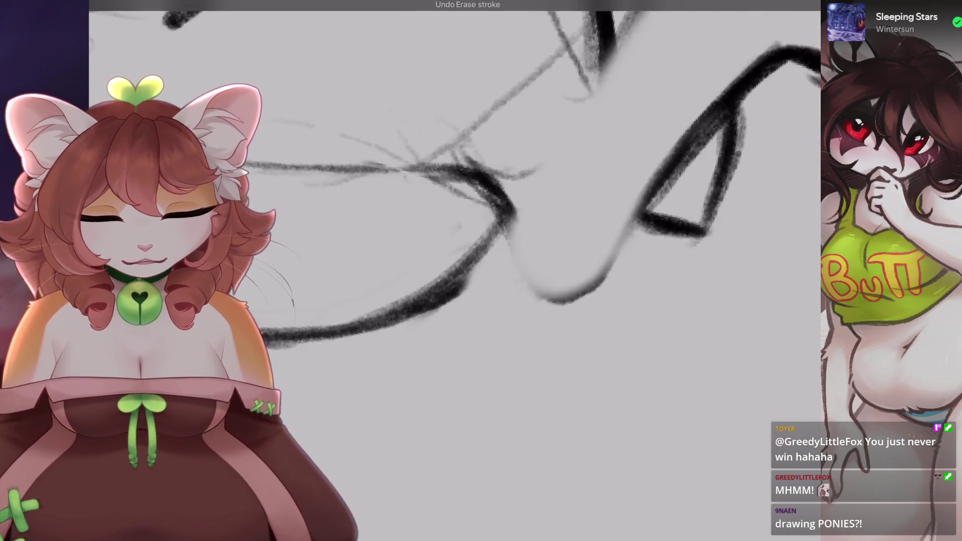
key(ctrl+shift+z)
scroll(451, 226, down, 2)
- Draw a new dark contour down the front leg
mouse_move(430, 311)
mouse_down()
mouse_move(435, 386)
mouse_move(454, 419)
mouse_up()
scroll(451, 225, down, 1)
scroll(452, 225, down, 1)
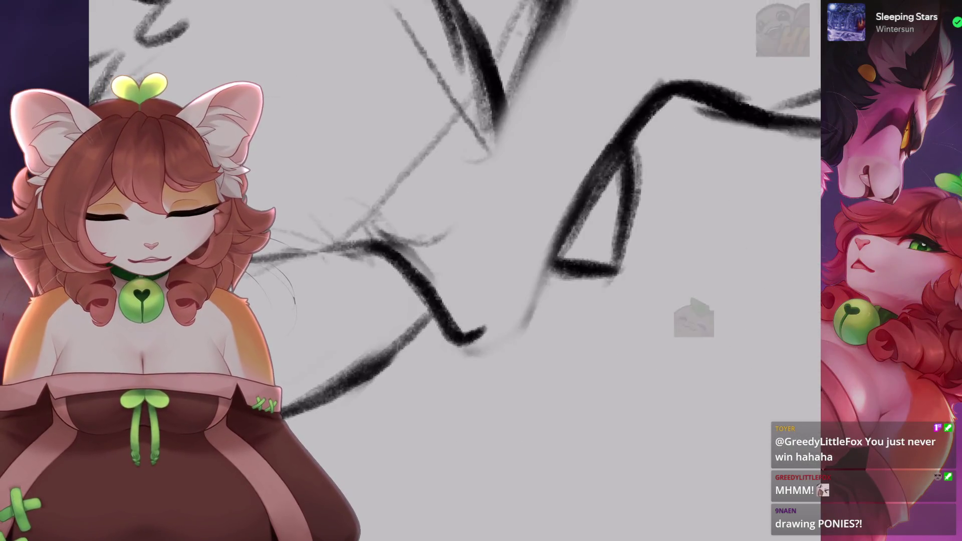
scroll(451, 225, down, 1)
scroll(463, 221, down, 1)
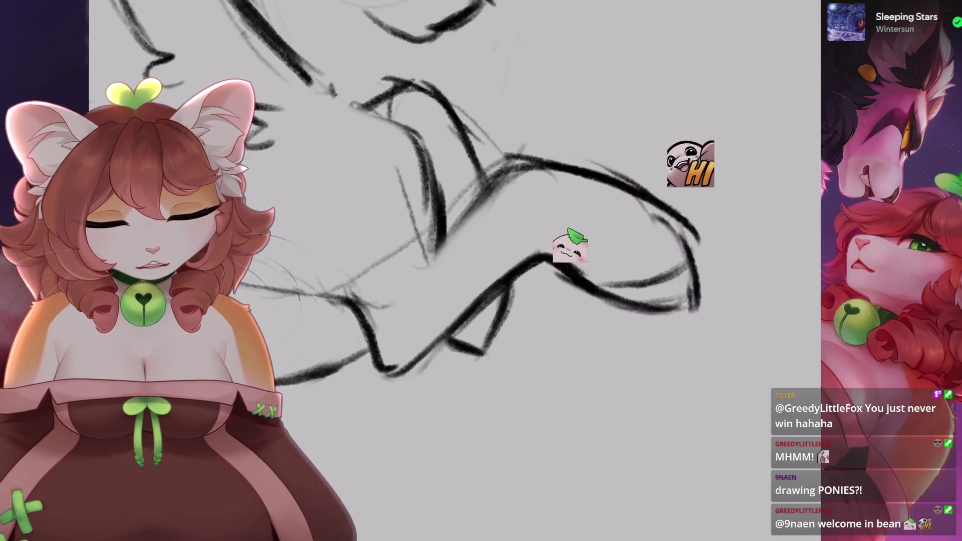
scroll(464, 221, down, 1)
scroll(463, 221, down, 1)
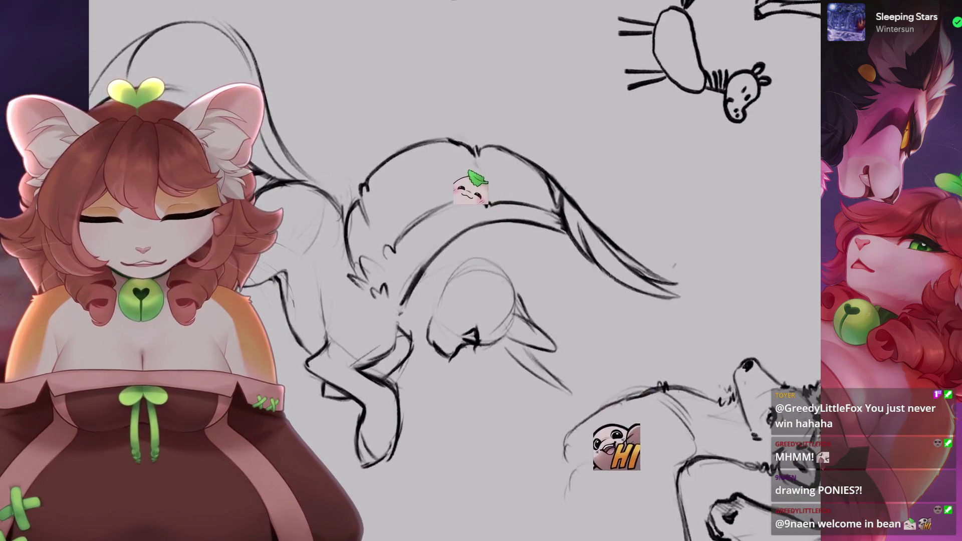
- Draw a thin neck line under the creature's chin
scroll(463, 221, up, 1)
scroll(481, 216, up, 2)
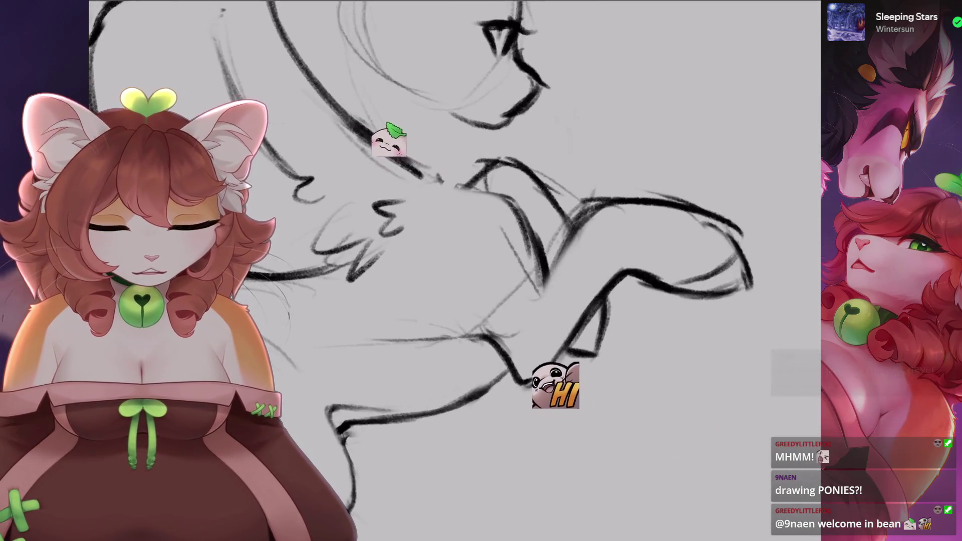
scroll(455, 271, down, 2)
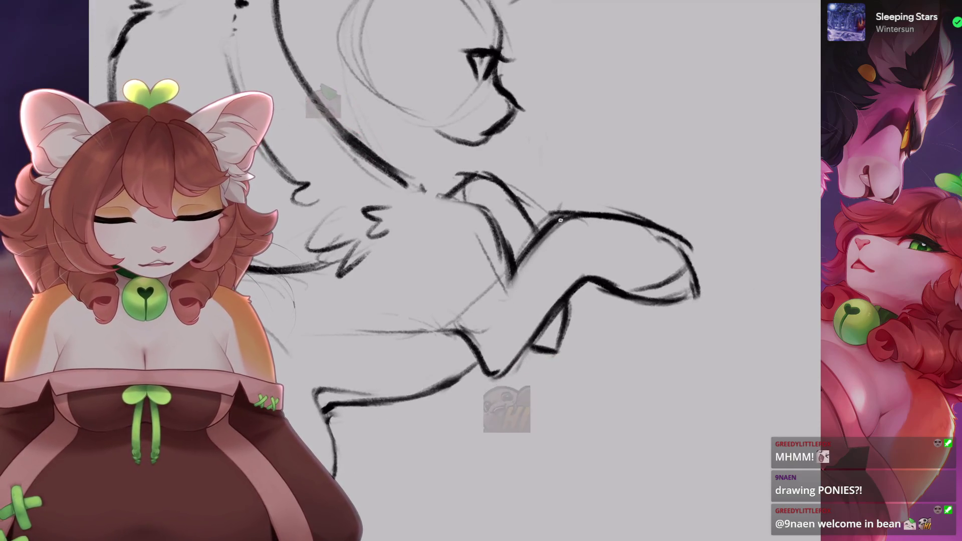
scroll(456, 270, up, 1)
scroll(455, 271, down, 1)
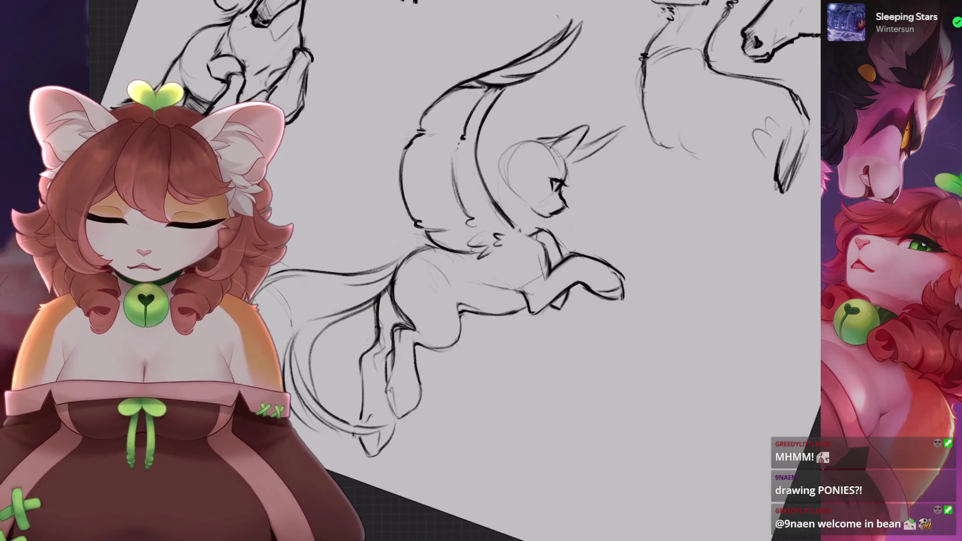
scroll(455, 271, up, 1)
scroll(455, 270, up, 1)
scroll(455, 270, up, 1)
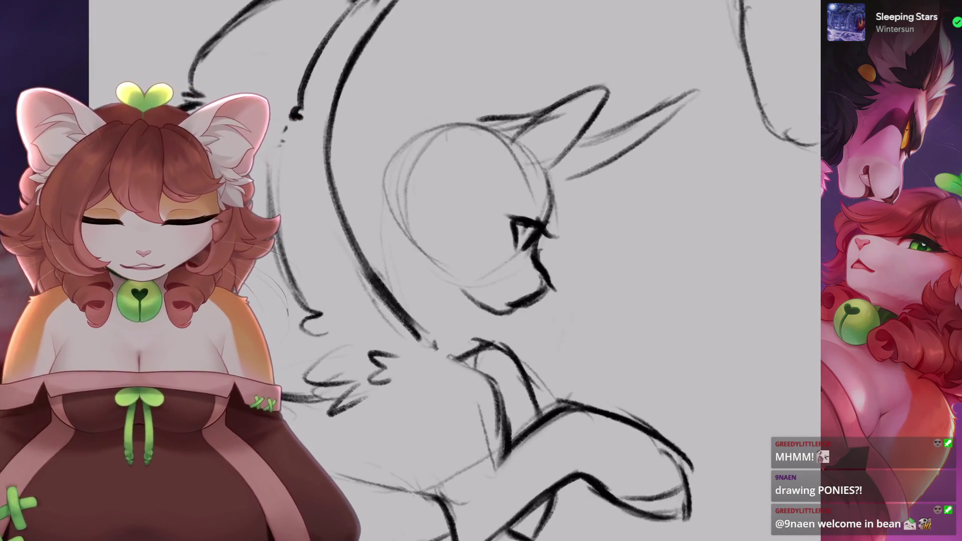
drag(467, 295, 469, 363)
scroll(455, 271, down, 2)
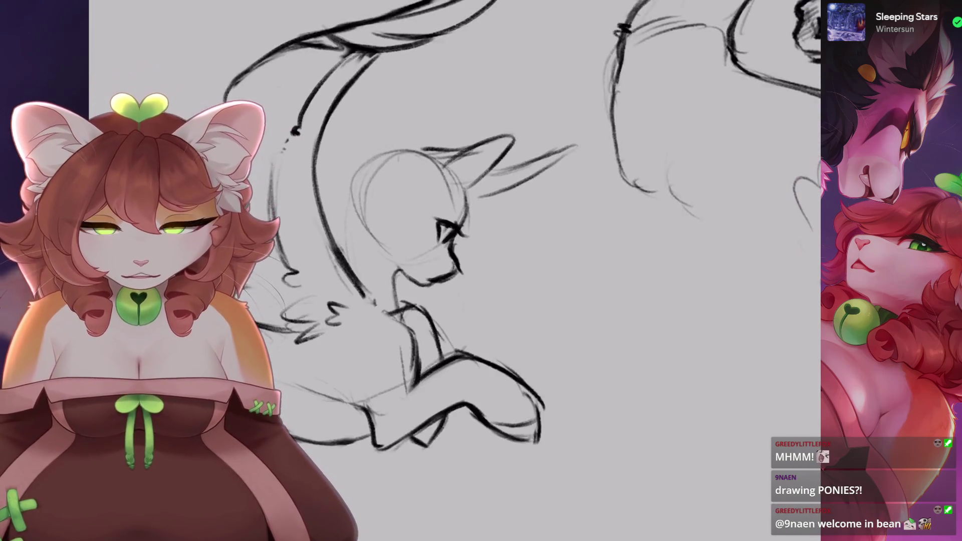
- Lasso-select the creature's head, rotate it upright on the neck, and commit the transform
key(s)
drag(493, 90, 364, 245)
drag(592, 183, 494, 91)
key(v)
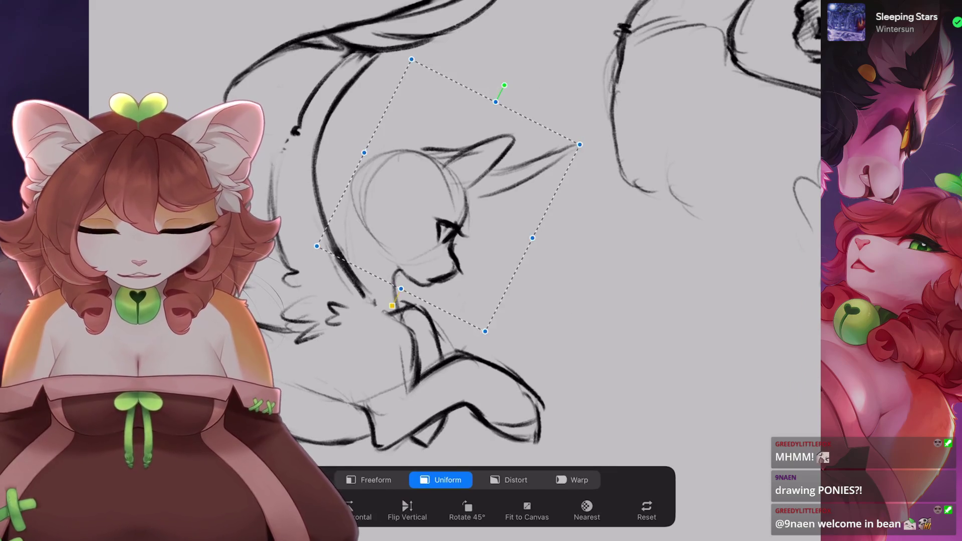
scroll(455, 271, down, 1)
drag(451, 134, 460, 112)
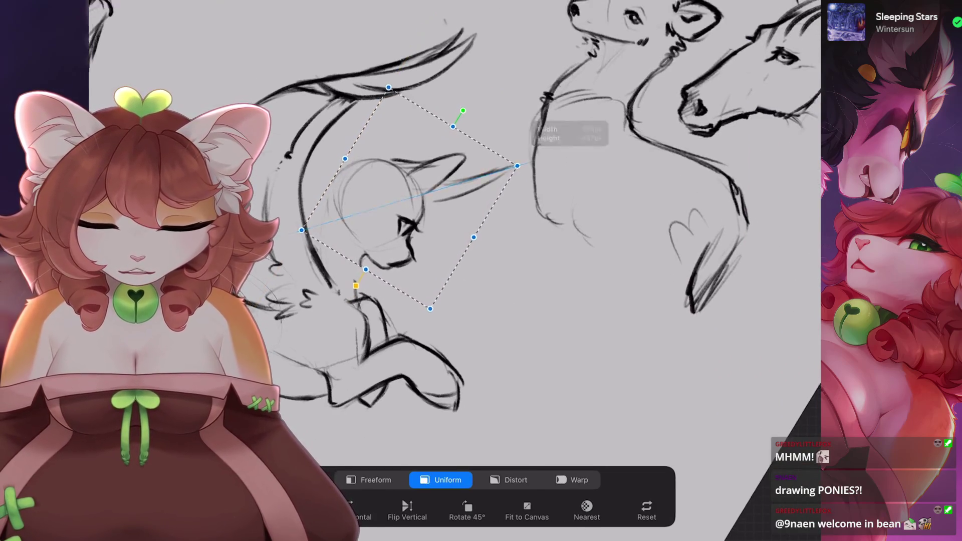
scroll(410, 201, down, 1)
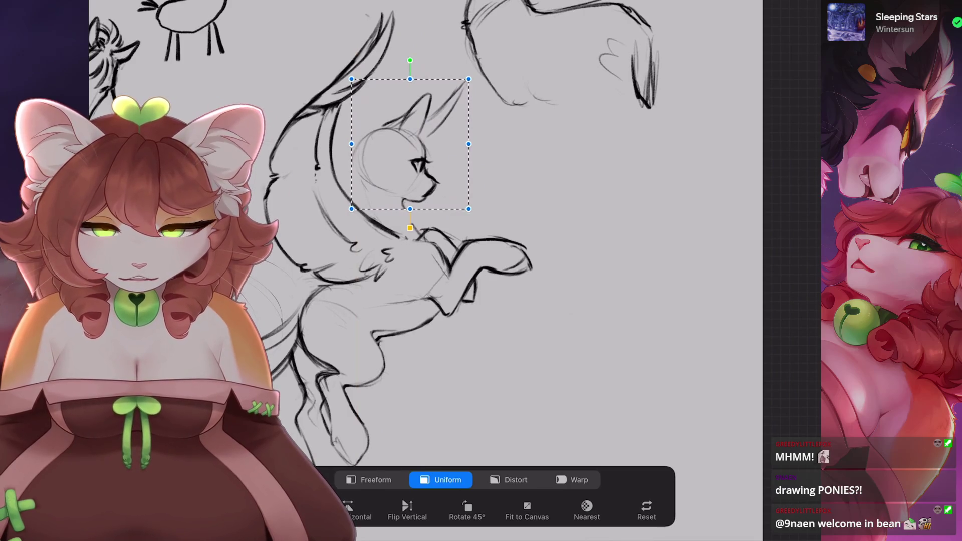
key(v)
scroll(410, 151, up, 3)
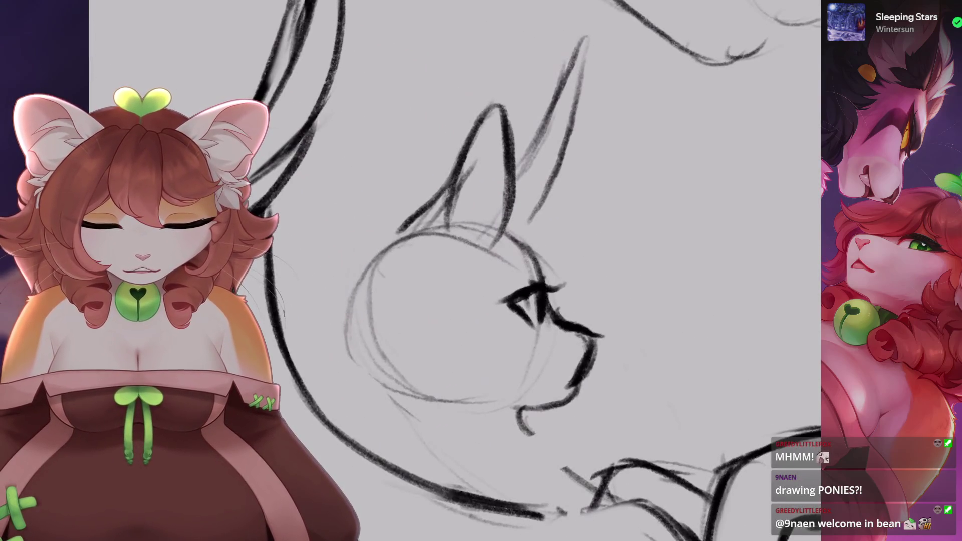
- Draw a small curved eye stroke on the head and rotate the view
drag(458, 240, 448, 256)
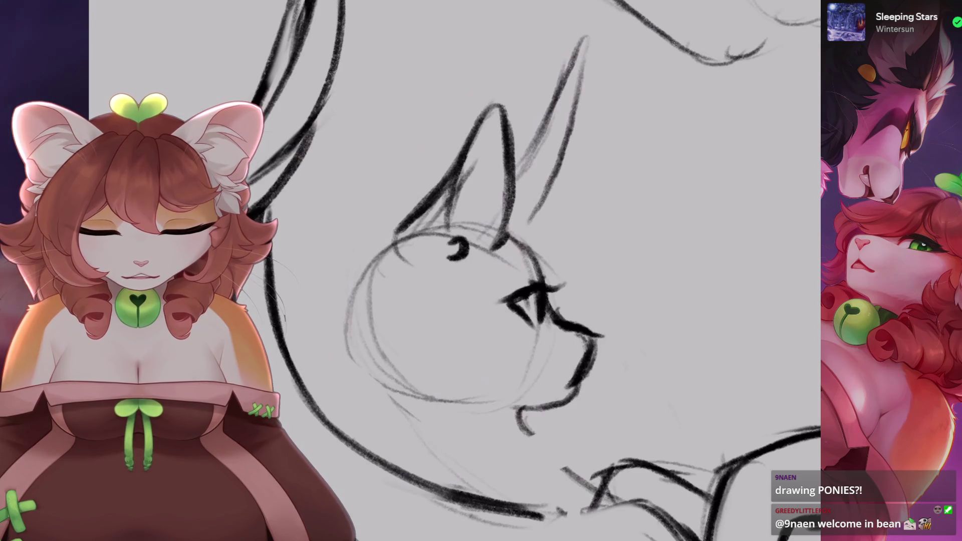
key(^)
key(^)
scroll(451, 301, up, 3)
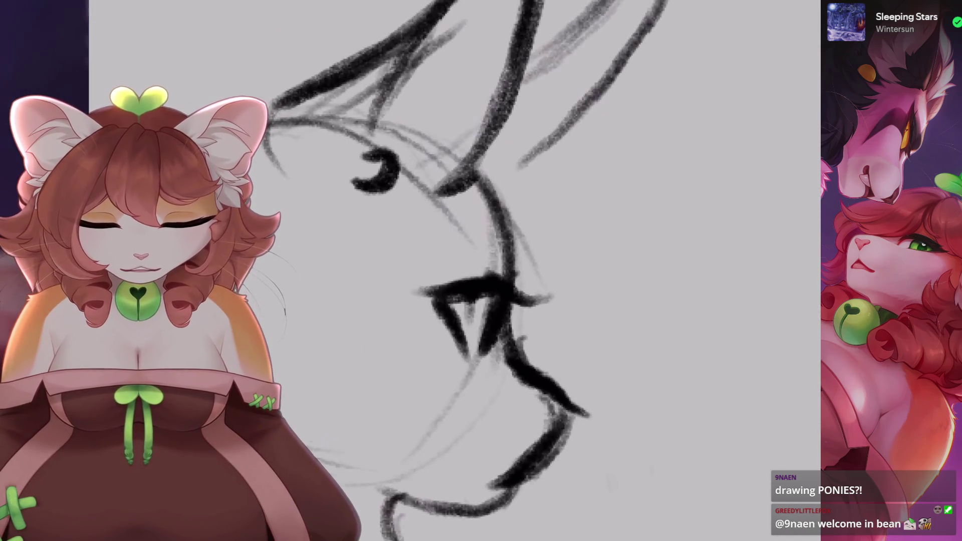
scroll(451, 271, down, 2)
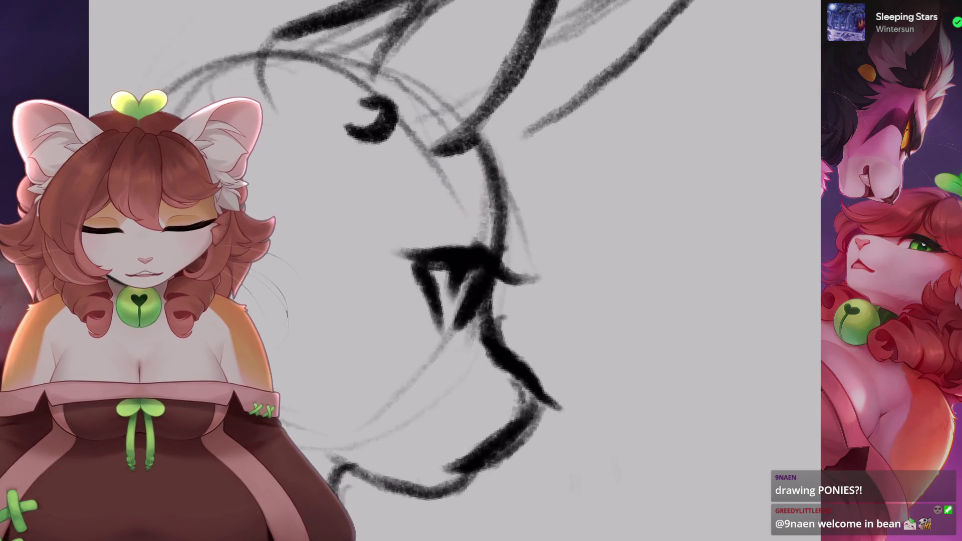
scroll(491, 323, up, 3)
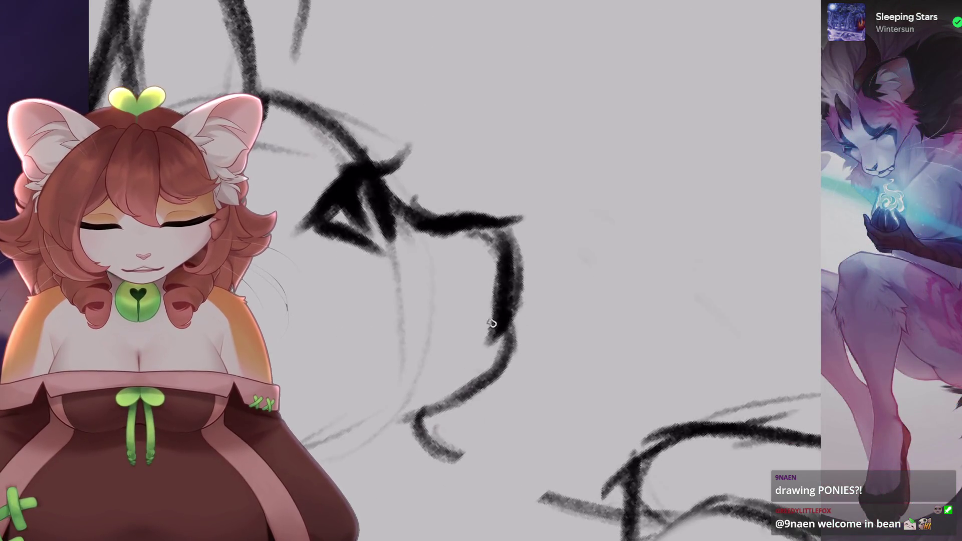
scroll(451, 271, down, 2)
- Undo the last two jaw strokes and the latest stroke near the face
key(ctrl+z)
scroll(451, 270, up, 2)
key(ctrl+z)
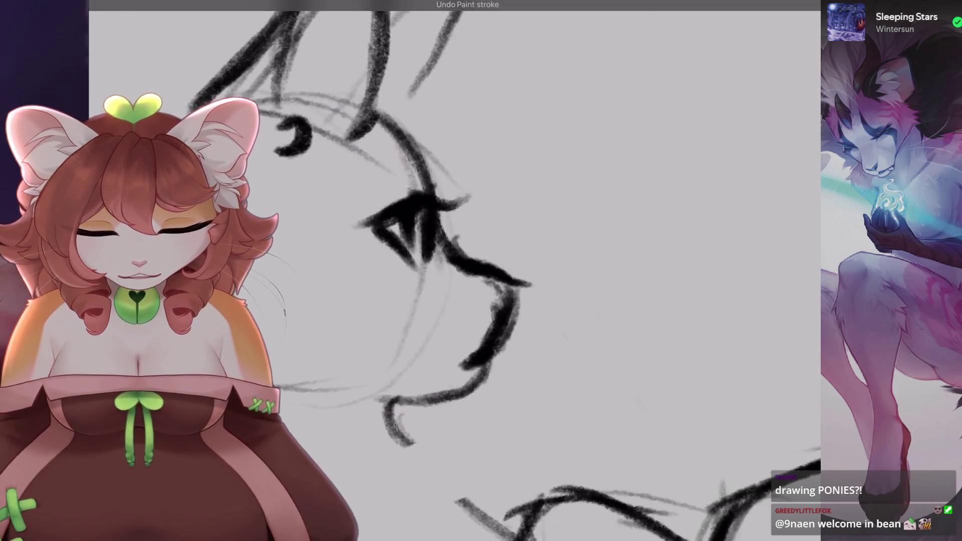
scroll(451, 270, down, 2)
scroll(451, 270, up, 2)
key(ctrl+z)
scroll(451, 271, up, 2)
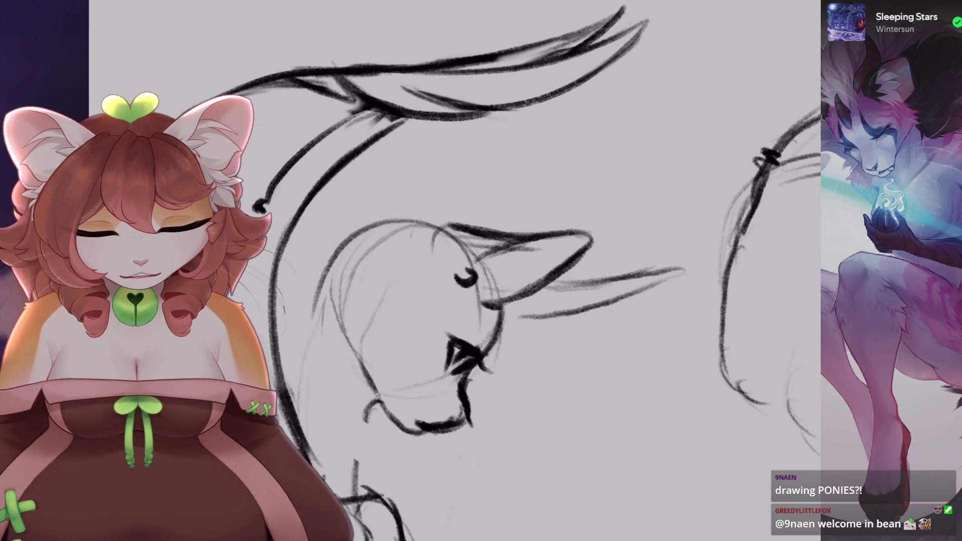
scroll(451, 271, down, 2)
scroll(451, 271, up, 2)
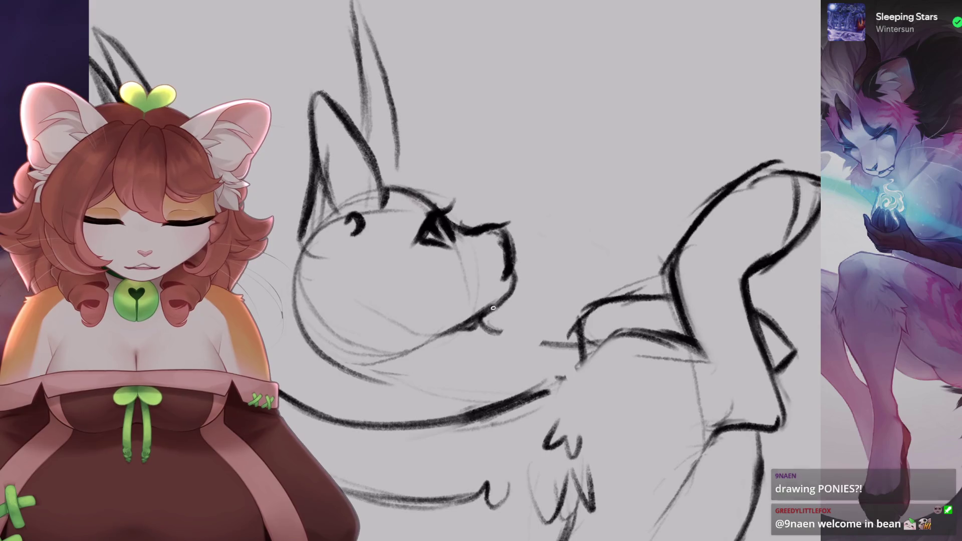
- Undo the chin stroke and then bring it back
key(ctrl+z)
key(ctrl+shift+z)
scroll(451, 271, up, 2)
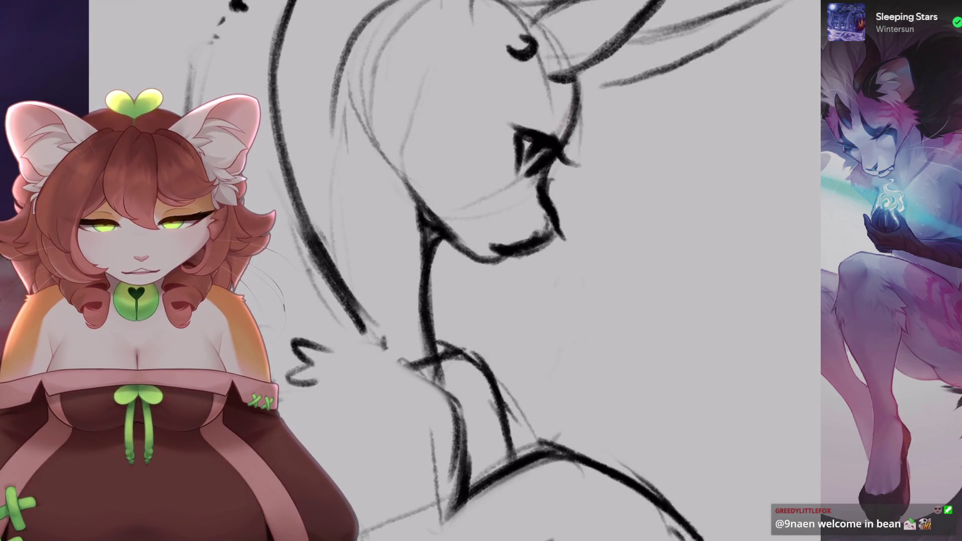
- Remove the new neck strokes and a stray stroke below the face
key(ctrl+z)
key(ctrl+z)
scroll(451, 271, down, 1)
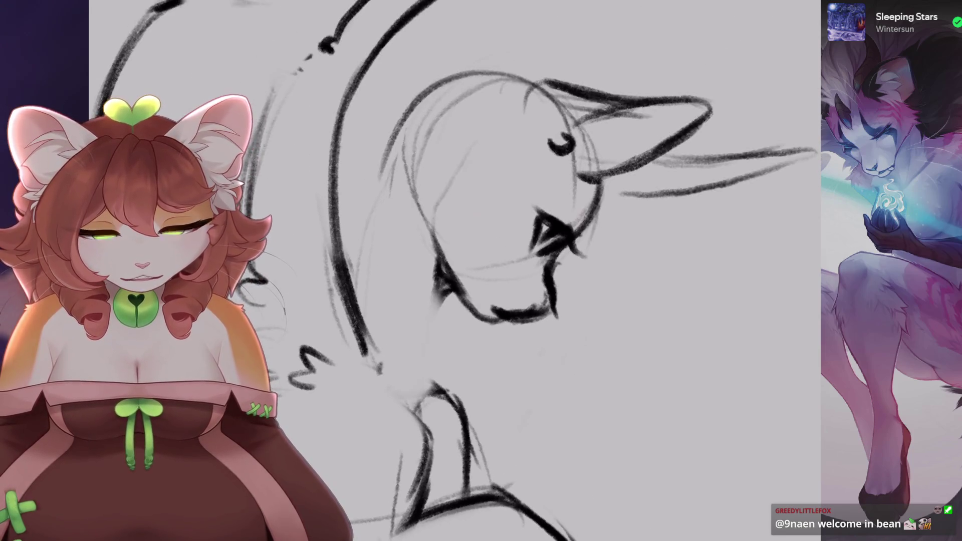
scroll(451, 271, down, 3)
scroll(452, 271, up, 4)
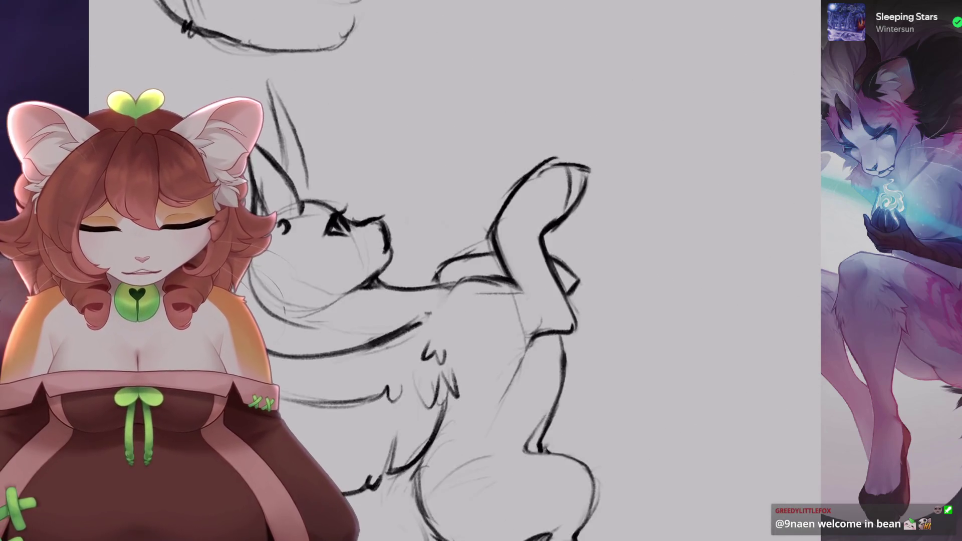
key(ctrl+z)
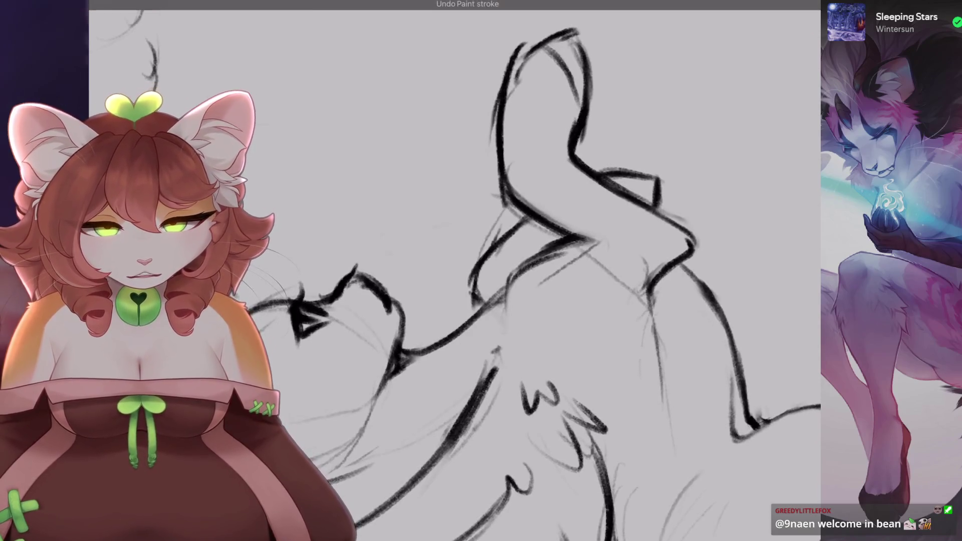
scroll(414, 335, down, 2)
scroll(414, 336, up, 2)
scroll(369, 374, up, 3)
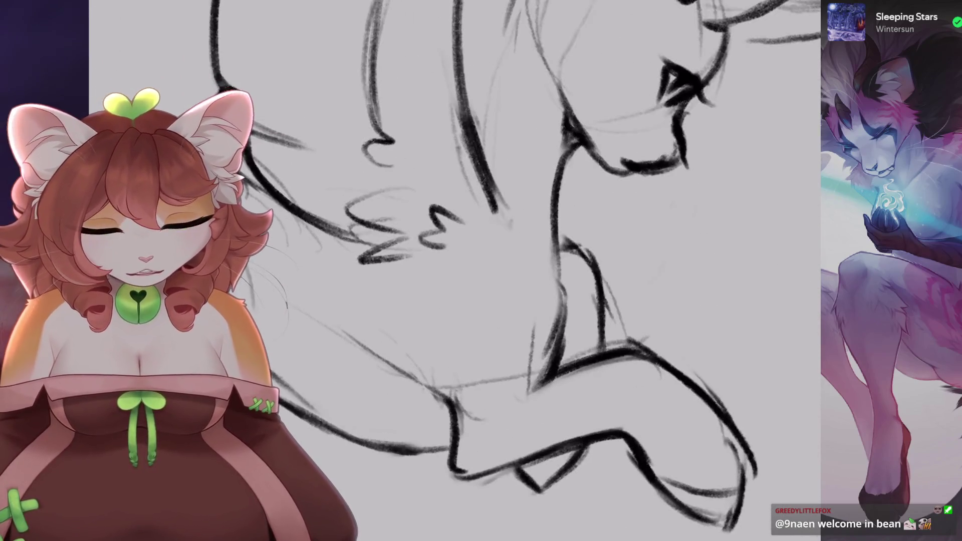
scroll(561, 304, down, 2)
scroll(561, 304, down, 2)
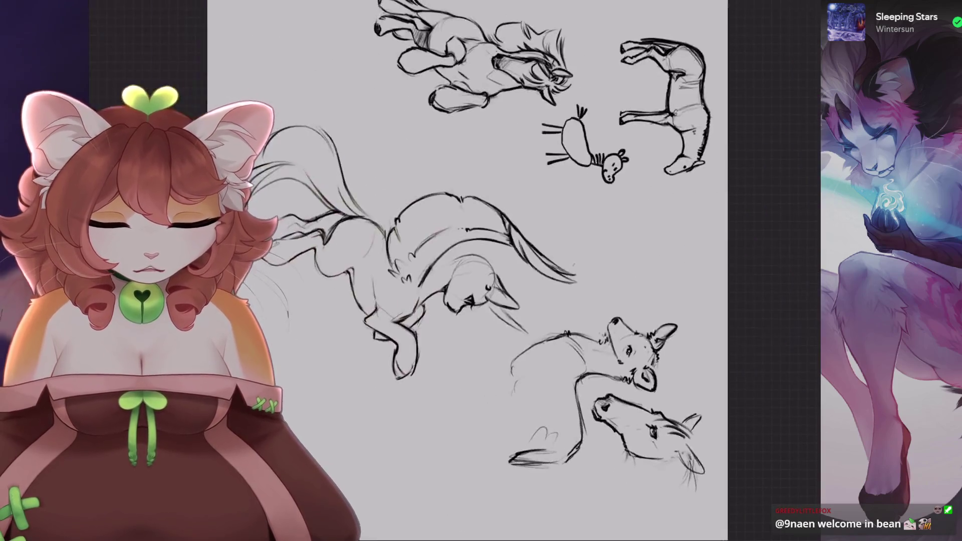
- Remove the thin ear stroke and draw a line down the foreleg
scroll(561, 305, down, 2)
scroll(561, 304, down, 2)
scroll(466, 271, up, 4)
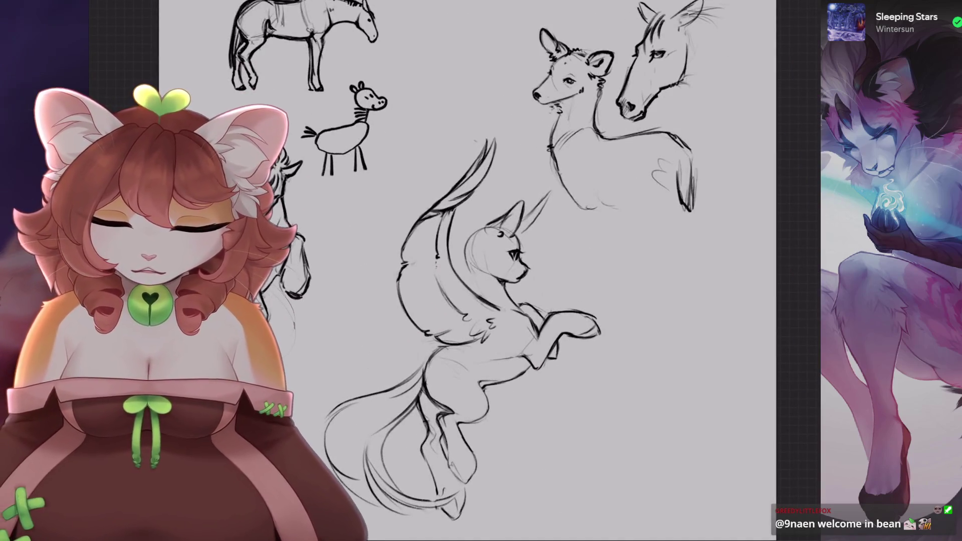
scroll(445, 216, up, 5)
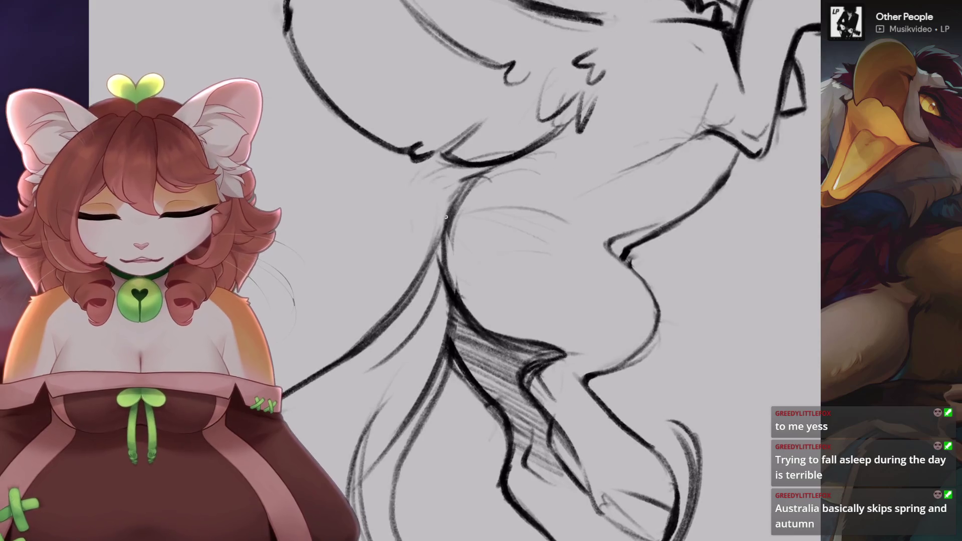
scroll(448, 203, down, 5)
scroll(448, 202, up, 3)
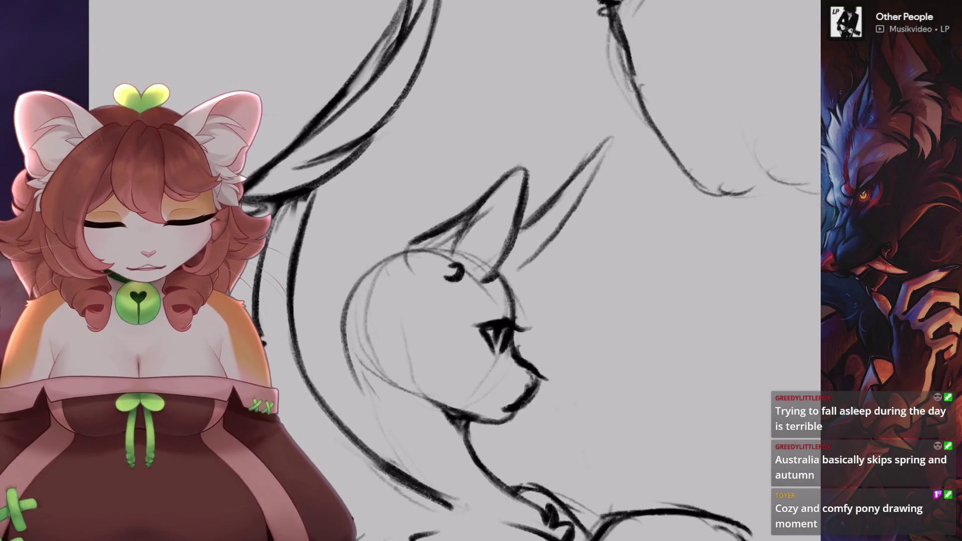
key(ctrl+z)
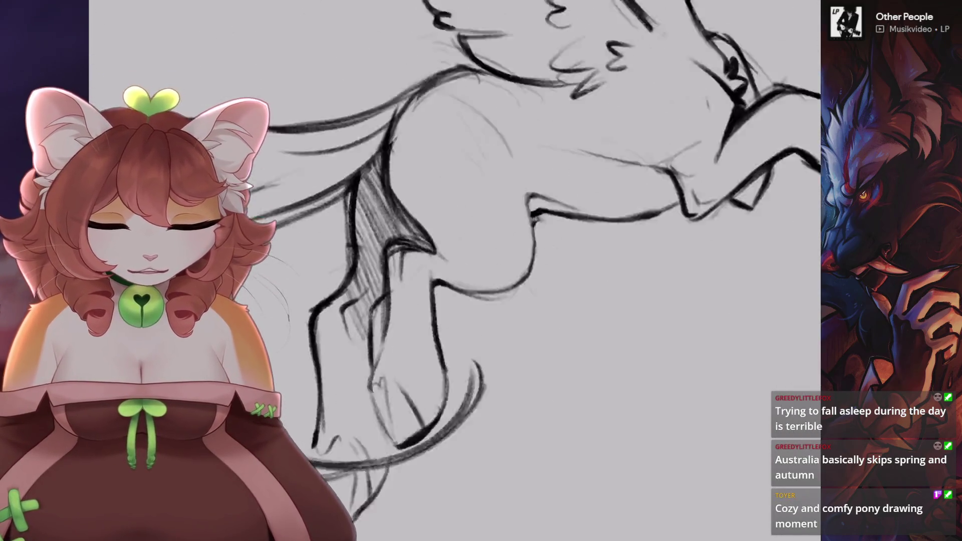
drag(397, 304, 401, 423)
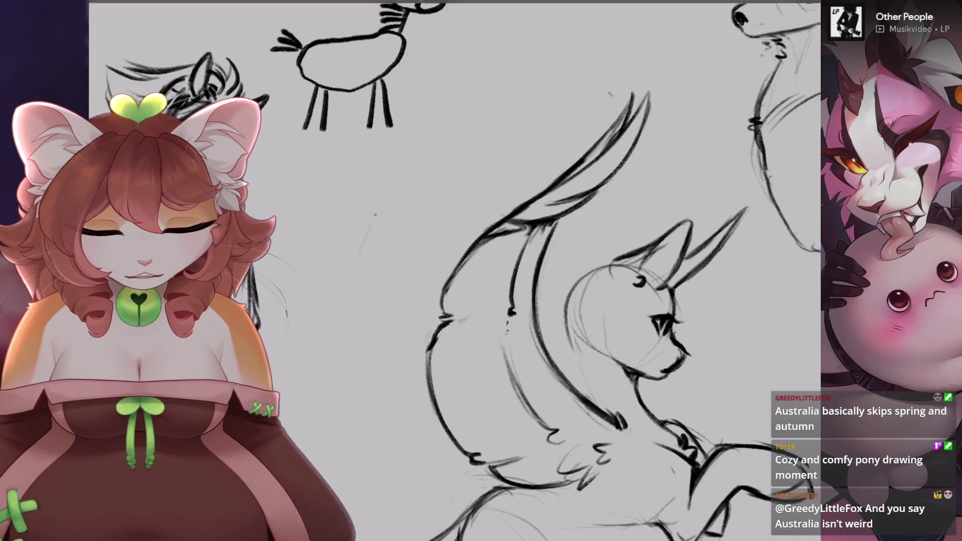
- Sketch a long tail arc behind the body and a shorter arc above, undoing the shorter one
drag(464, 130, 337, 303)
drag(440, 176, 537, 104)
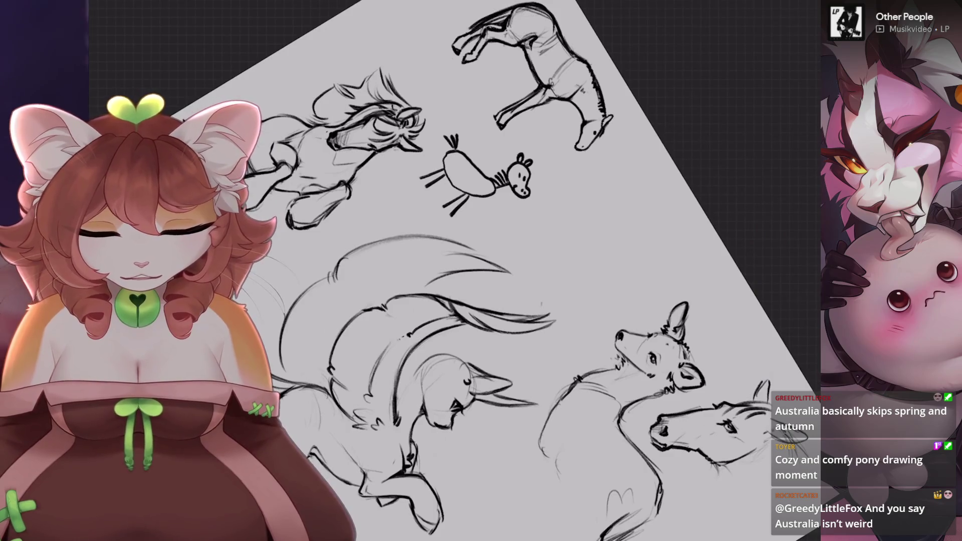
key(ctrl+z)
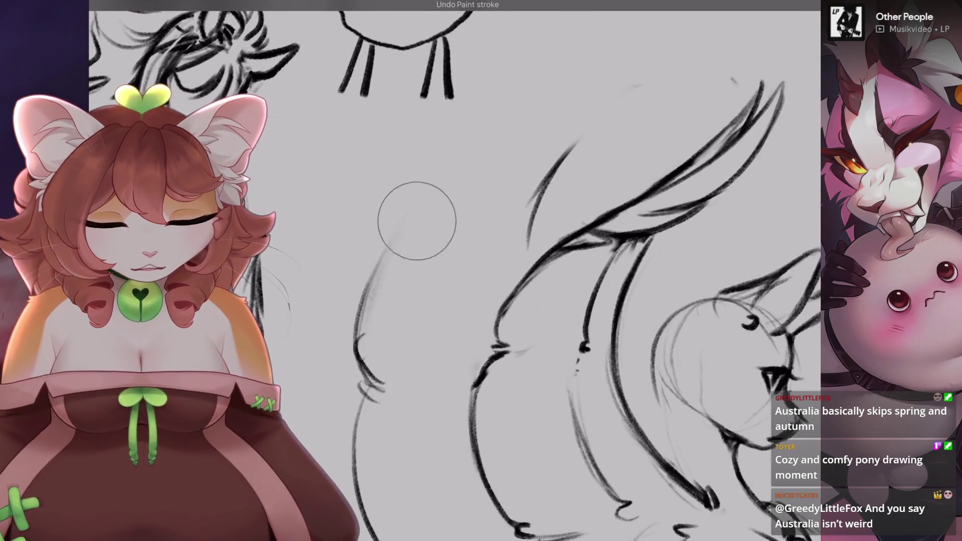
- Replace the short tail stroke with a longer sweeping curve extending upward
key(ctrl+z)
drag(357, 305, 531, 148)
drag(466, 195, 586, 93)
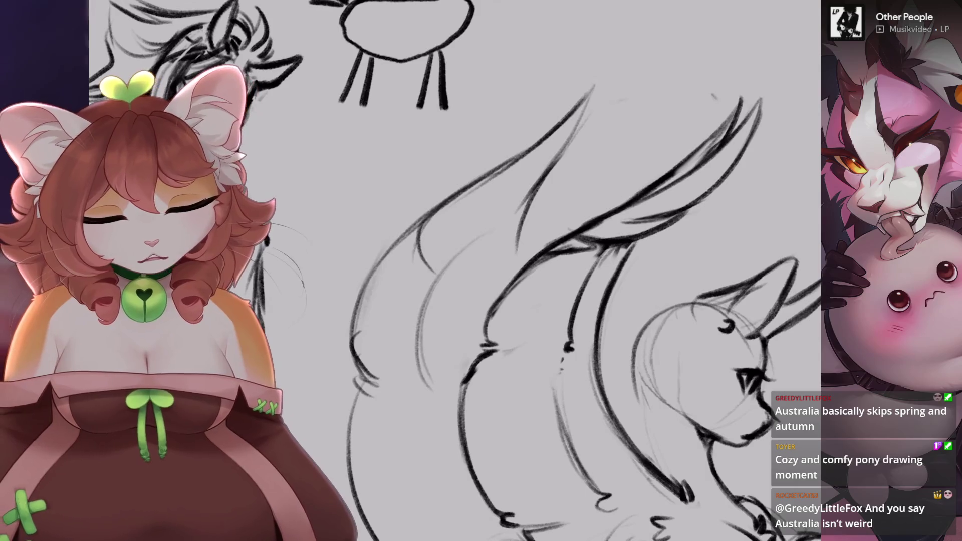
scroll(451, 300, down, 3)
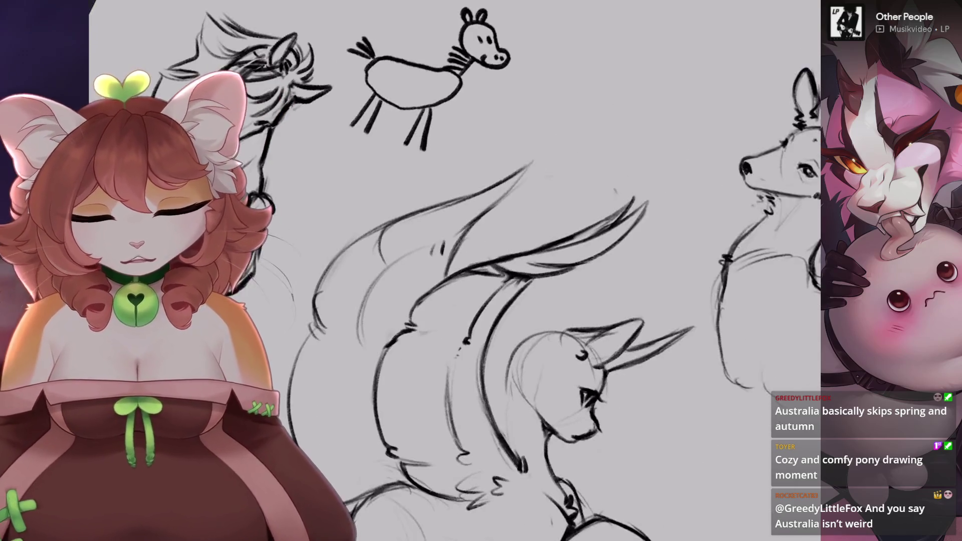
scroll(452, 300, up, 3)
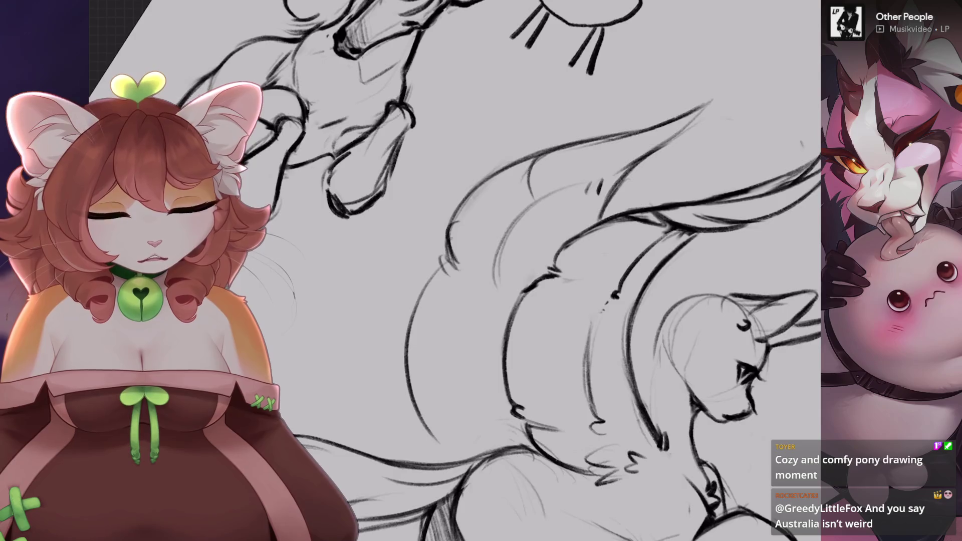
scroll(451, 270, down, 3)
scroll(552, 151, up, 3)
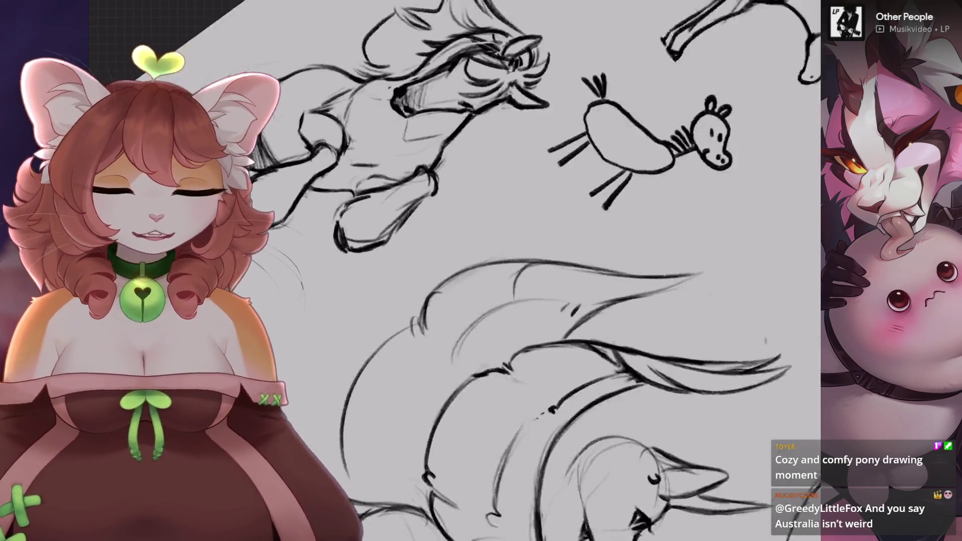
scroll(501, 301, up, 3)
scroll(501, 251, up, 2)
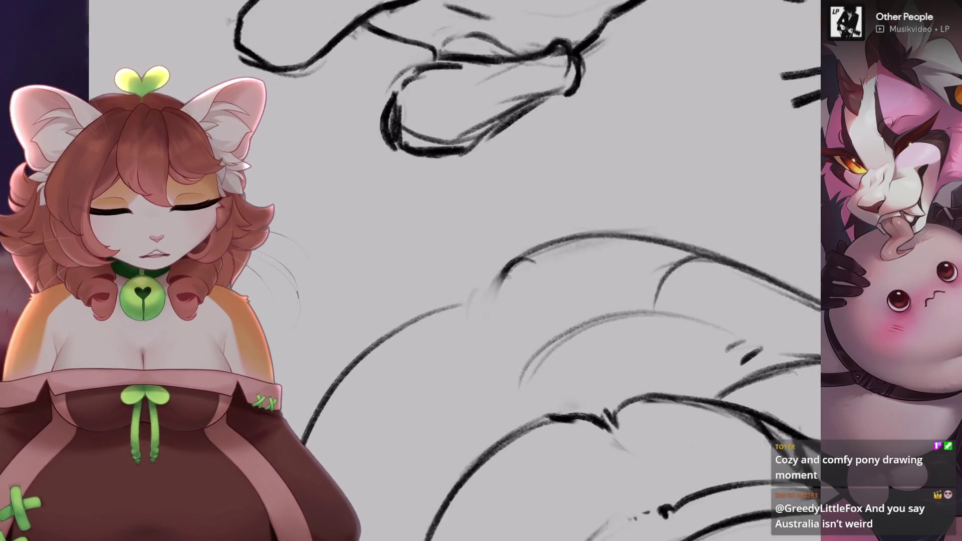
- Zoom in on the wing feathers and undo the last paint stroke there
drag(487, 317, 551, 250)
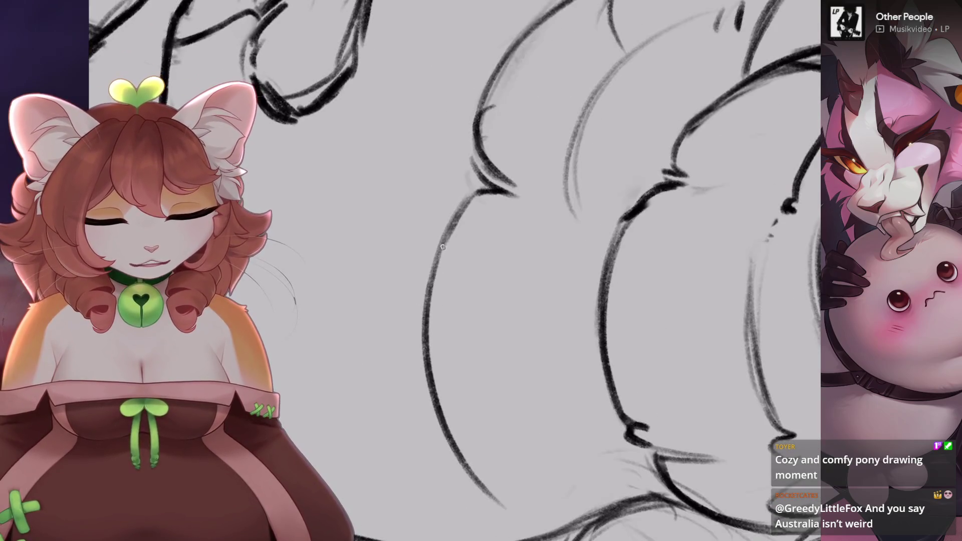
scroll(442, 246, up, 2)
key(ctrl+z)
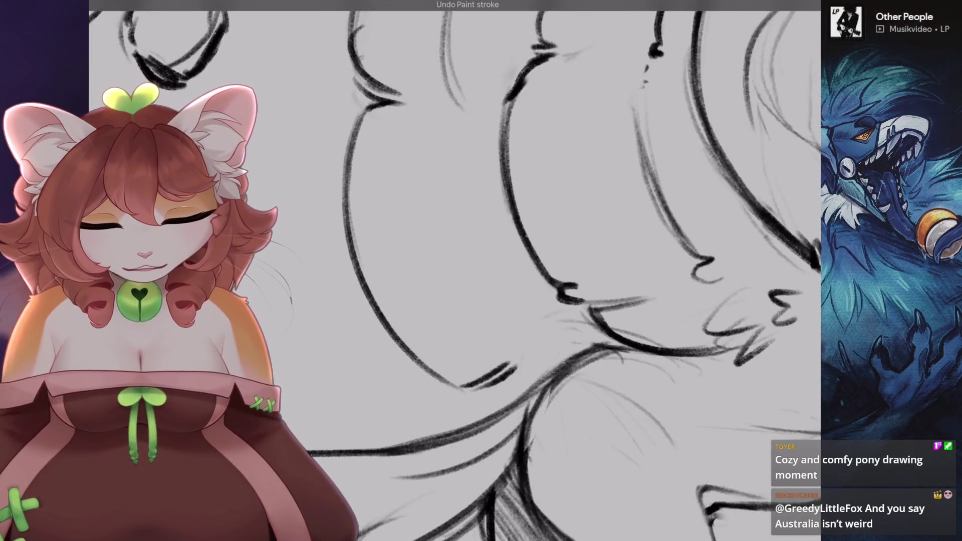
scroll(455, 270, down, 5)
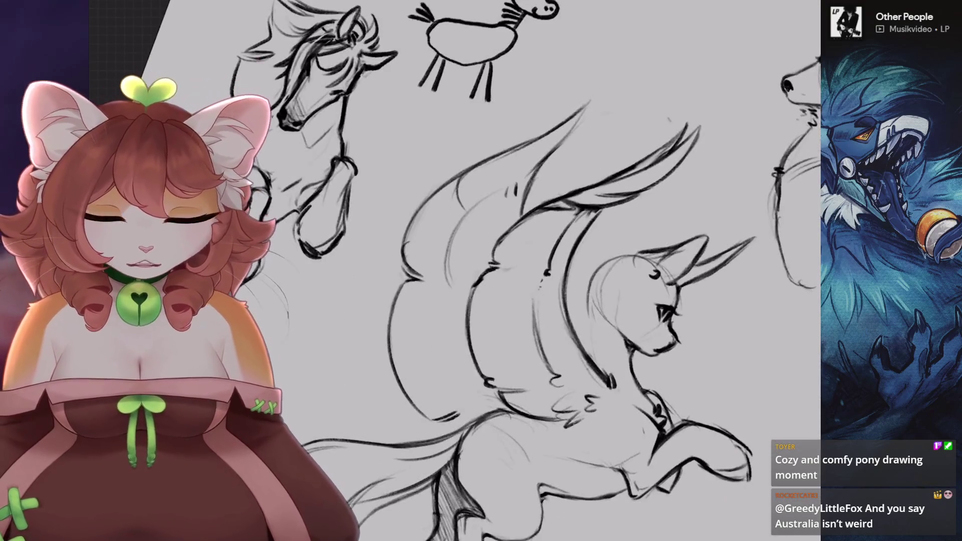
key(s)
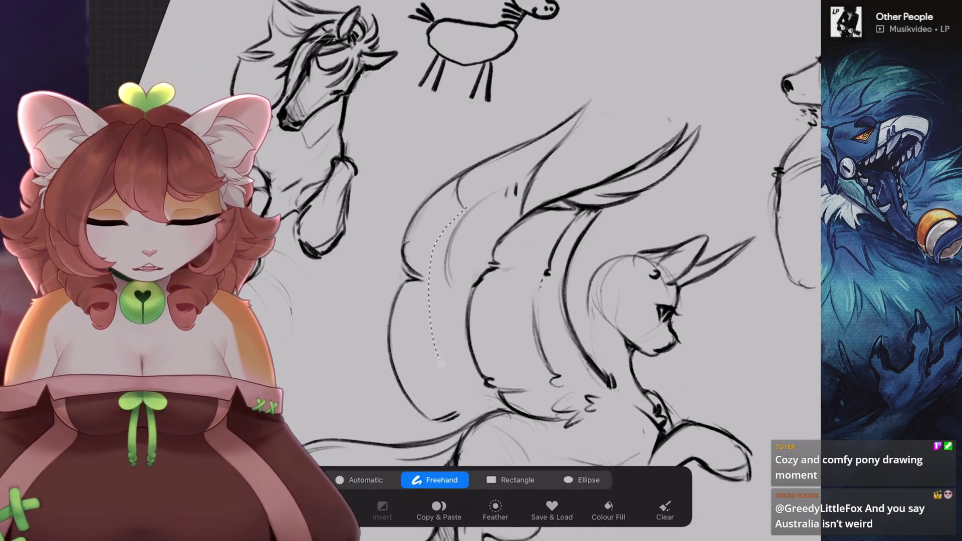
- Nudge the selected wing slightly up and to the right and apply the new position
key(v)
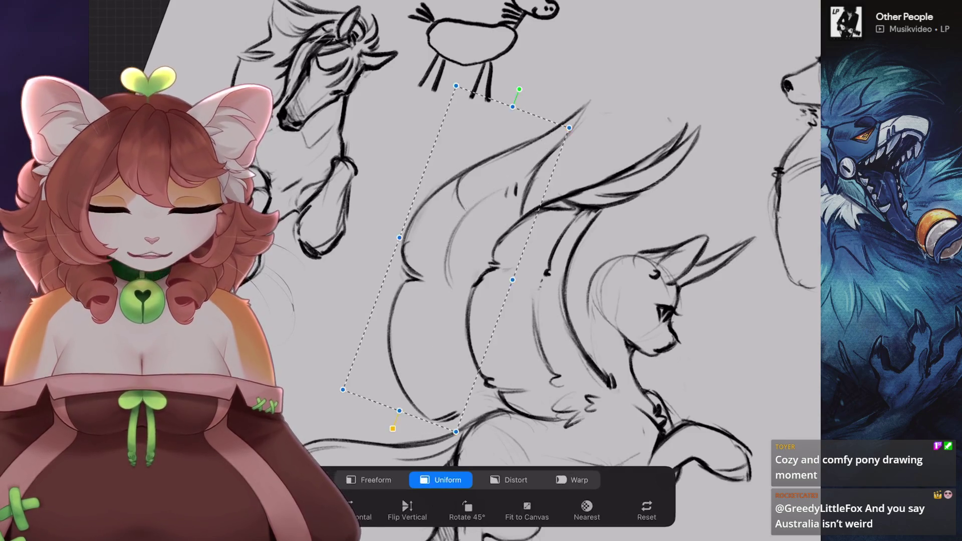
scroll(455, 271, down, 2)
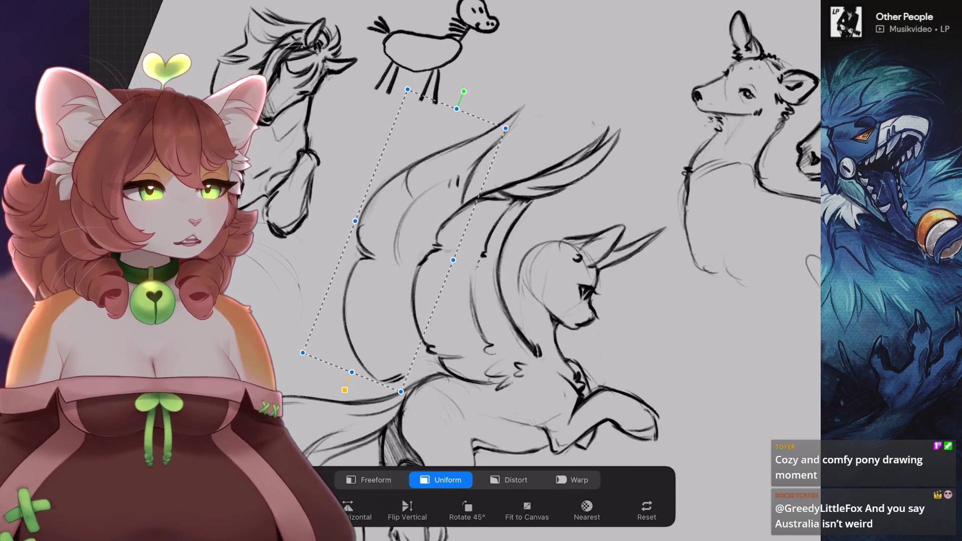
drag(404, 241, 412, 237)
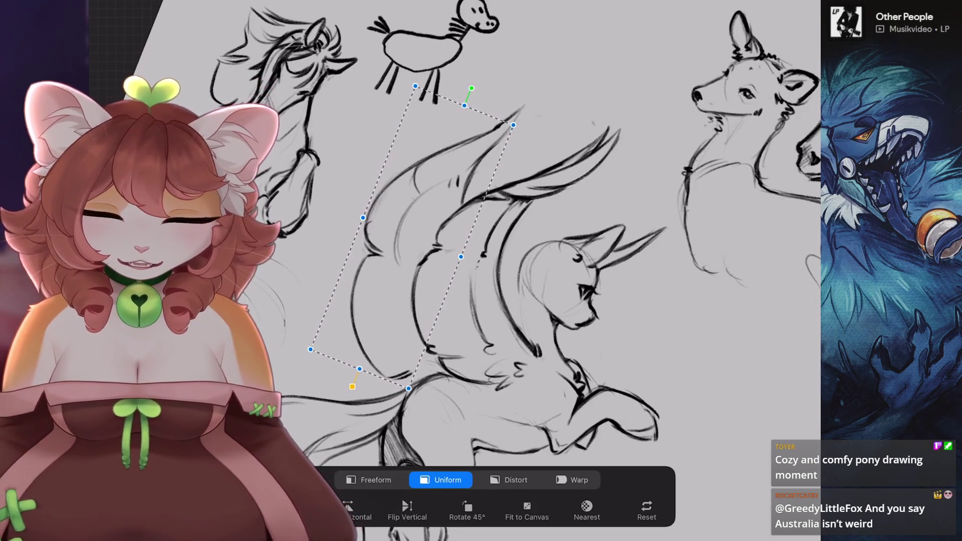
key(v)
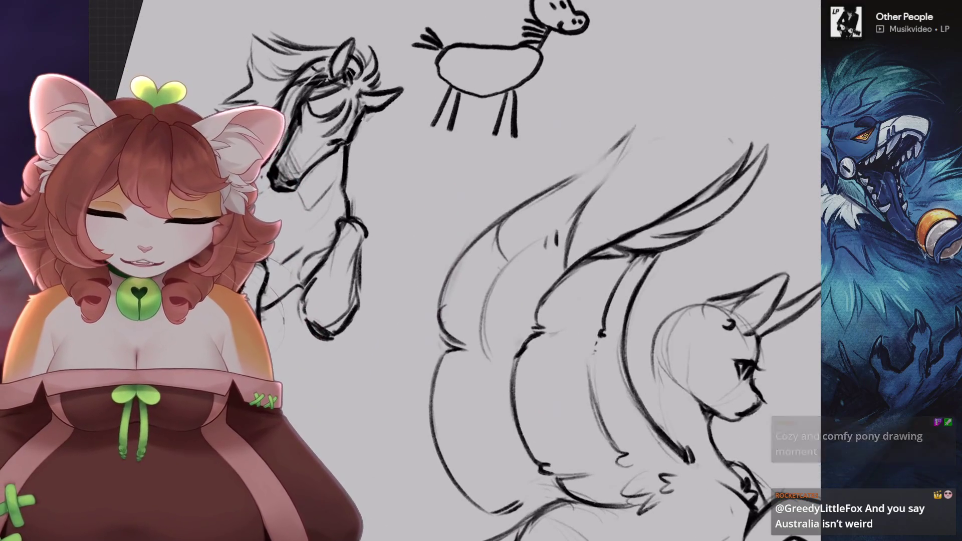
scroll(455, 271, up, 2)
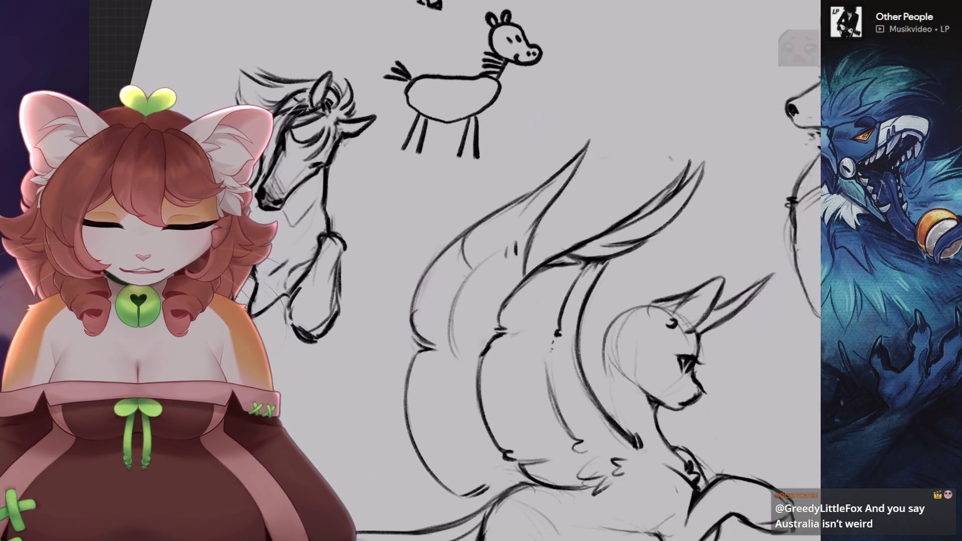
scroll(581, 271, down, 2)
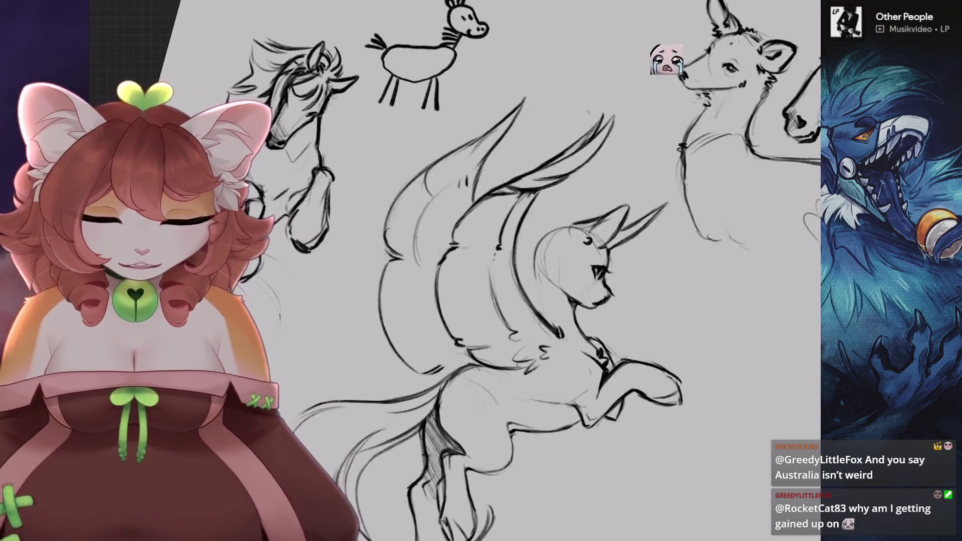
- Lasso the wing, try Warp, Uniform and Distort modes, and nudge it slightly up-left
key(s)
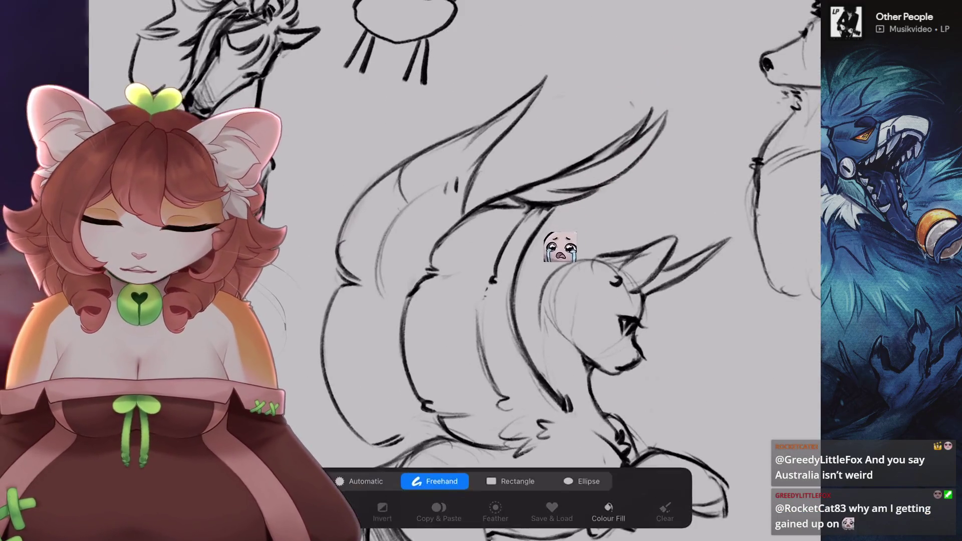
drag(348, 169, 437, 228)
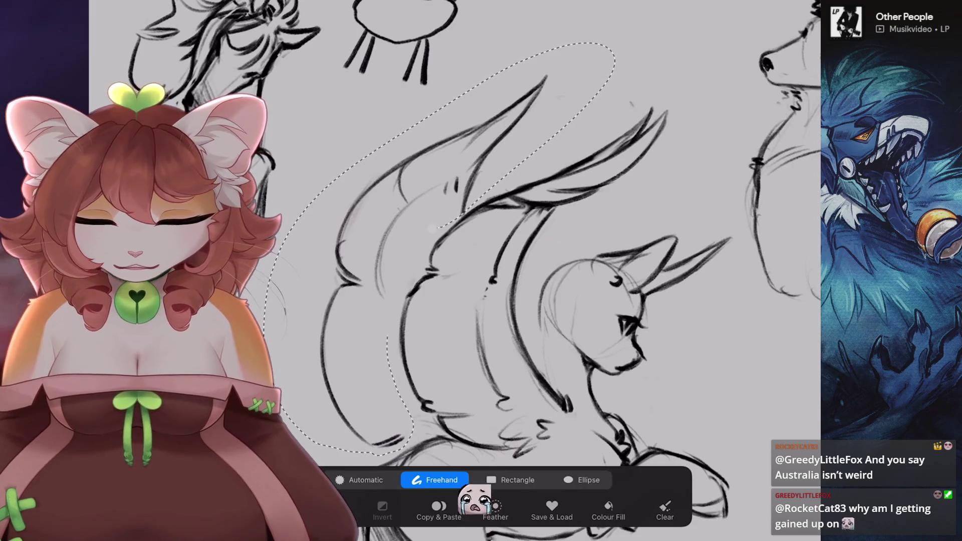
key(v)
scroll(501, 251, down, 2)
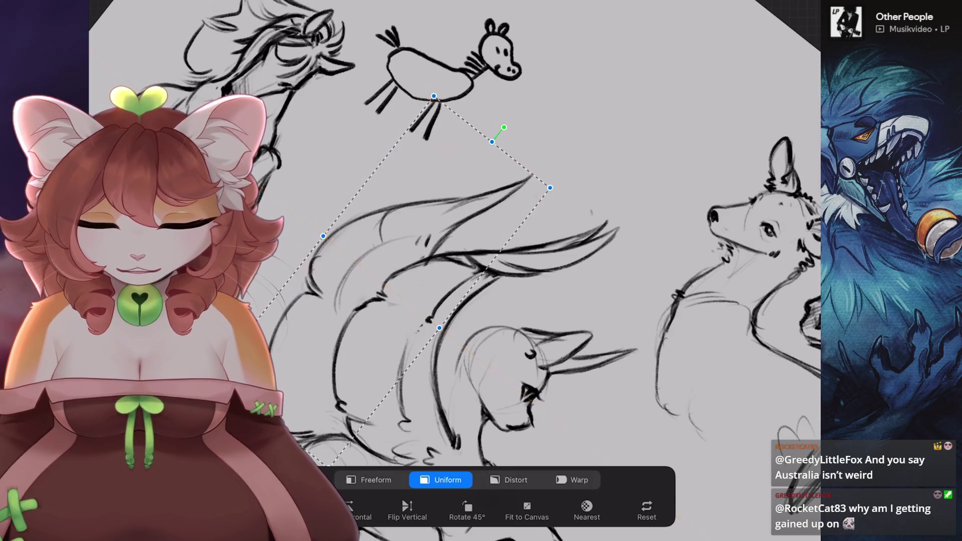
click(572, 480)
click(441, 479)
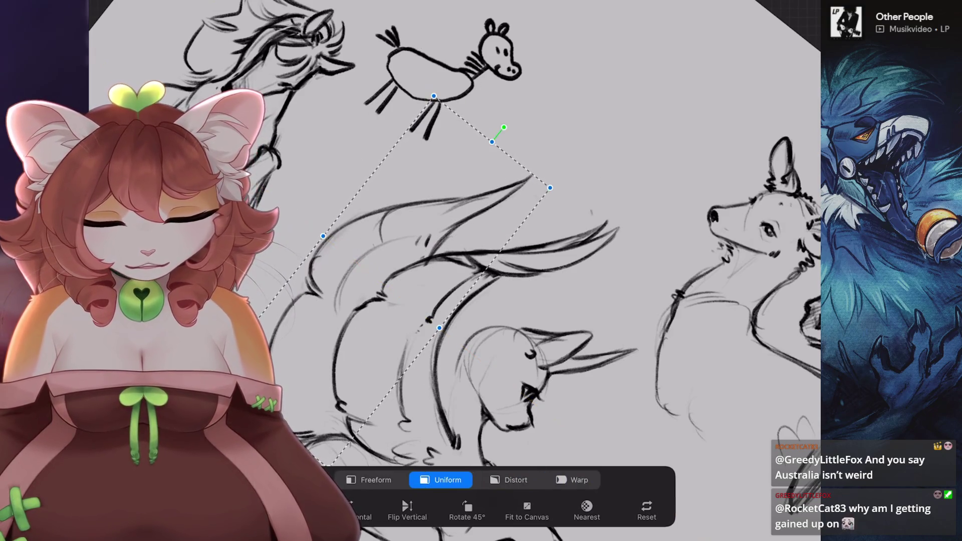
click(509, 479)
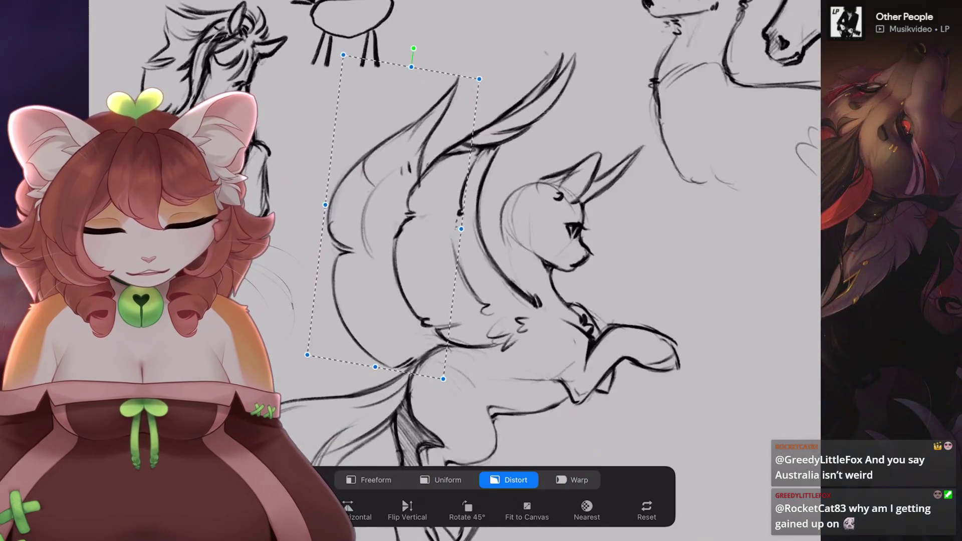
drag(393, 215, 391, 214)
- Warp-bend the wing's lower corner, then shift the whole wing slightly right in Uniform mode
click(572, 480)
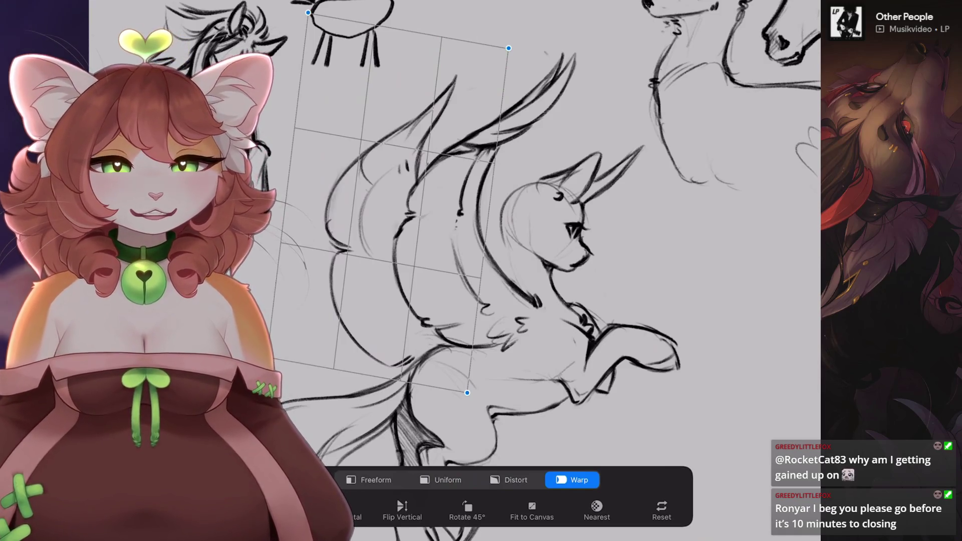
scroll(451, 225, up, 1)
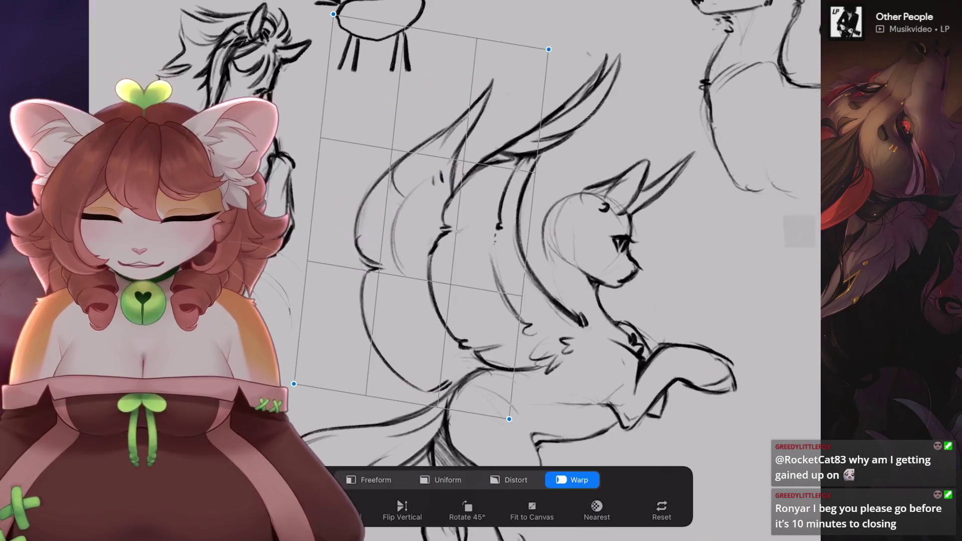
drag(549, 49, 526, 18)
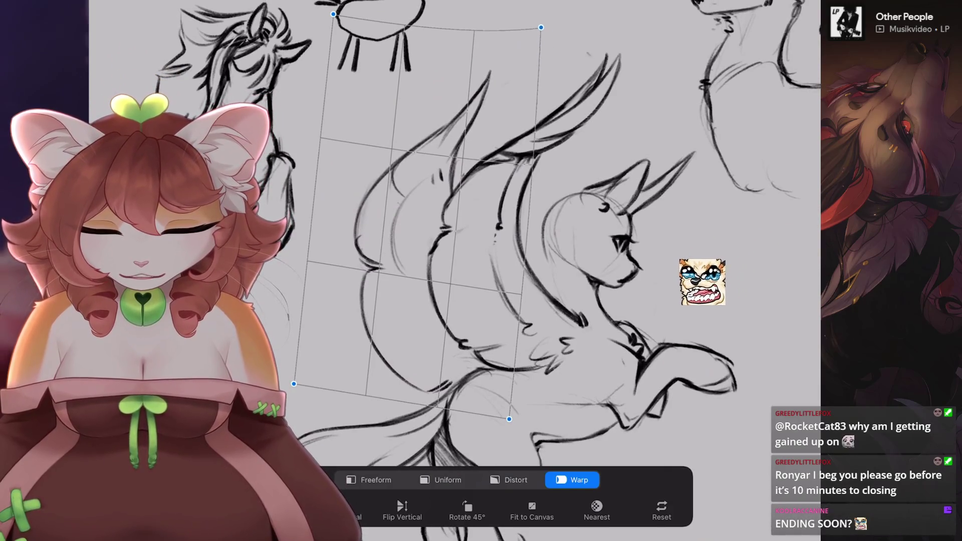
scroll(501, 226, down, 2)
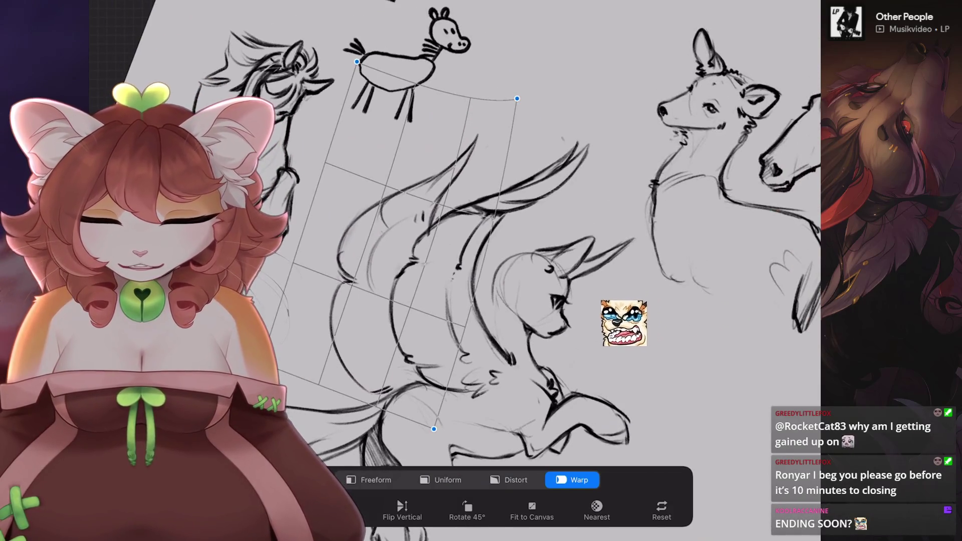
key(ctrl+z)
key(ctrl+z)
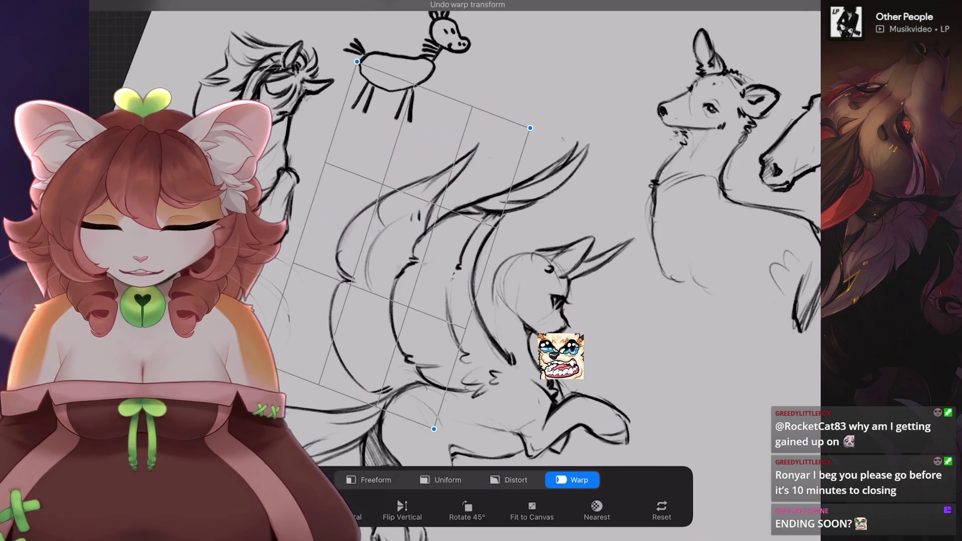
drag(434, 429, 449, 422)
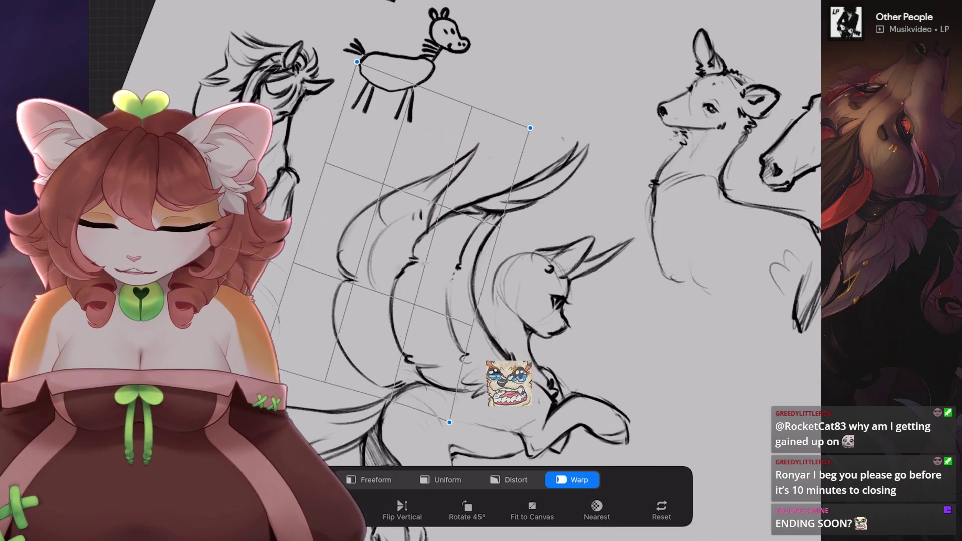
click(447, 480)
drag(404, 220, 411, 219)
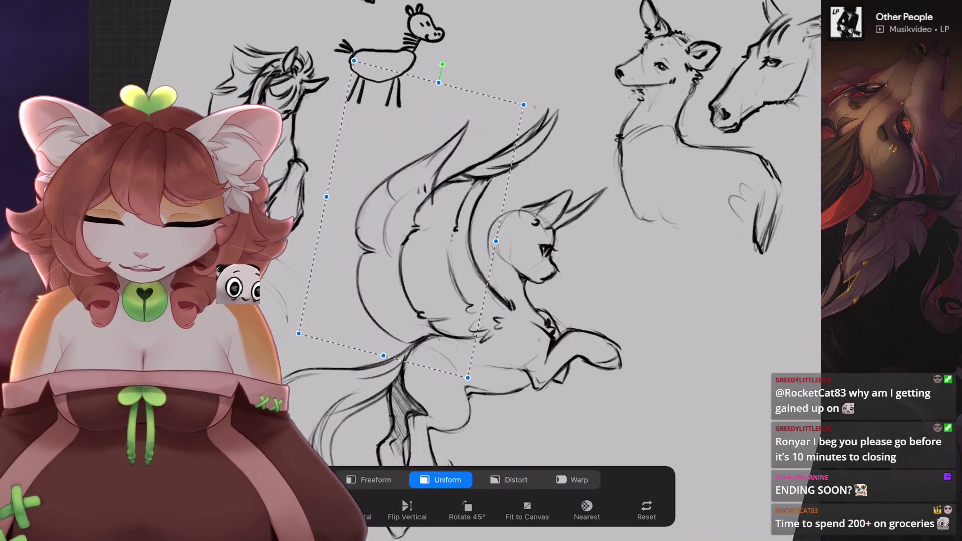
scroll(376, 150, up, 3)
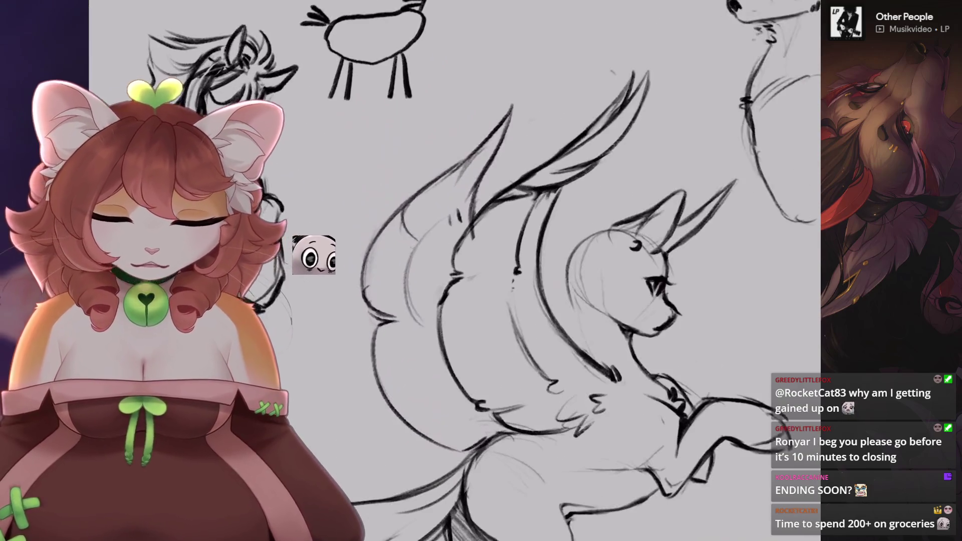
scroll(350, 241, down, 3)
scroll(382, 226, up, 2)
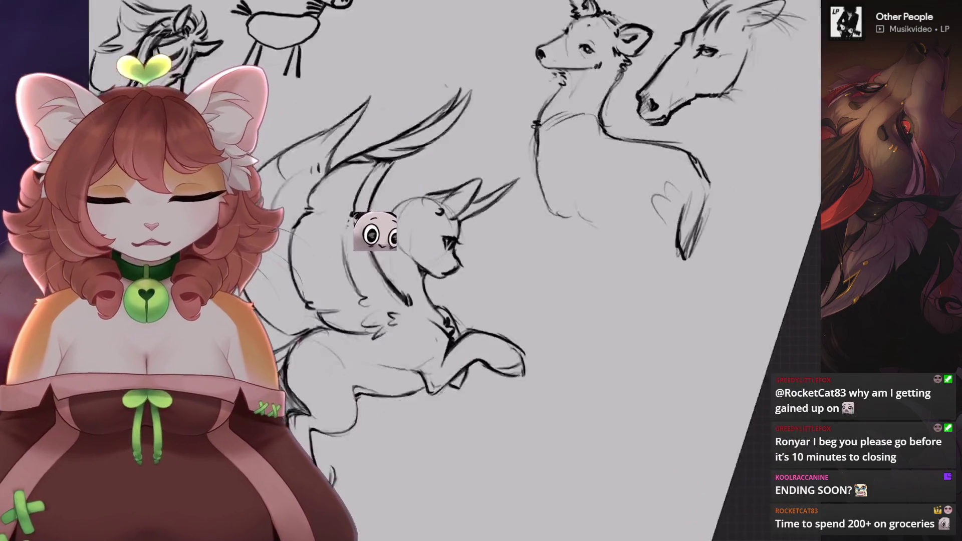
scroll(387, 224, up, 2)
scroll(401, 221, up, 2)
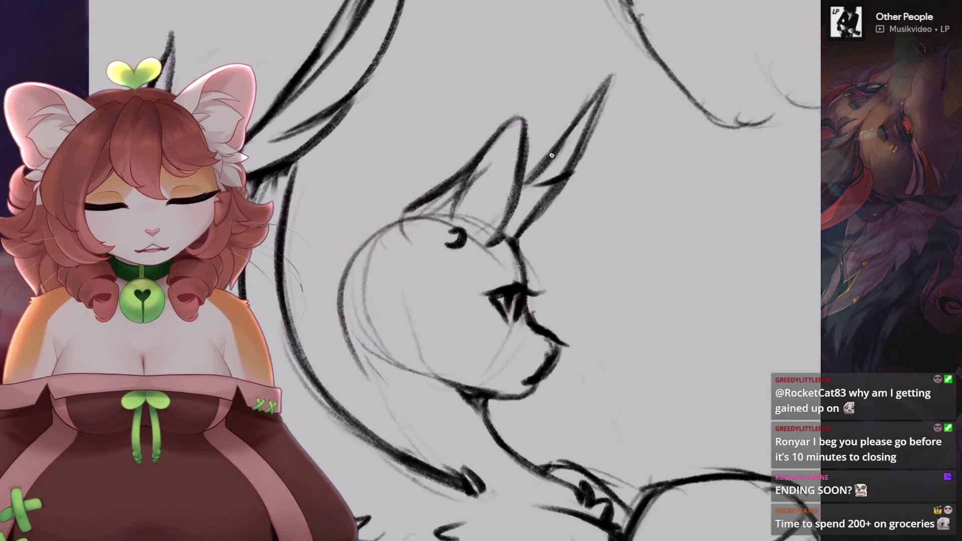
scroll(502, 261, down, 4)
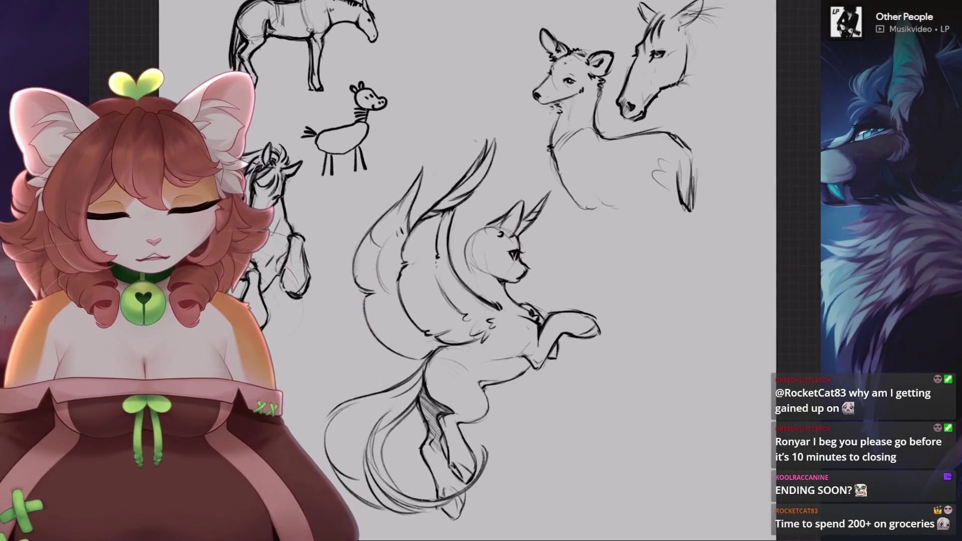
scroll(451, 261, up, 3)
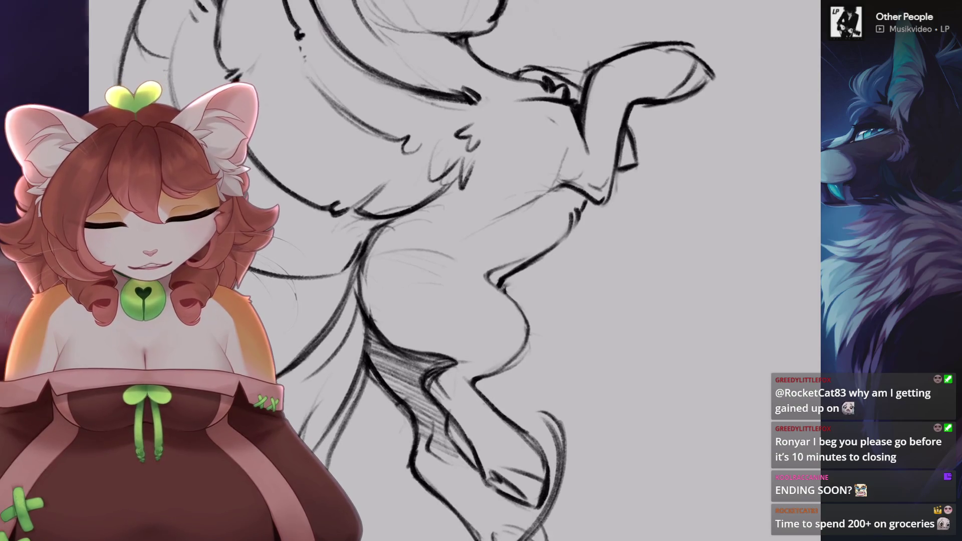
scroll(451, 270, down, 3)
scroll(502, 200, up, 4)
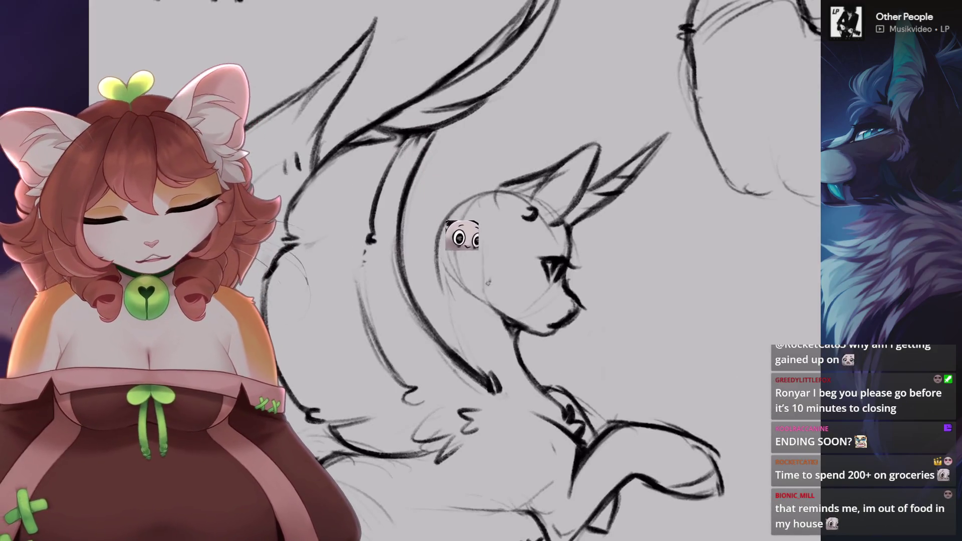
scroll(490, 305, down, 3)
scroll(515, 440, up, 4)
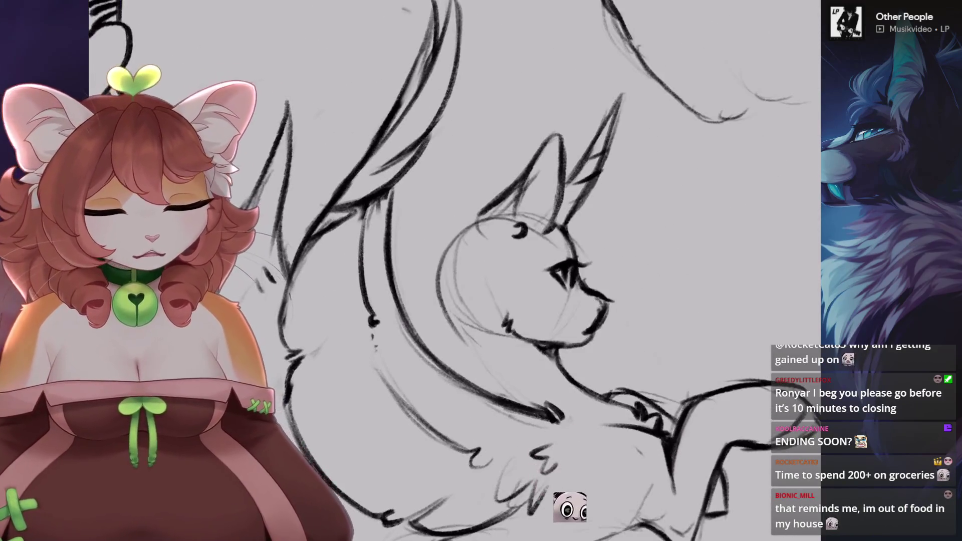
scroll(451, 251, up, 2)
mouse_move(524, 261)
mouse_down()
mouse_move(480, 371)
mouse_move(473, 353)
mouse_up()
- Undo the recent strokes and redraw the lines of the muzzle
key(5)
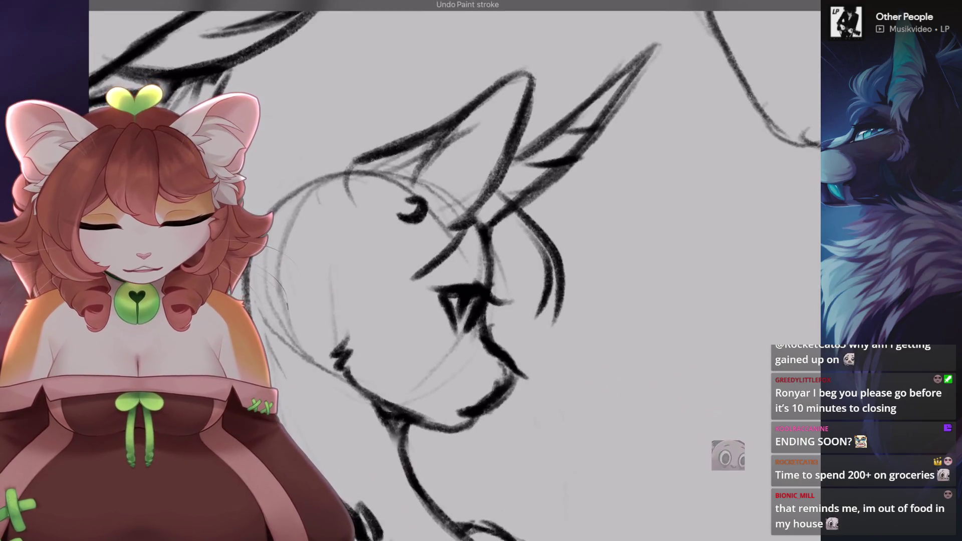
key(6)
key(6)
key(6)
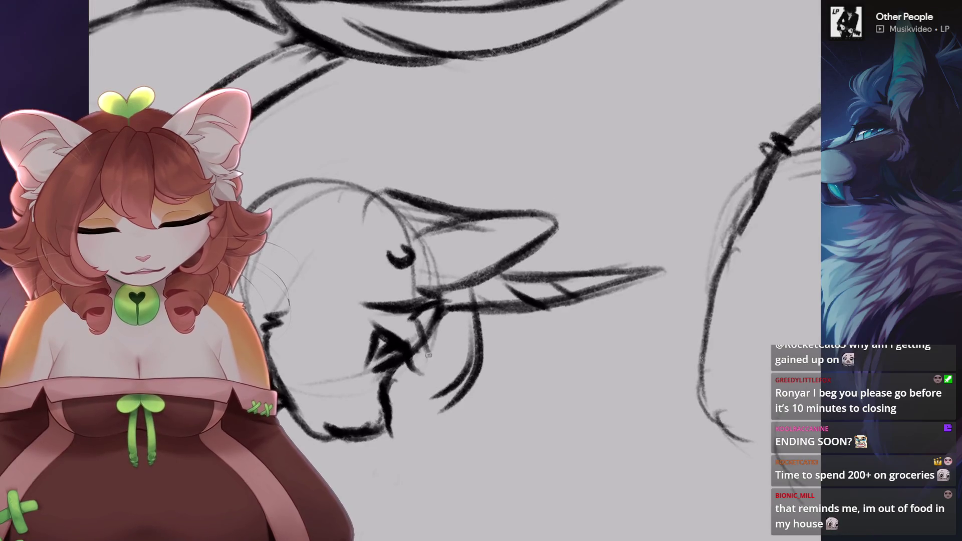
key(ctrl+z)
drag(421, 326, 454, 414)
key(4)
key(4)
key(4)
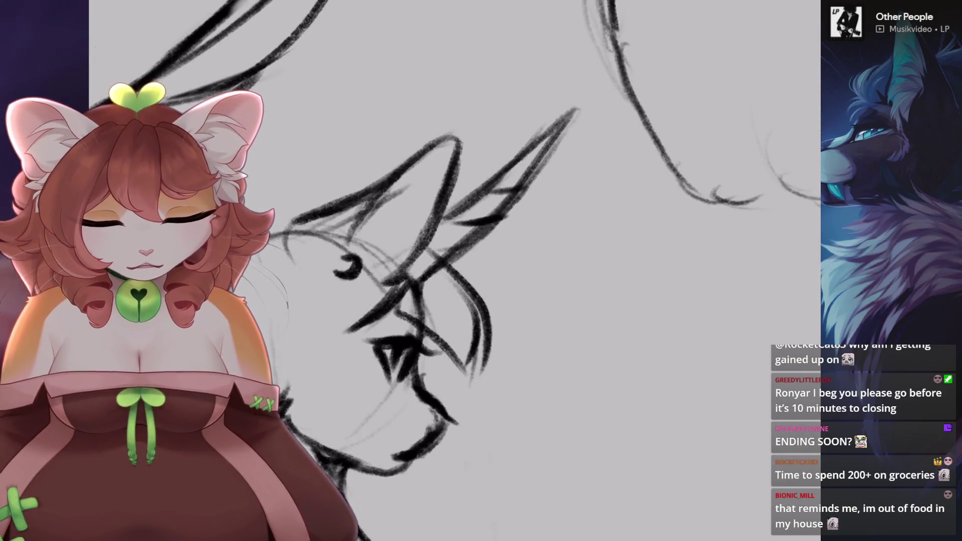
scroll(418, 324, up, 3)
- Switch to a finer brush size and redraw the stroke below the cheek
key(bracketright)
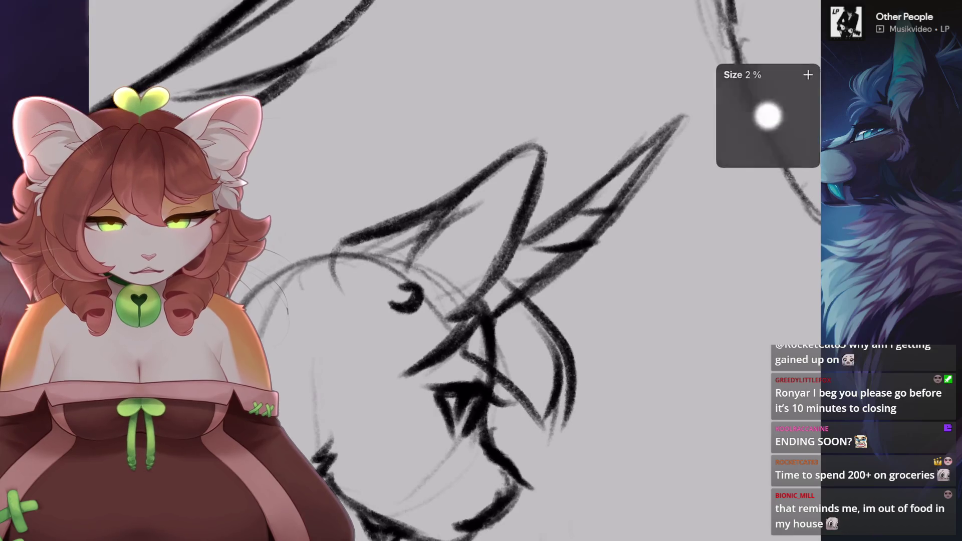
key(5)
scroll(466, 301, up, 2)
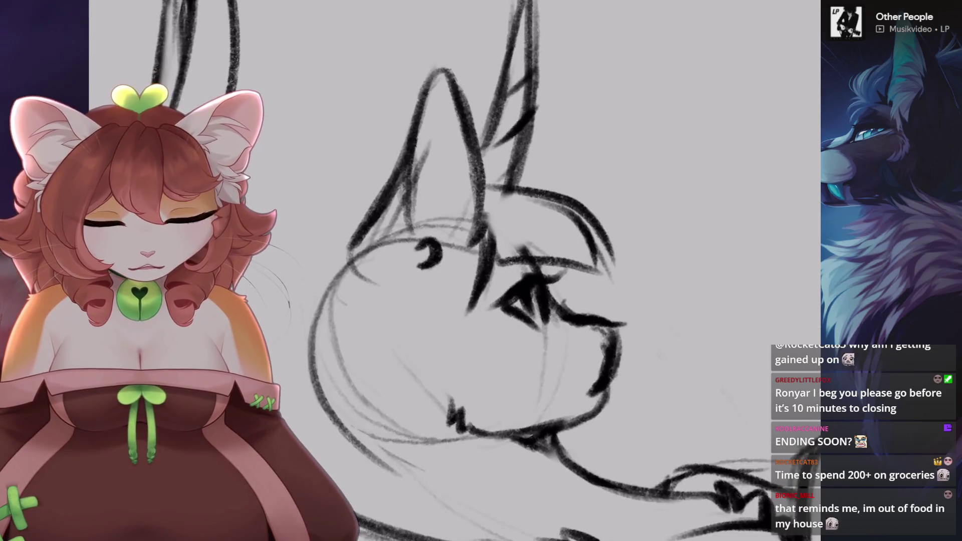
key(ctrl+z)
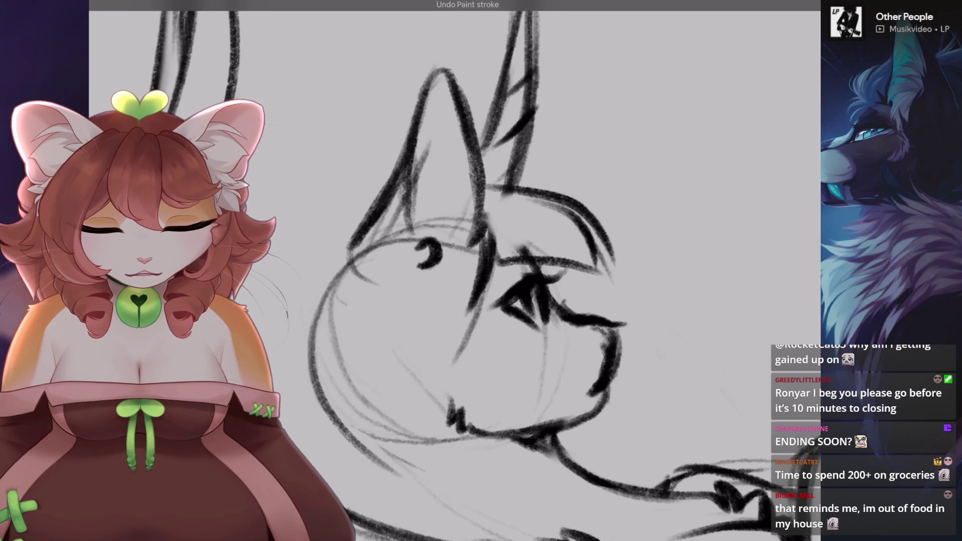
drag(491, 247, 468, 366)
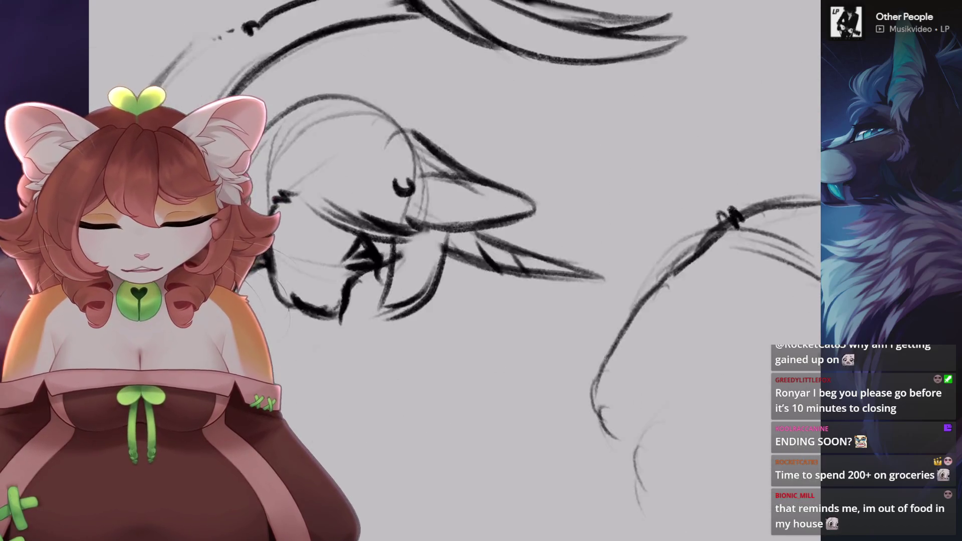
- Draw two long lines along the cheek with the canvas turned
mouse_move(451, 251)
mouse_down()
mouse_move(405, 324)
mouse_move(481, 281)
mouse_up()
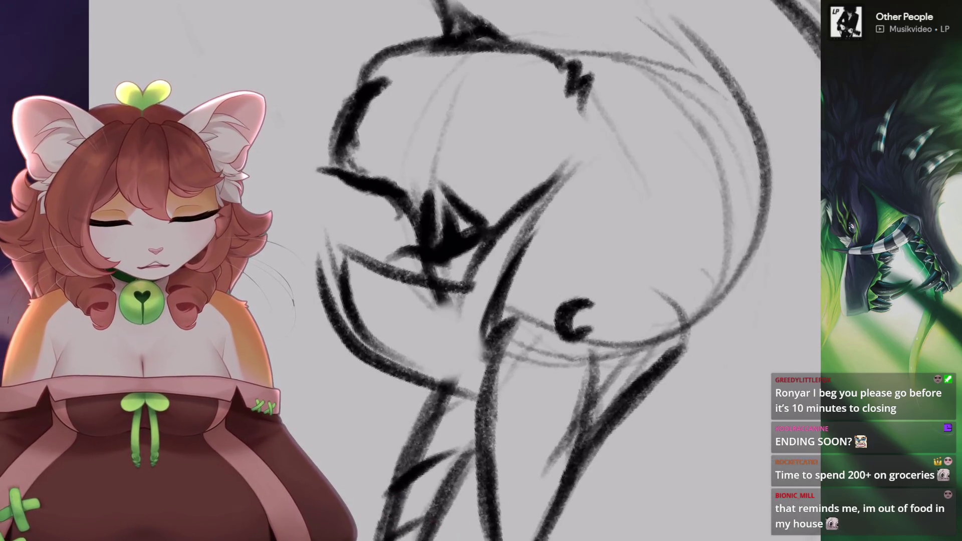
drag(622, 188, 489, 351)
drag(481, 271, 381, 351)
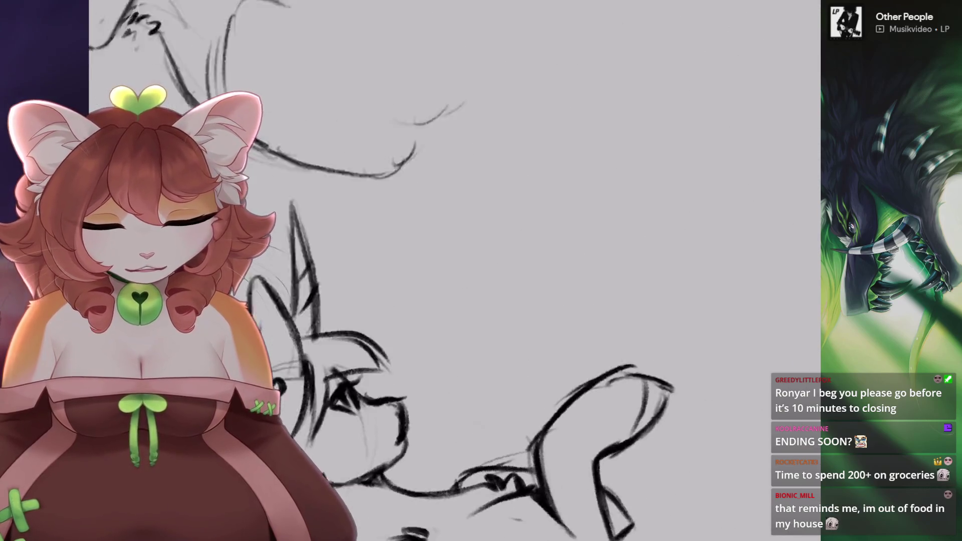
drag(481, 270, 451, 300)
key(ctrl+z)
mouse_move(497, 190)
mouse_down()
mouse_move(462, 204)
mouse_move(481, 285)
mouse_move(451, 280)
mouse_move(431, 260)
mouse_move(451, 280)
mouse_move(481, 271)
mouse_move(451, 301)
mouse_up()
- Undo several head strokes and redraw the arc around the head's left side
key(ctrl+z)
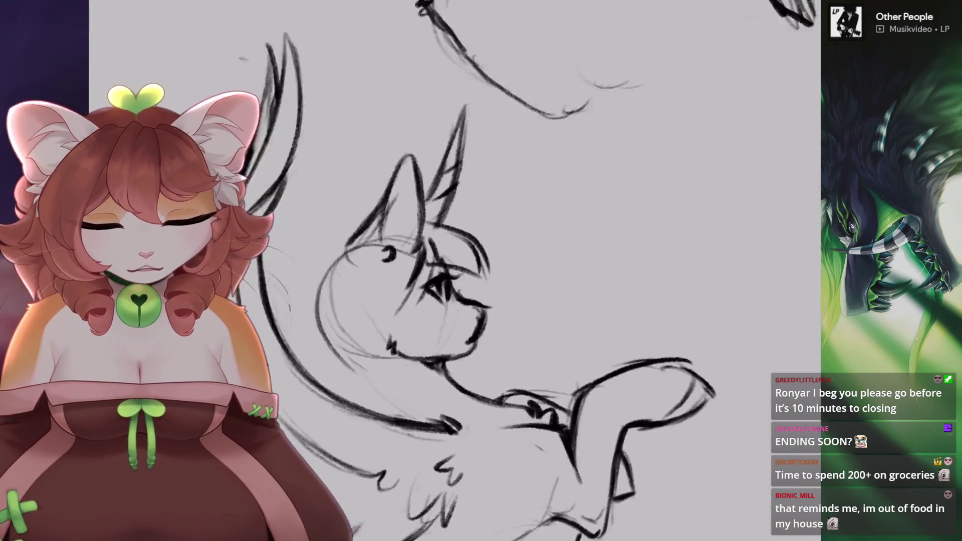
scroll(481, 271, up, 2)
key(ctrl+z)
scroll(455, 270, down, 3)
key(ctrl+z)
scroll(455, 271, up, 3)
drag(396, 235, 506, 166)
key(ctrl+z)
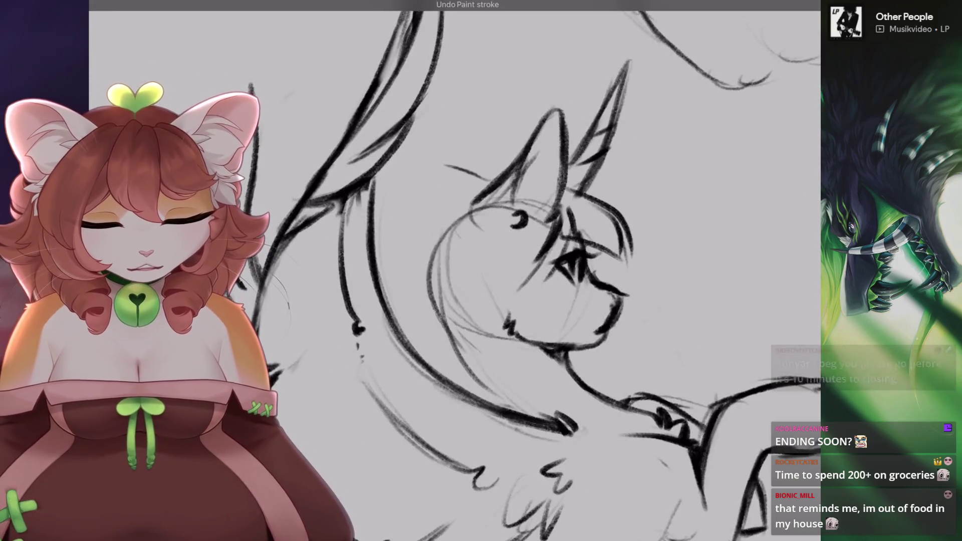
mouse_move(384, 275)
mouse_down()
mouse_move(489, 187)
mouse_move(385, 248)
mouse_up()
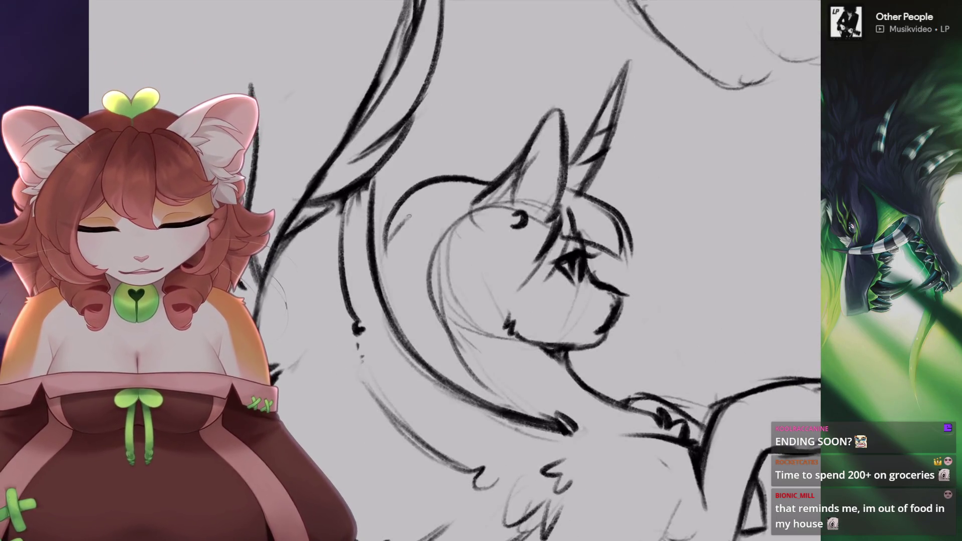
scroll(455, 271, down, 3)
scroll(455, 270, up, 3)
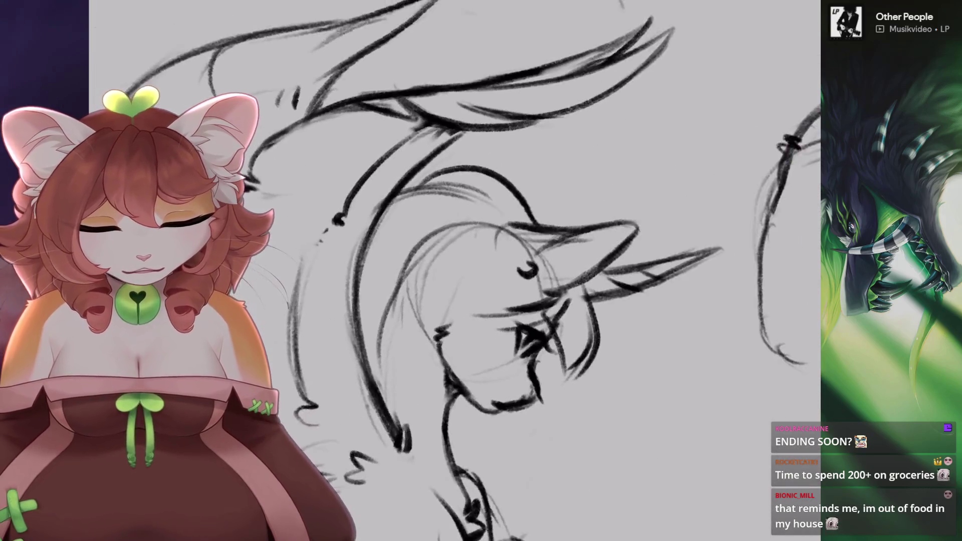
- Redraw the curved strokes running down the head's left side
key(ctrl+z)
mouse_move(466, 176)
mouse_down()
mouse_move(421, 373)
mouse_move(428, 395)
mouse_up()
key(ctrl+z)
key(ctrl+z)
drag(501, 155, 434, 286)
key(ctrl+z)
drag(521, 147, 504, 233)
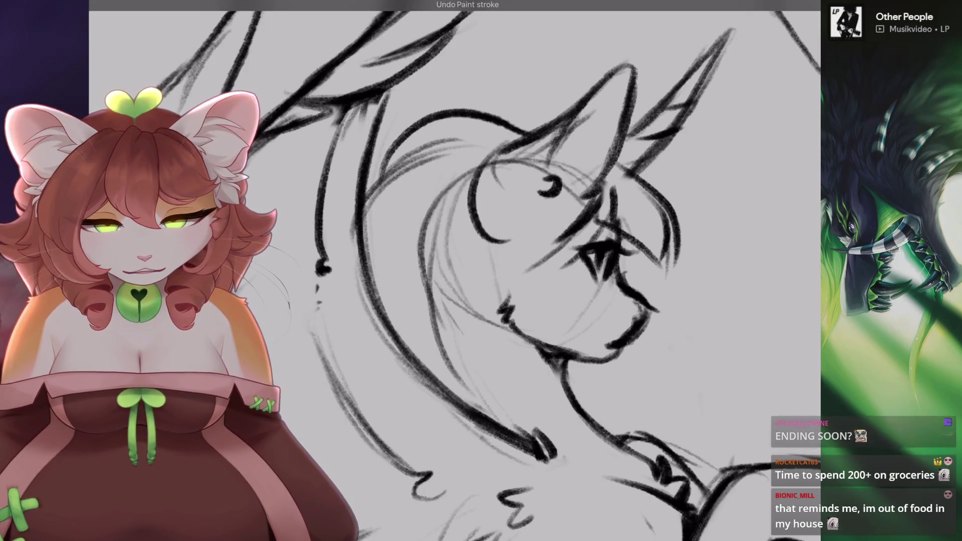
key(ctrl+z)
mouse_move(522, 150)
mouse_down()
mouse_move(499, 270)
mouse_move(471, 276)
mouse_up()
- Add flowing mane strokes sweeping around the head's left side
scroll(501, 271, down, 3)
scroll(451, 271, up, 3)
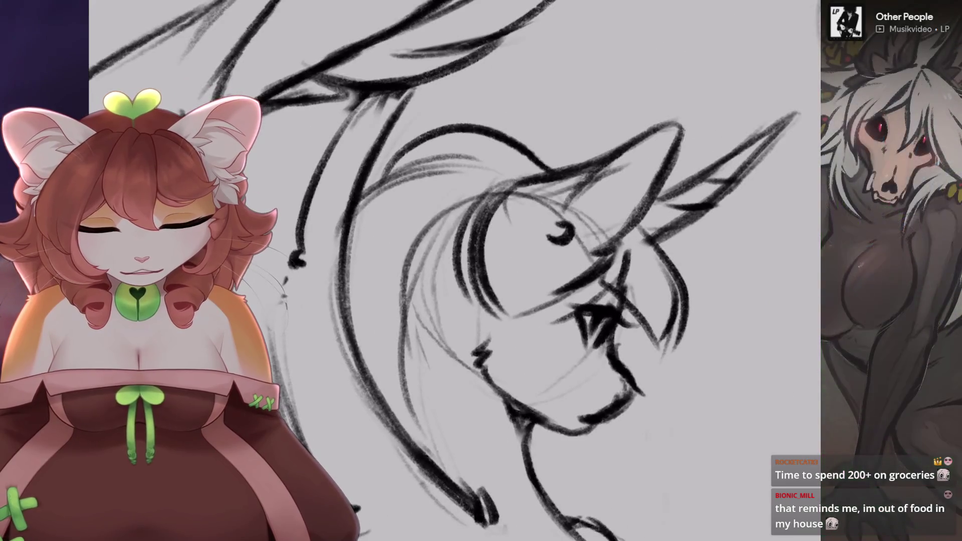
mouse_move(473, 200)
mouse_down()
mouse_move(396, 431)
mouse_move(406, 466)
mouse_up()
scroll(451, 271, down, 3)
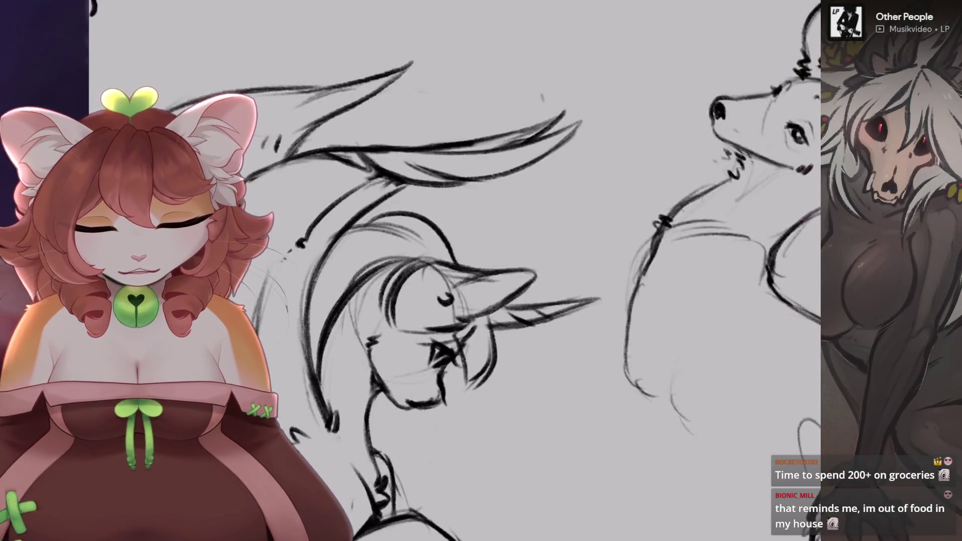
scroll(451, 270, down, 2)
scroll(451, 270, up, 3)
scroll(451, 271, up, 1)
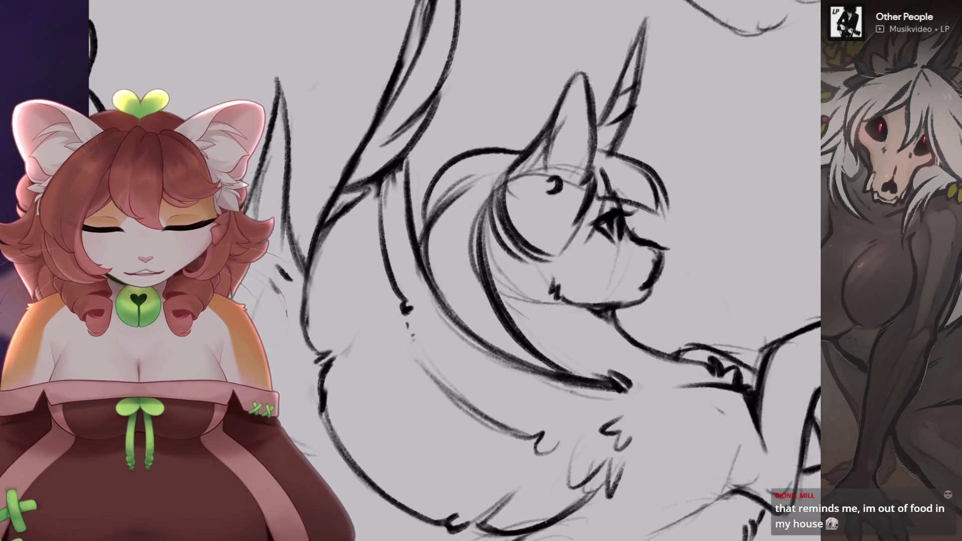
scroll(452, 271, down, 3)
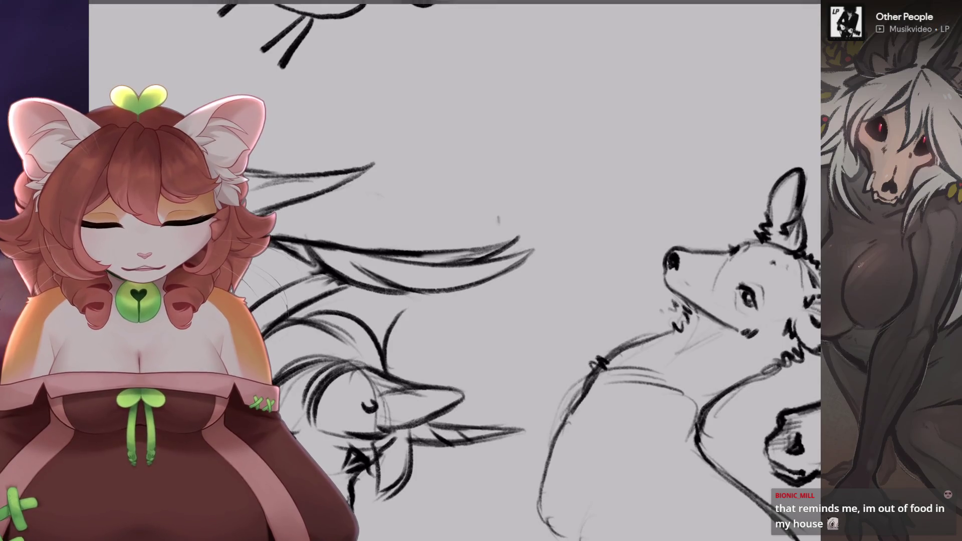
scroll(451, 271, up, 3)
scroll(451, 270, down, 2)
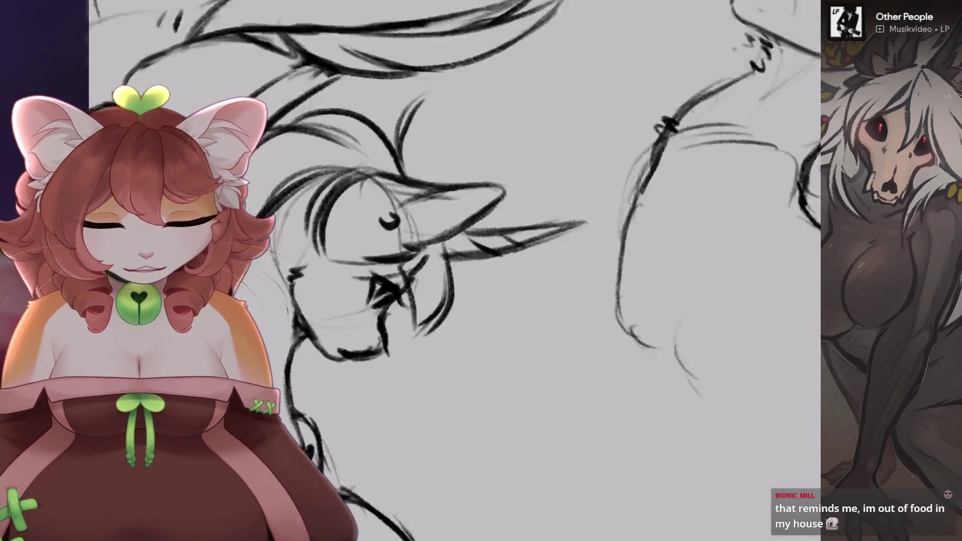
scroll(451, 270, up, 3)
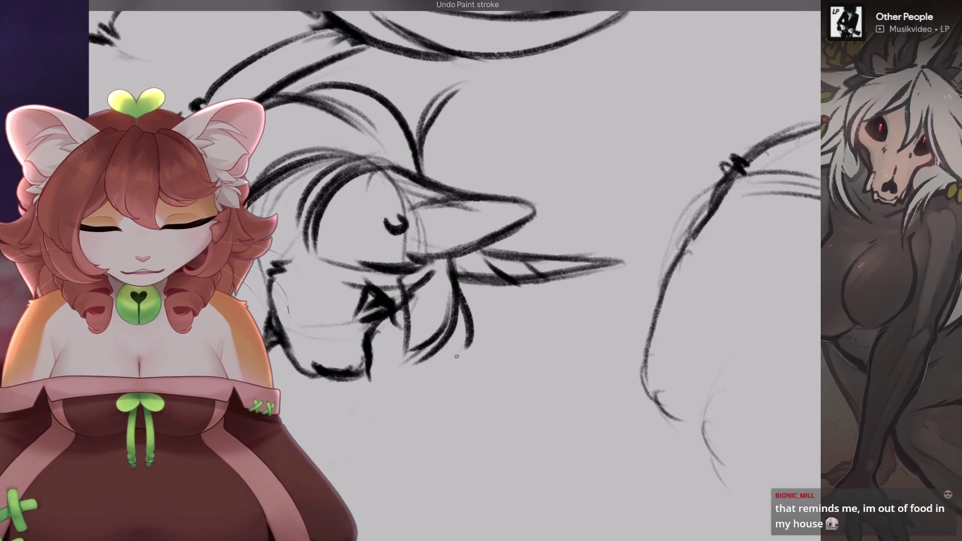
scroll(451, 271, down, 3)
scroll(451, 270, up, 4)
scroll(451, 270, up, 3)
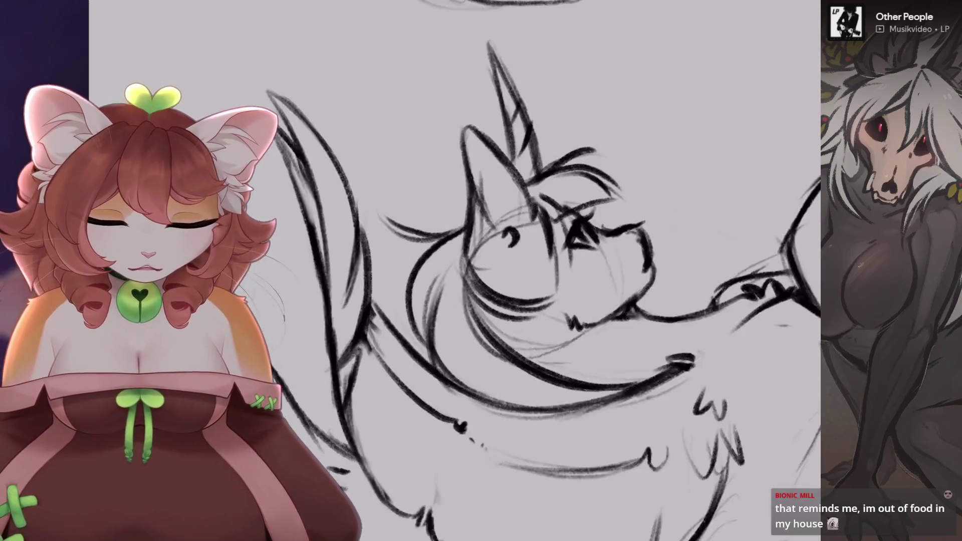
- Remove two stray strokes near the horn and review the refined head
key(ctrl+z)
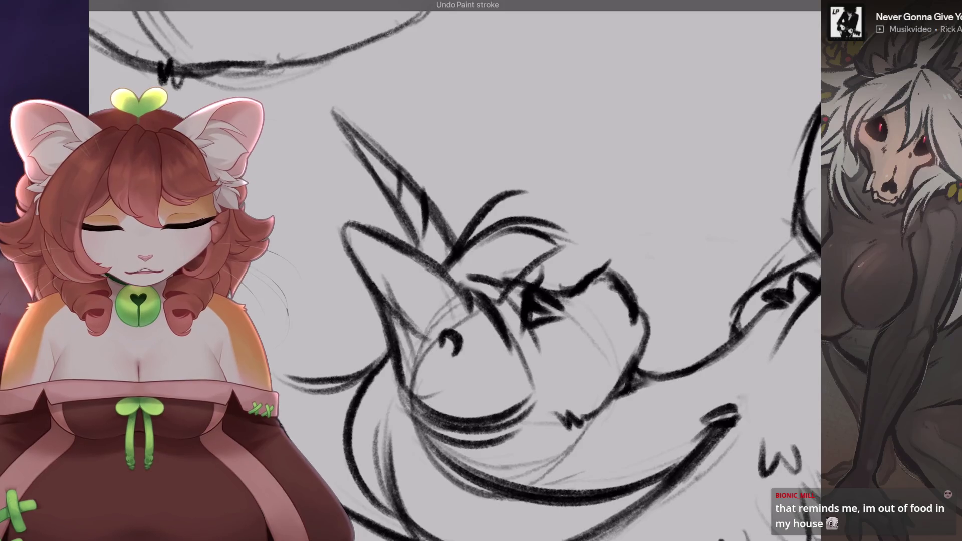
key(ctrl+z)
scroll(451, 270, down, 3)
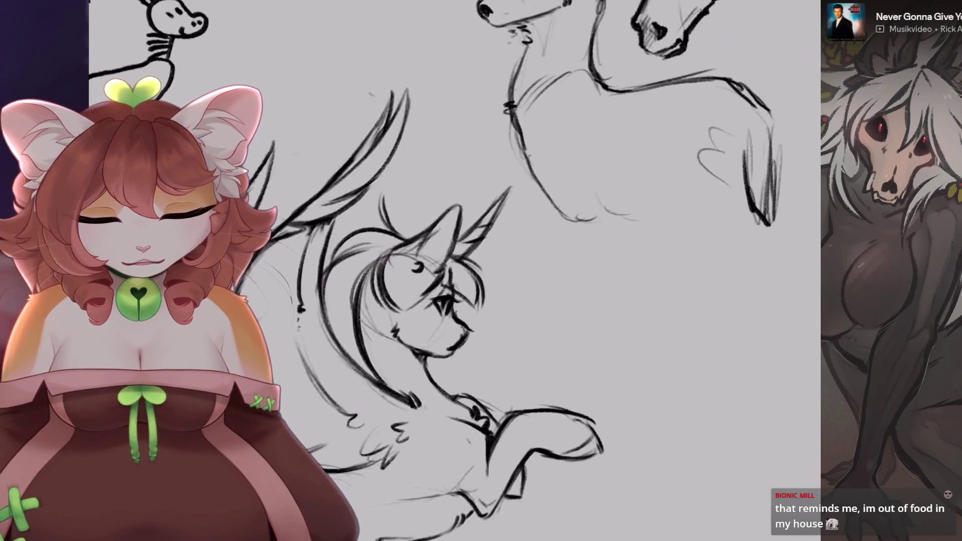
scroll(451, 271, up, 2)
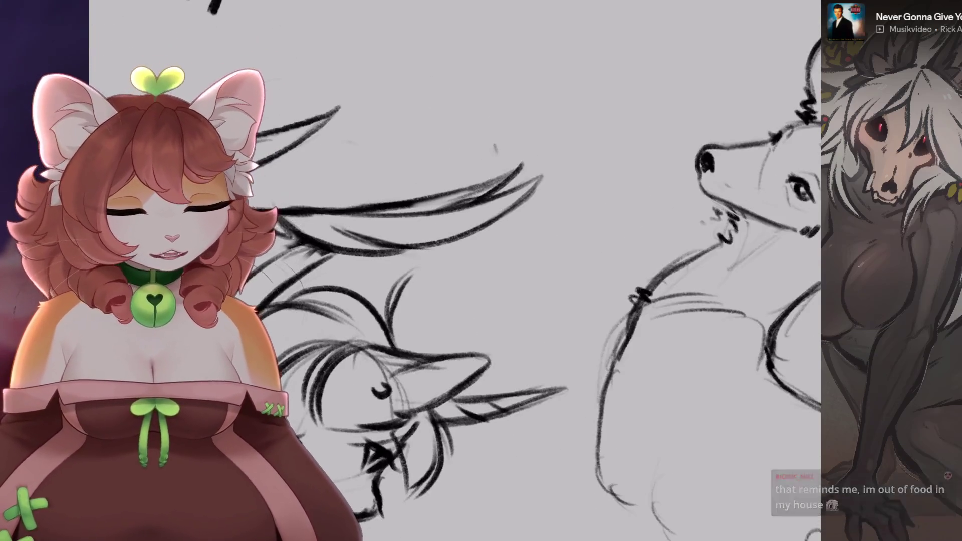
scroll(451, 271, up, 3)
scroll(451, 271, down, 3)
scroll(451, 271, up, 3)
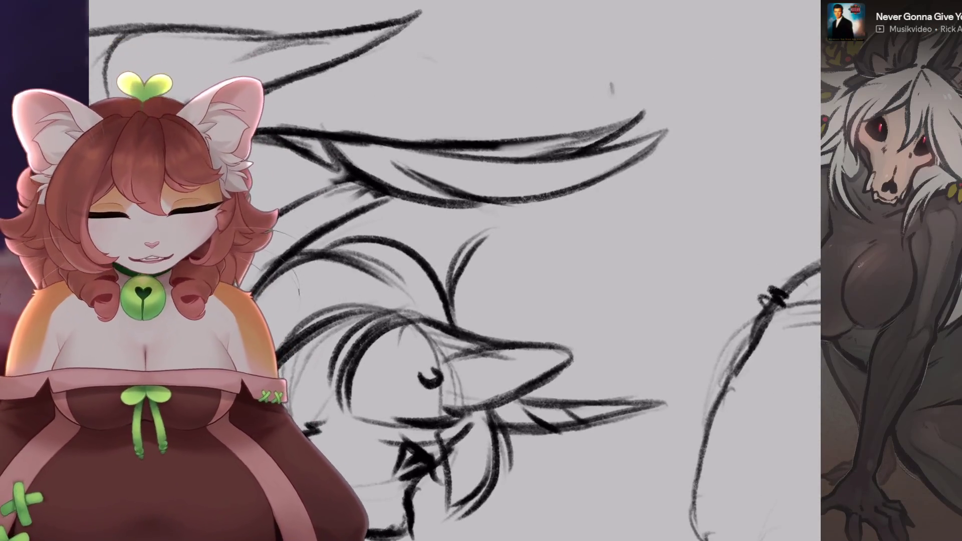
scroll(456, 271, up, 2)
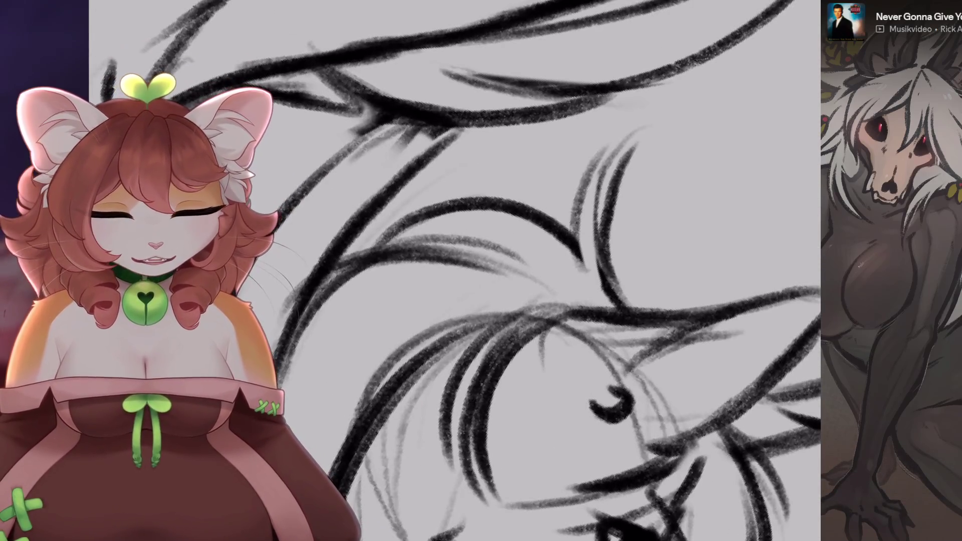
scroll(273, 311, down, 2)
scroll(273, 311, down, 1)
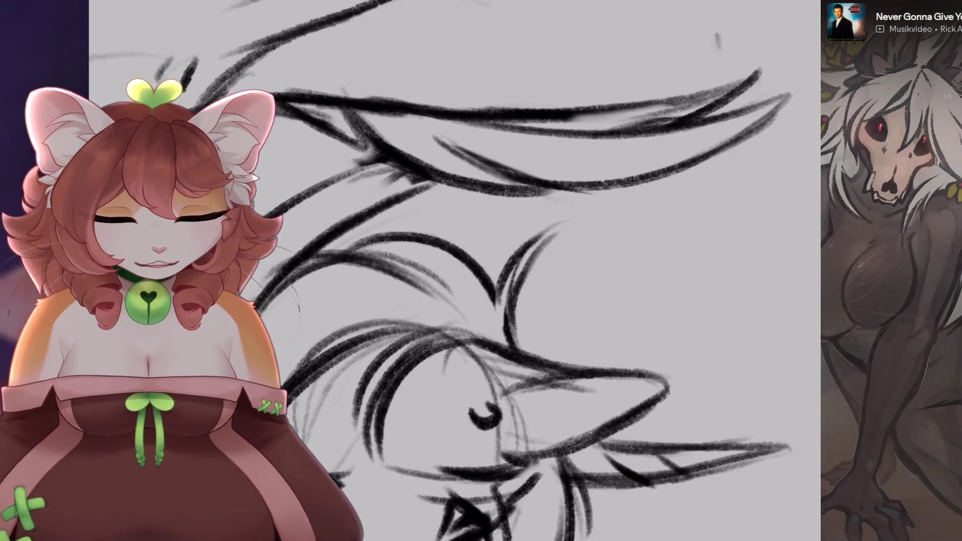
scroll(451, 271, down, 5)
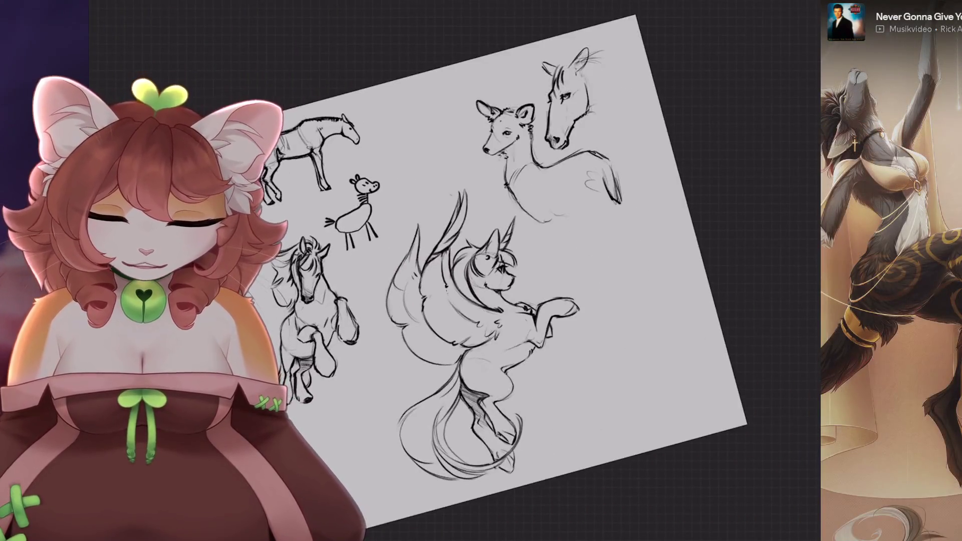
- Replace the last stroke near the ear with a short forelock tuft between the ear and horn
scroll(489, 266, up, 2)
scroll(488, 265, up, 2)
scroll(488, 266, up, 2)
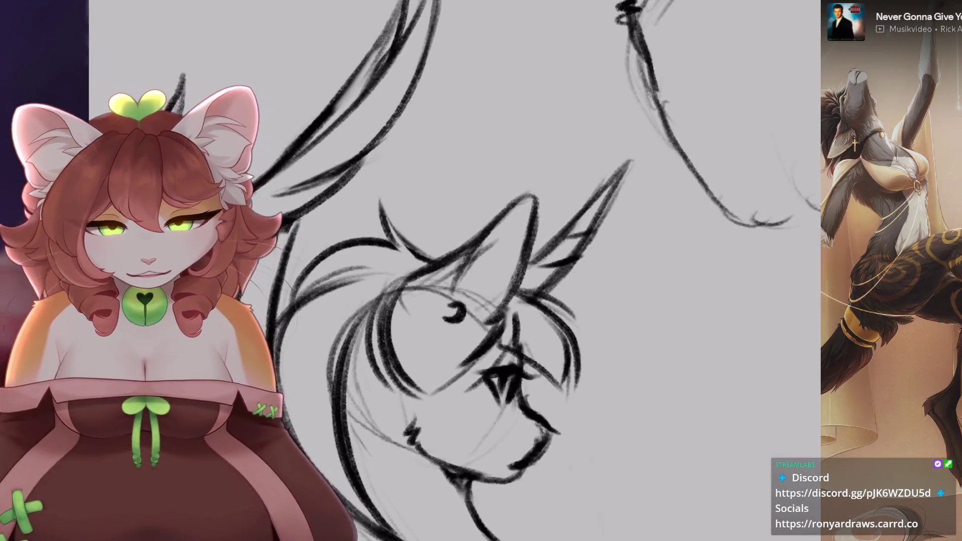
key(ctrl+z)
mouse_move(396, 239)
mouse_down()
mouse_move(434, 193)
mouse_move(450, 239)
mouse_up()
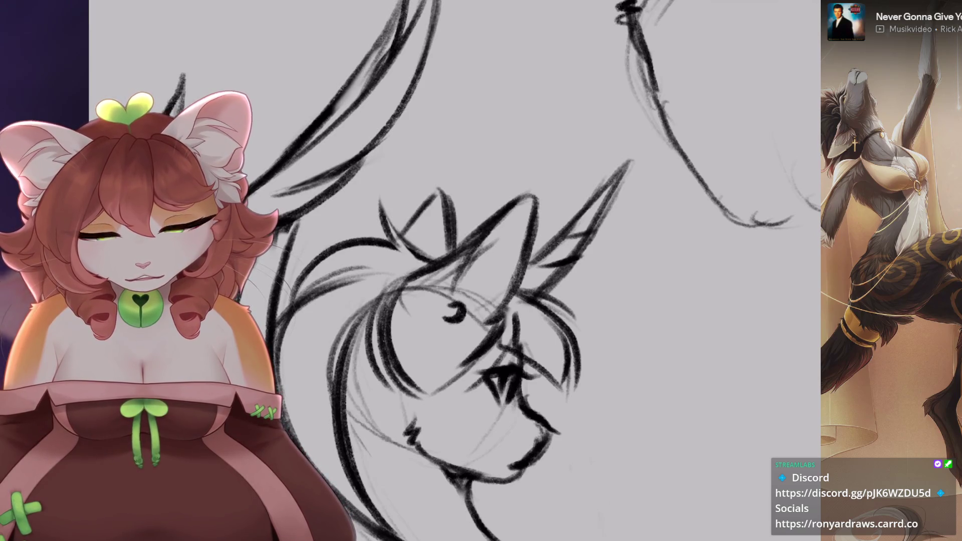